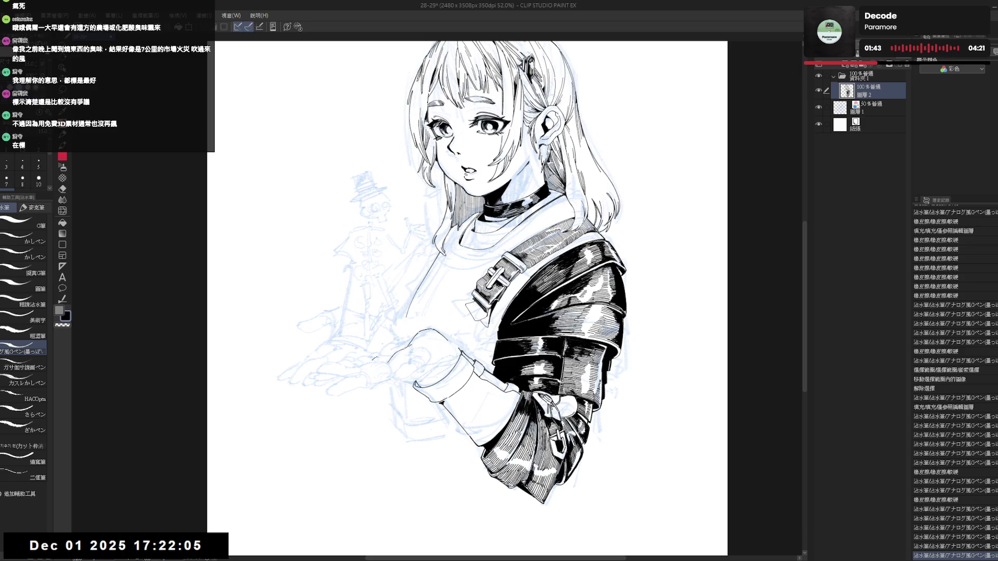
- Ink small contour strokes on the raised hand and erase a small slip, checking in mirrored view
{"action": "key", "text": "ctrl+f"}
{"action": "key", "text": "ctrl+f"}
{"action": "key", "text": "h"}
{"action": "key", "text": "minus"}
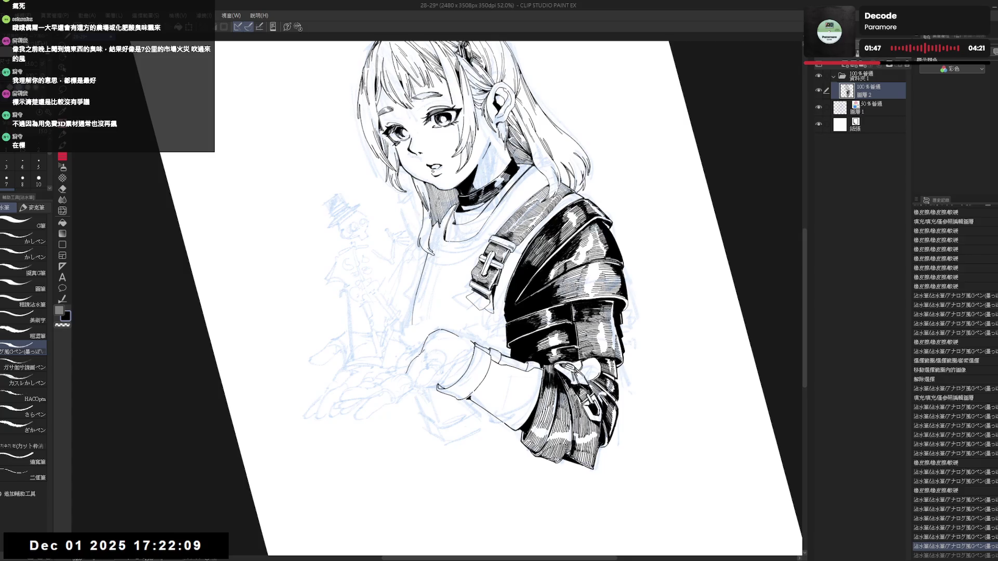
{"action": "left_click_drag", "start_coordinate": [415, 346], "coordinate": [421, 358]}
{"action": "key", "text": "e"}
{"action": "key", "text": "p"}
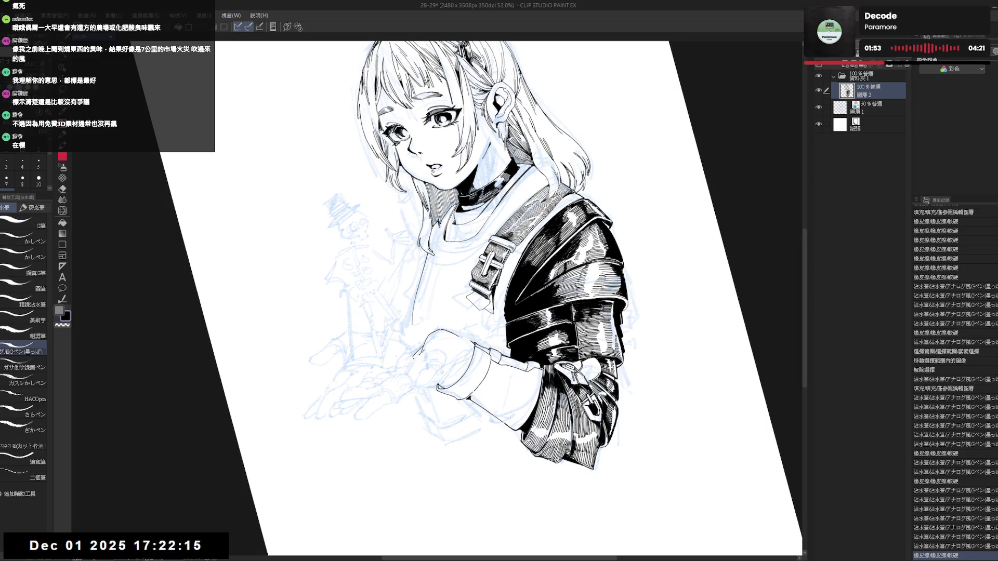
{"action": "key", "text": "ctrl+@"}
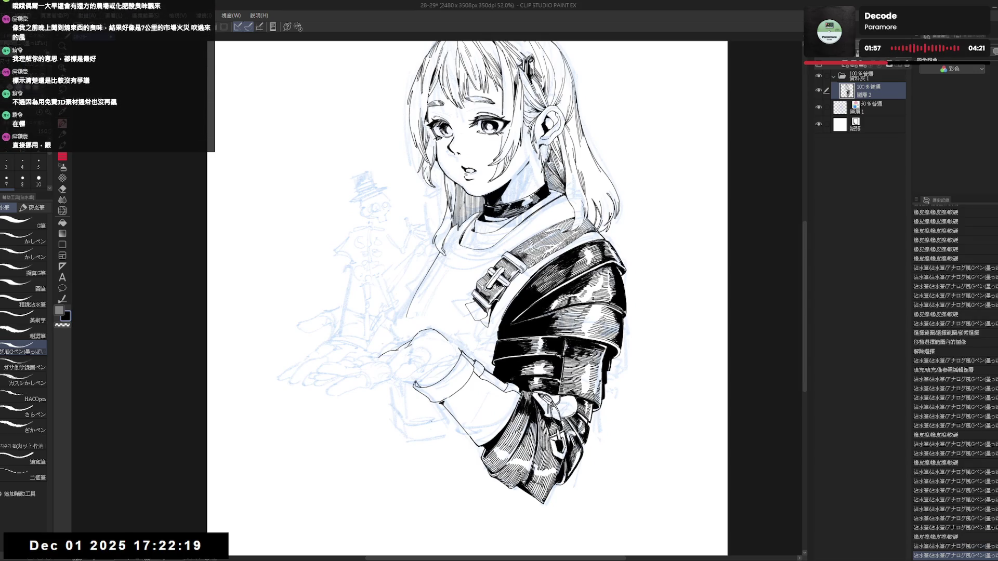
- Refine the hand contours further, alternating pen and eraser at a tilted canvas angle
{"action": "left_click_drag", "start_coordinate": [391, 426], "coordinate": [412, 407]}
{"action": "key", "text": "minus"}
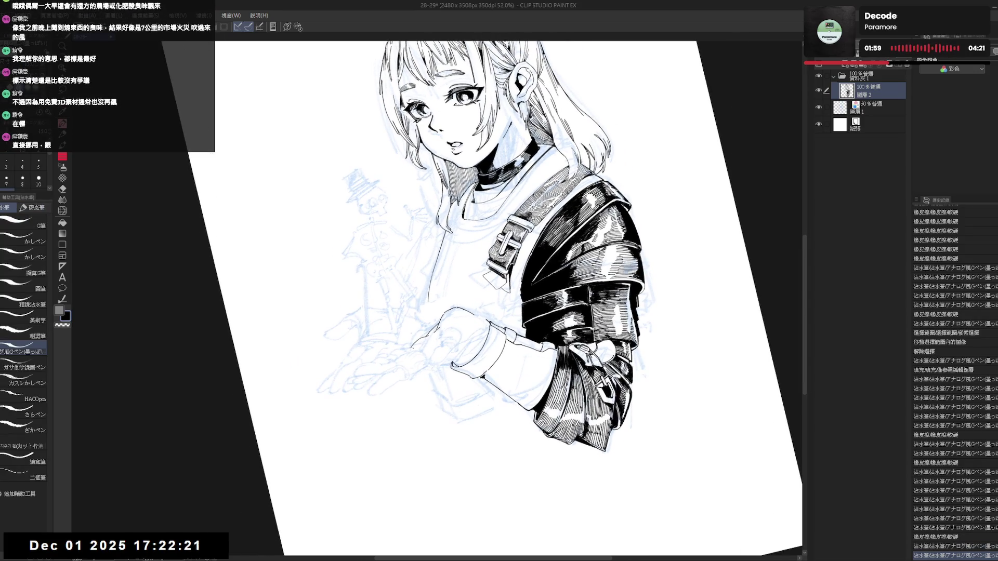
{"action": "key", "text": "ctrl+@"}
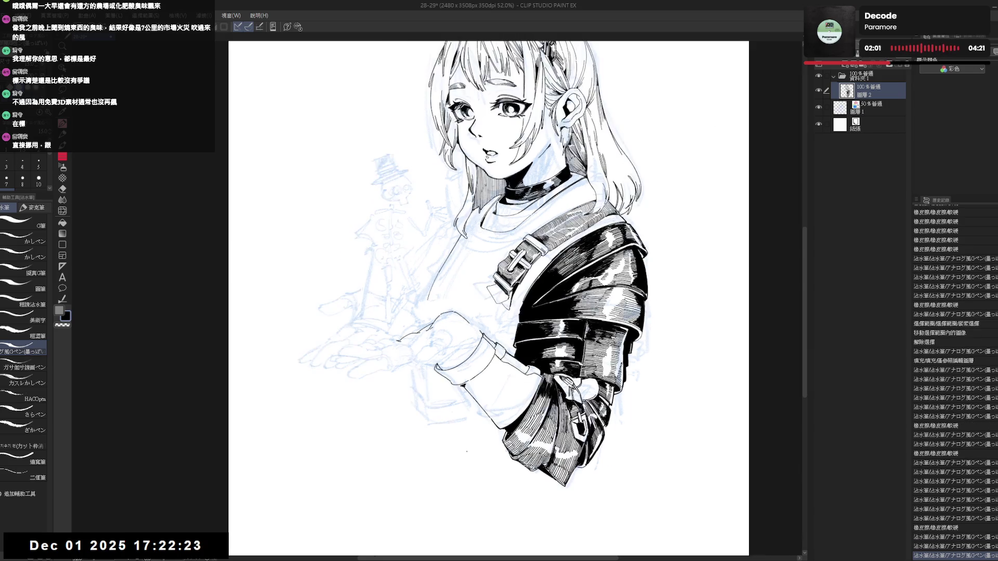
{"action": "key", "text": "h"}
{"action": "key", "text": "h"}
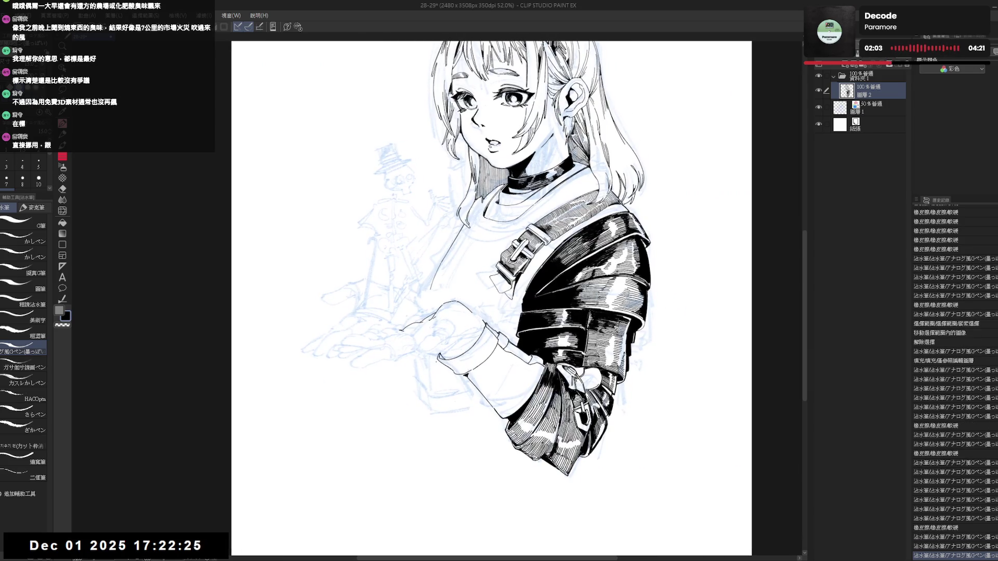
{"action": "key", "text": "minus"}
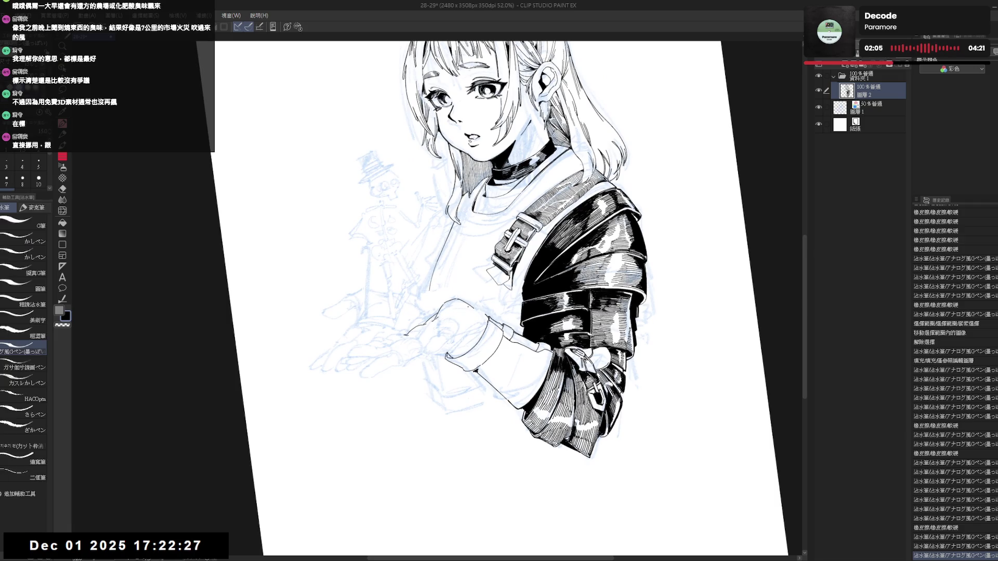
{"action": "key", "text": "asciicircum"}
{"action": "key", "text": "asciicircum"}
{"action": "key", "text": "asciicircum"}
{"action": "key", "text": "asciicircum"}
{"action": "key", "text": "e"}
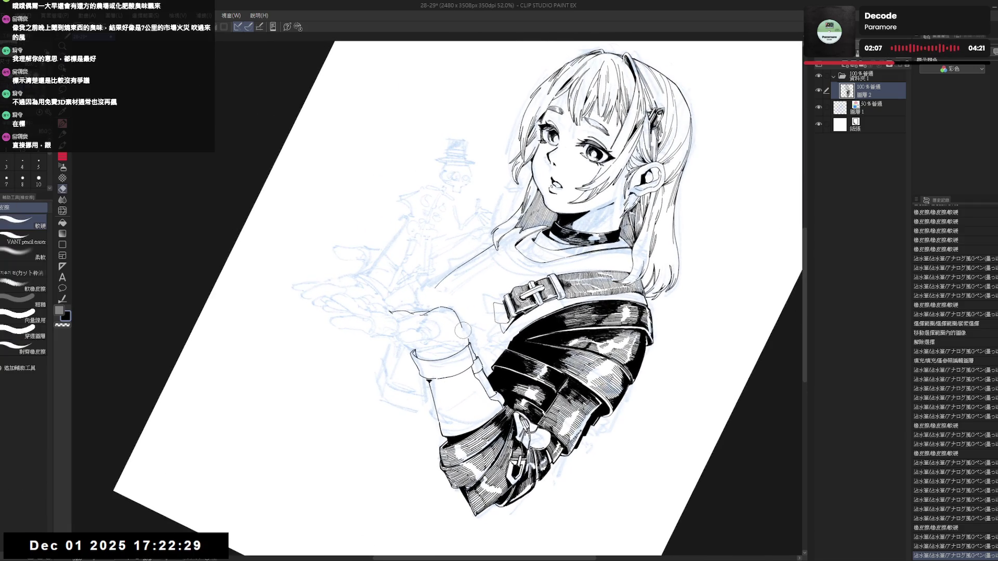
{"action": "key", "text": "p"}
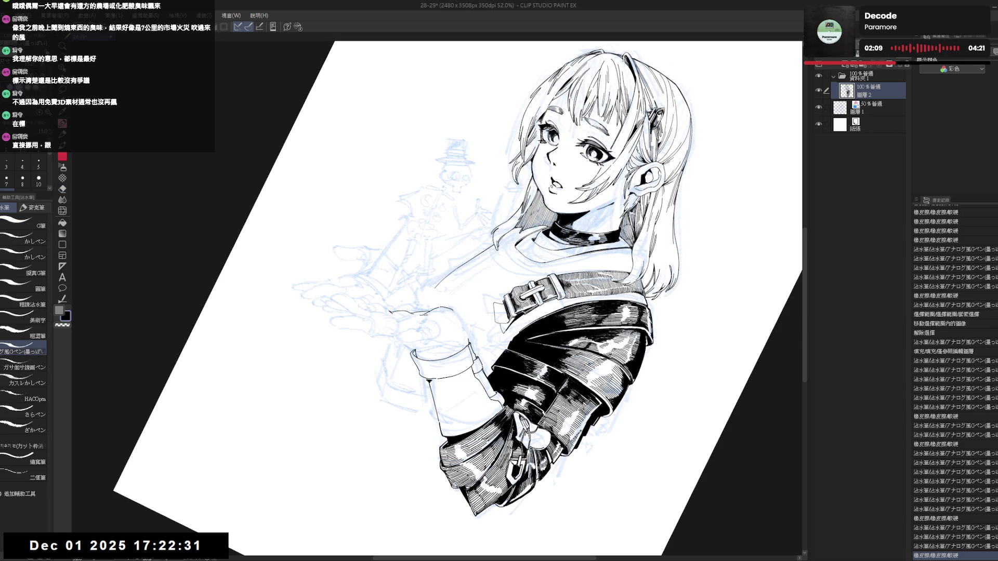
{"action": "left_click_drag", "start_coordinate": [468, 351], "coordinate": [475, 355]}
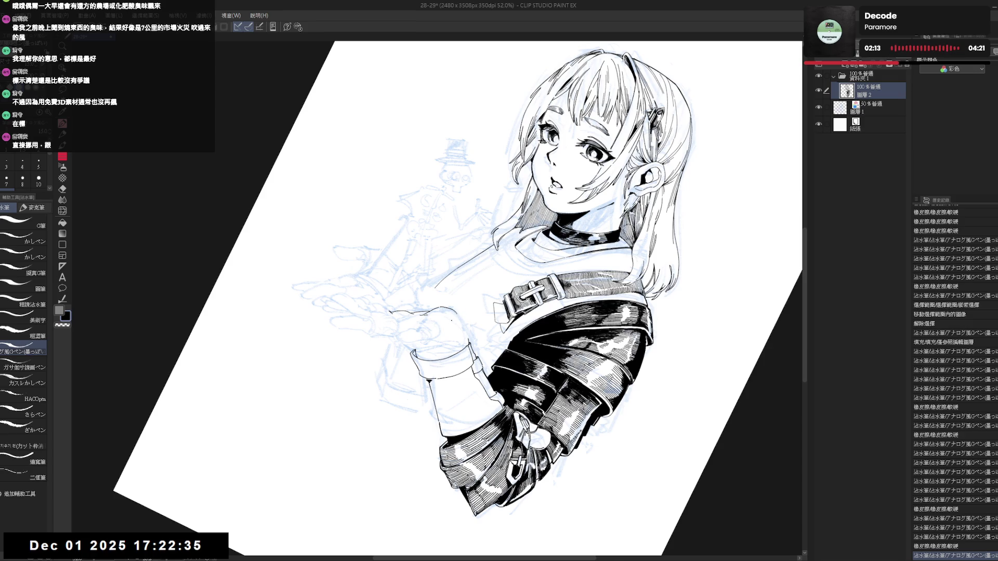
- Review the hand in mirrored and rotated views and restore the undone contour strokes
{"action": "key", "text": "ctrl+r"}
{"action": "left_click_drag", "start_coordinate": [459, 335], "coordinate": [457, 327]}
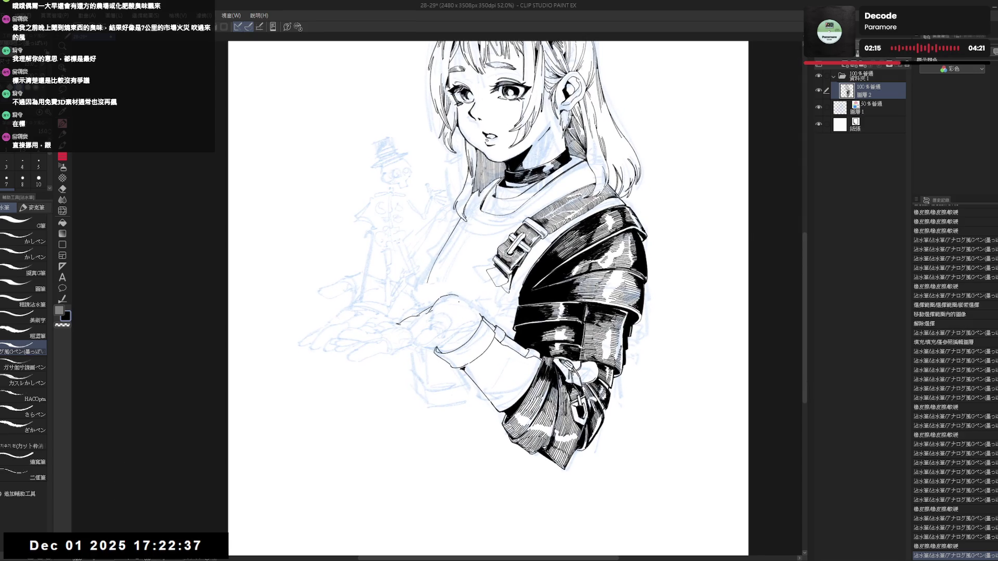
{"action": "key", "text": "h"}
{"action": "key", "text": "h"}
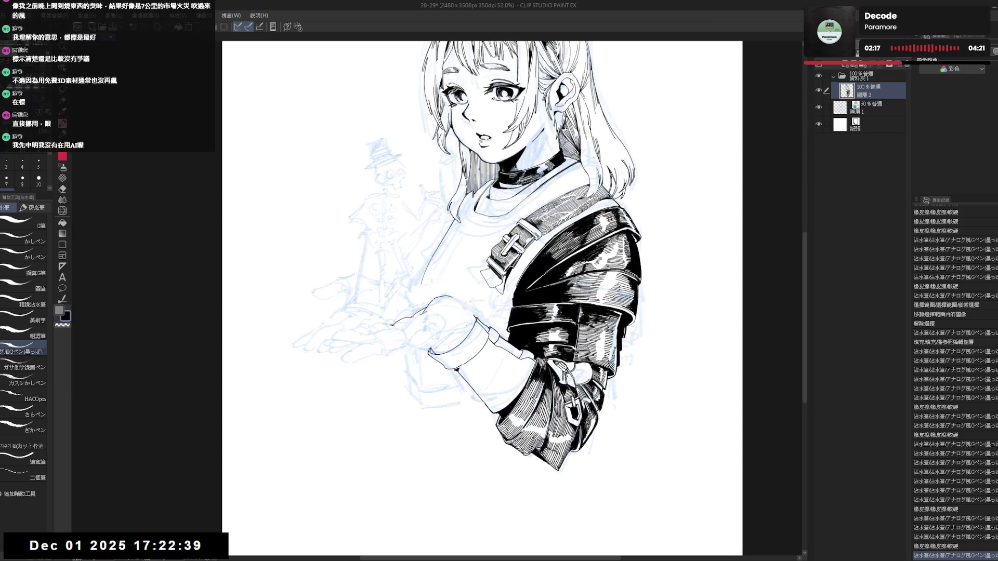
{"action": "key", "text": "asciicircum"}
{"action": "key", "text": "asciicircum"}
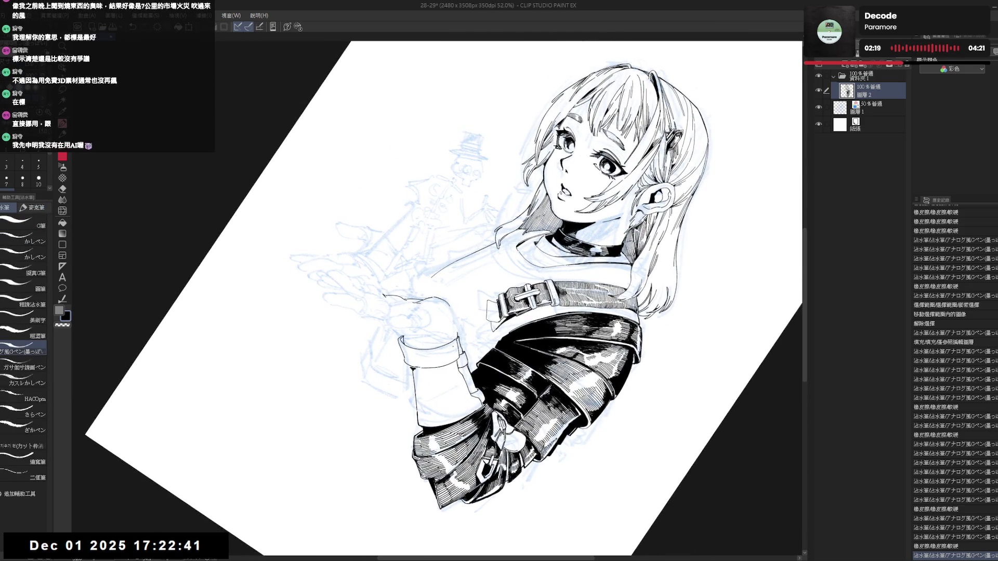
{"action": "key", "text": "minus"}
{"action": "key", "text": "minus"}
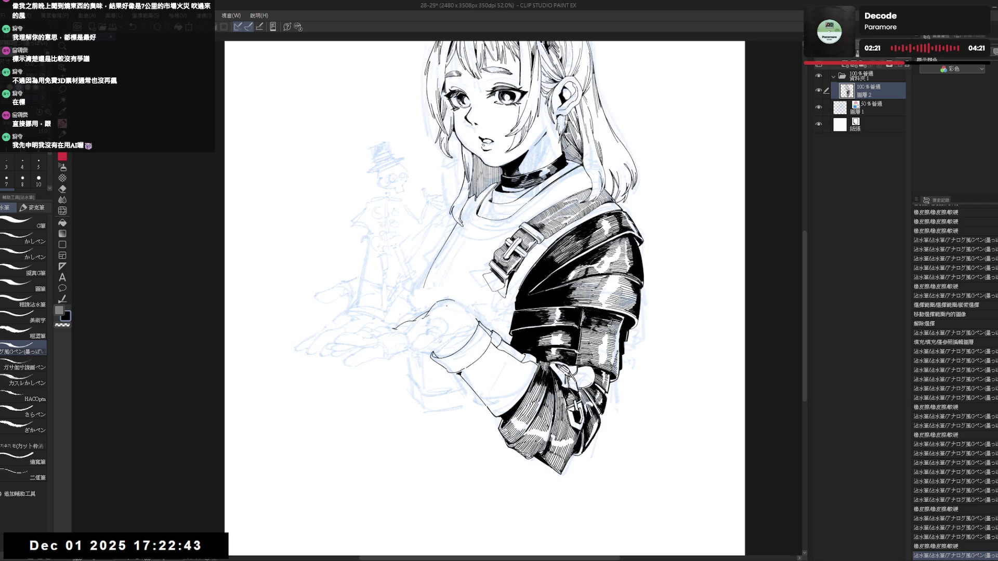
{"action": "mouse_move", "coordinate": [438, 319]}
{"action": "left_mouse_down"}
{"action": "mouse_move", "coordinate": [456, 304]}
{"action": "mouse_move", "coordinate": [375, 258]}
{"action": "left_mouse_up"}
{"action": "key", "text": "ctrl+z"}
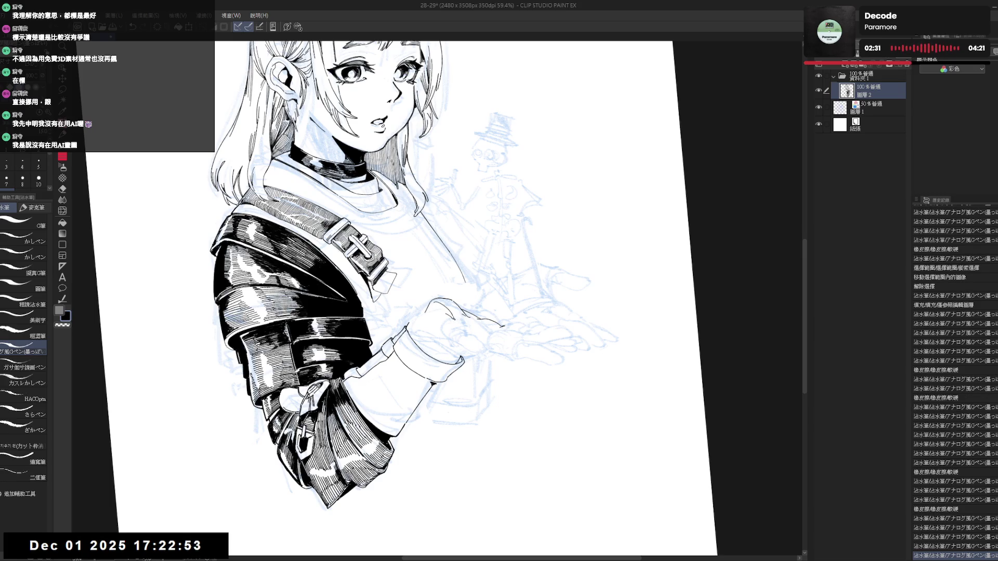
- Add a small stroke near the hand and erase a tiny spot in mirrored view
{"action": "left_click_drag", "start_coordinate": [420, 406], "coordinate": [425, 401]}
{"action": "key", "text": "space"}
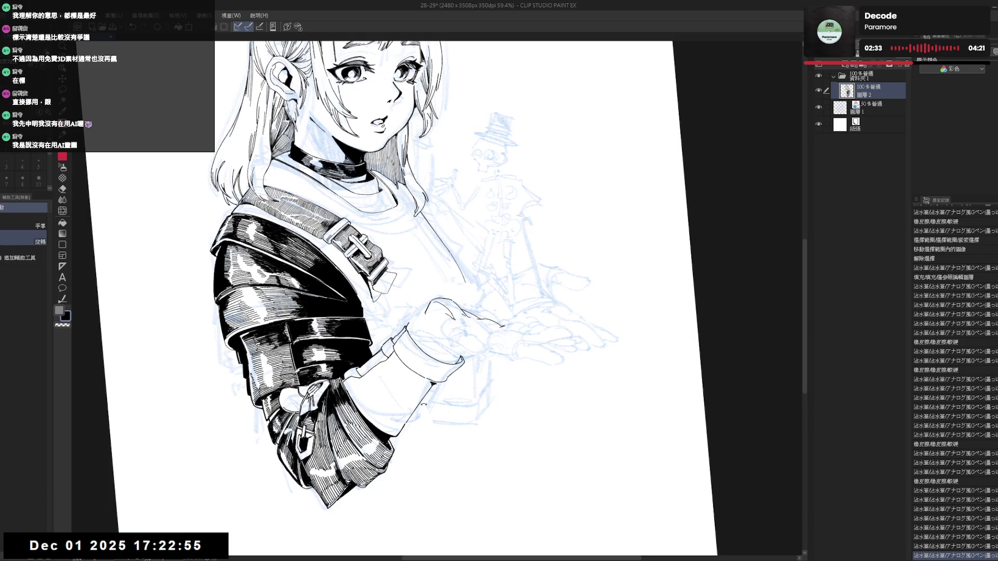
{"action": "key", "text": "h"}
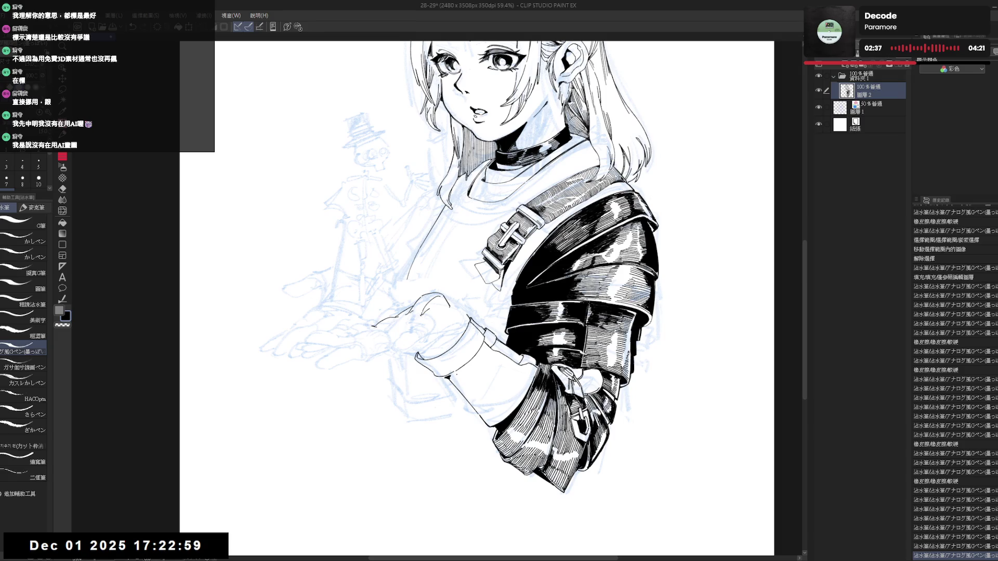
{"action": "key", "text": "e"}
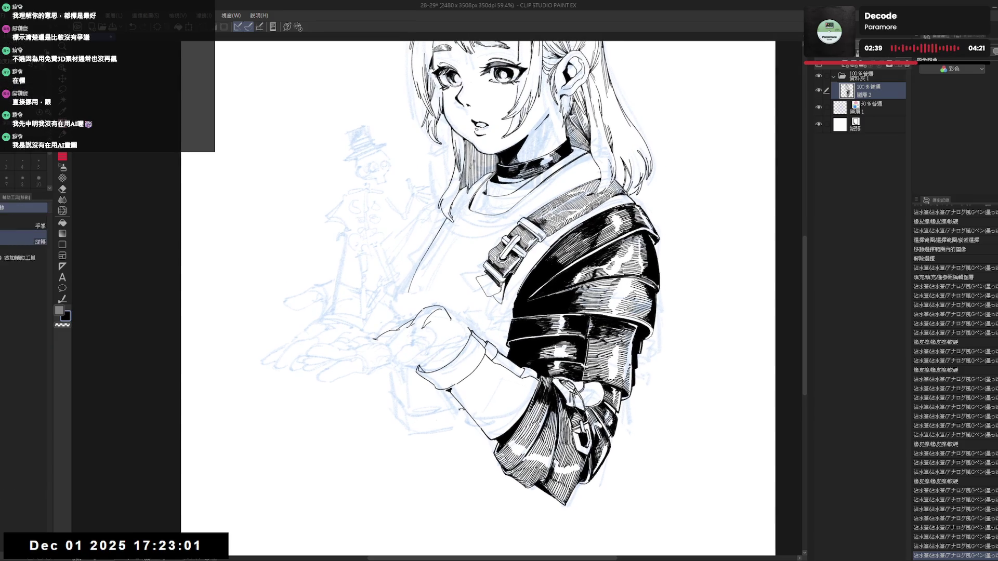
{"action": "left_click", "coordinate": [448, 326]}
{"action": "key", "text": "p"}
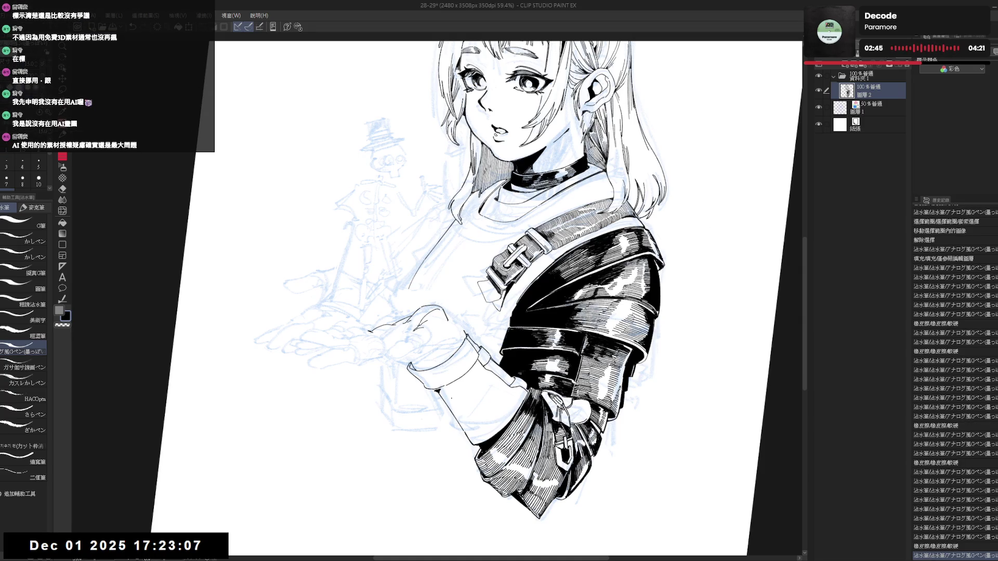
{"action": "key", "text": "ctrl+at"}
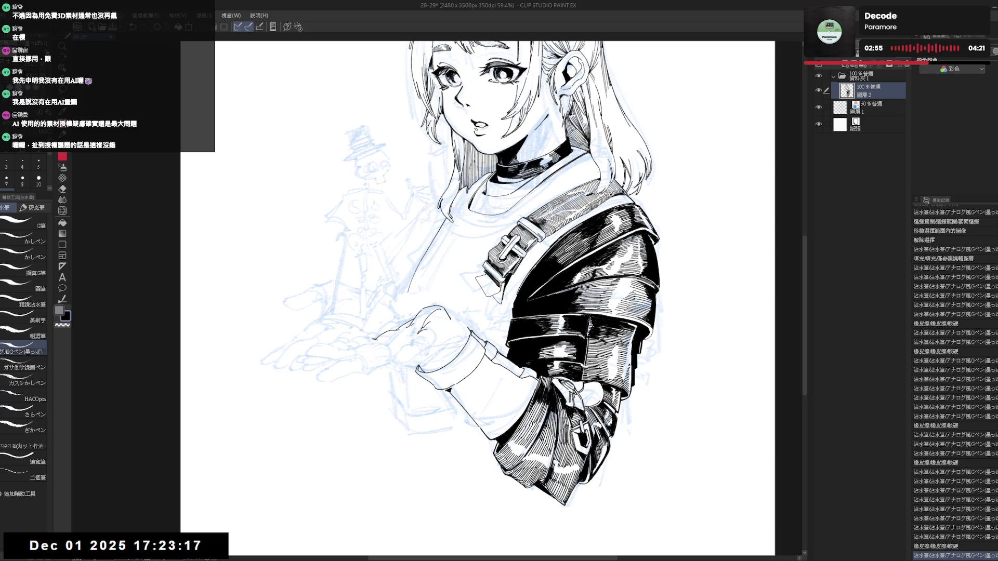
- Undo a stray stroke near the hand and erase leftover lines beside it
{"action": "key", "text": "ctrl+z"}
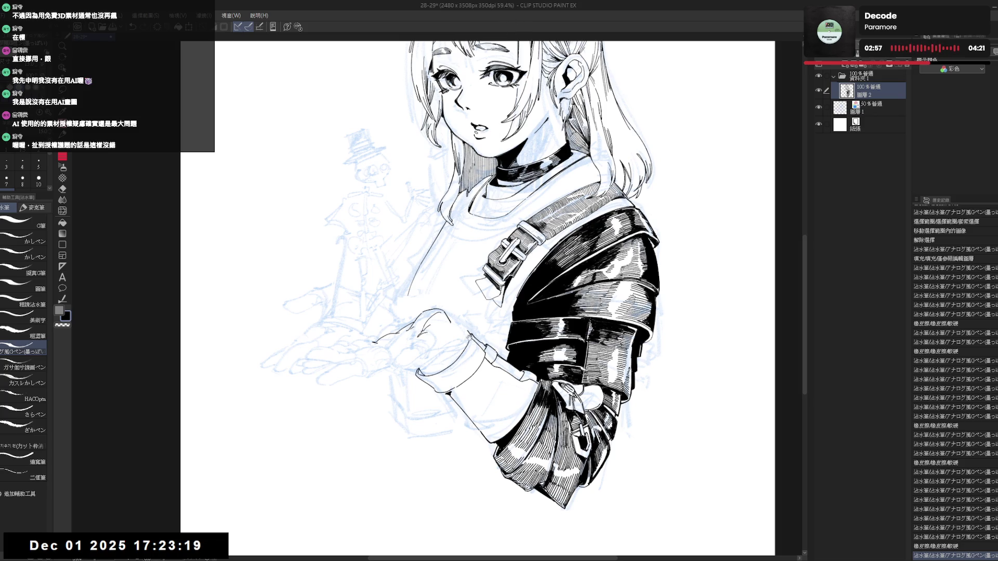
{"action": "key", "text": "p"}
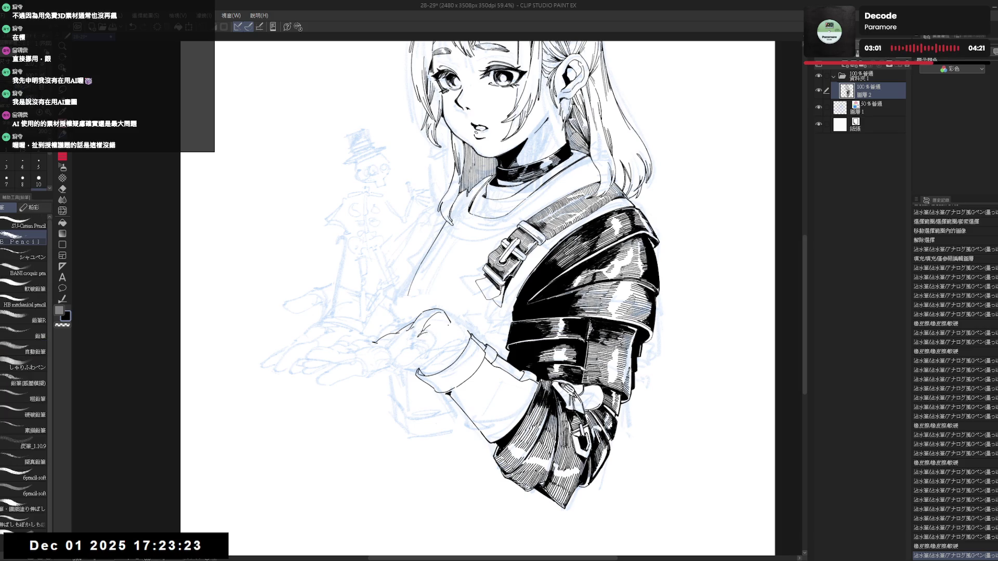
{"action": "key", "text": "p"}
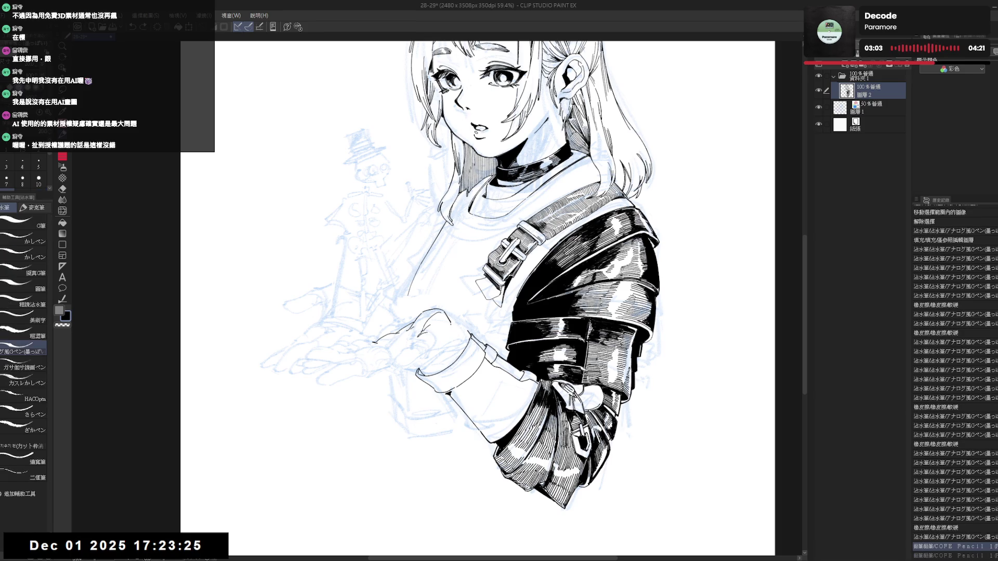
{"action": "key", "text": "ctrl+z"}
{"action": "key", "text": "e"}
{"action": "left_click_drag", "start_coordinate": [442, 318], "coordinate": [457, 337]}
{"action": "key", "text": "p"}
{"action": "key", "text": "e"}
{"action": "key", "text": "p"}
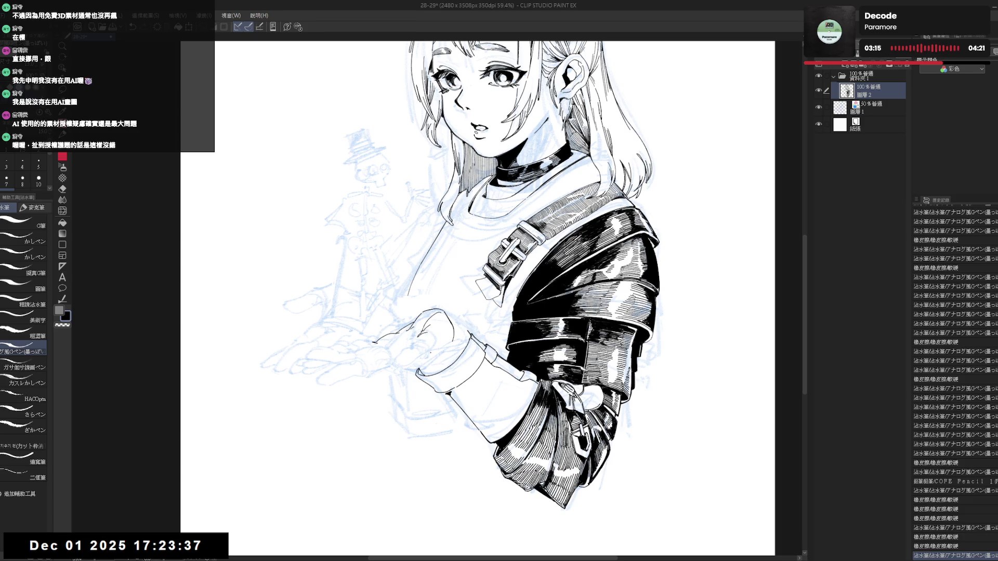
- Check the hand in mirrored view and make a quick pen-and-eraser touch-up
{"action": "key", "text": "h"}
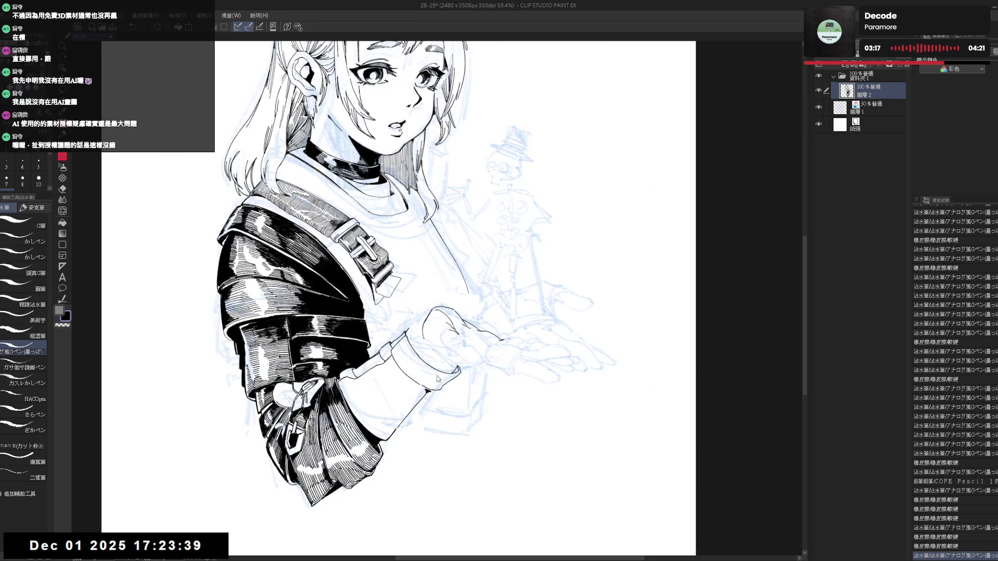
{"action": "key", "text": "h"}
{"action": "key", "text": "minus"}
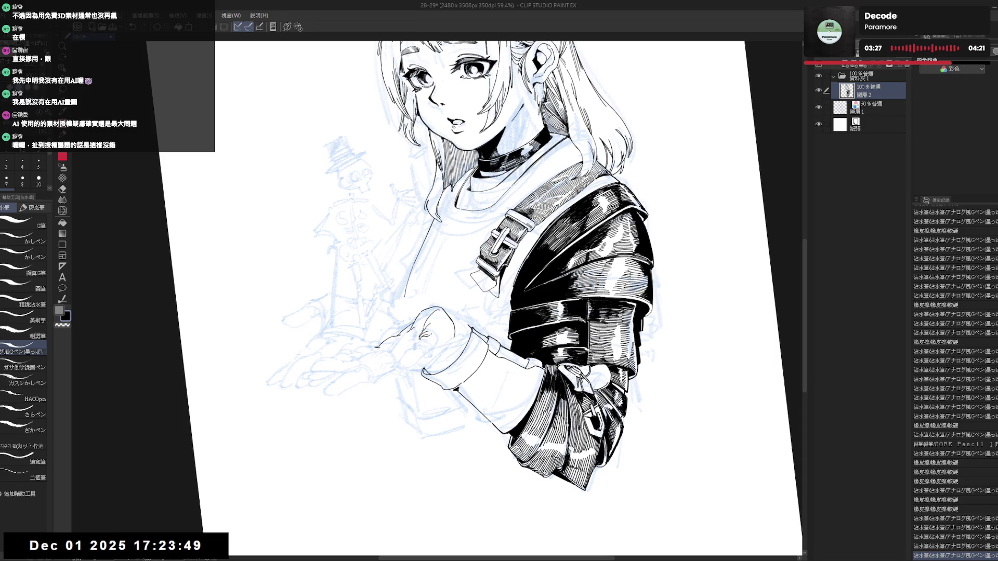
{"action": "key", "text": "e"}
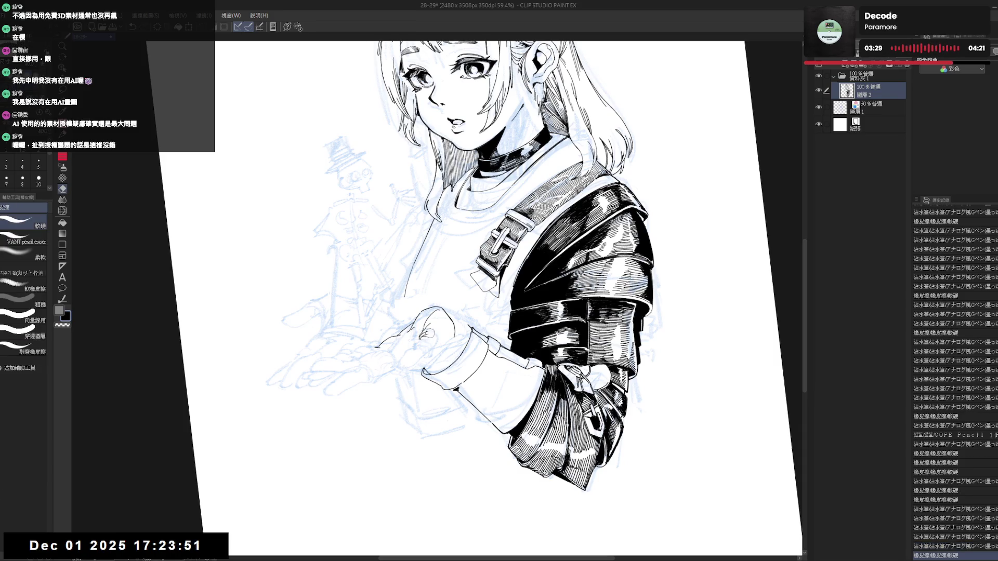
{"action": "key", "text": "p"}
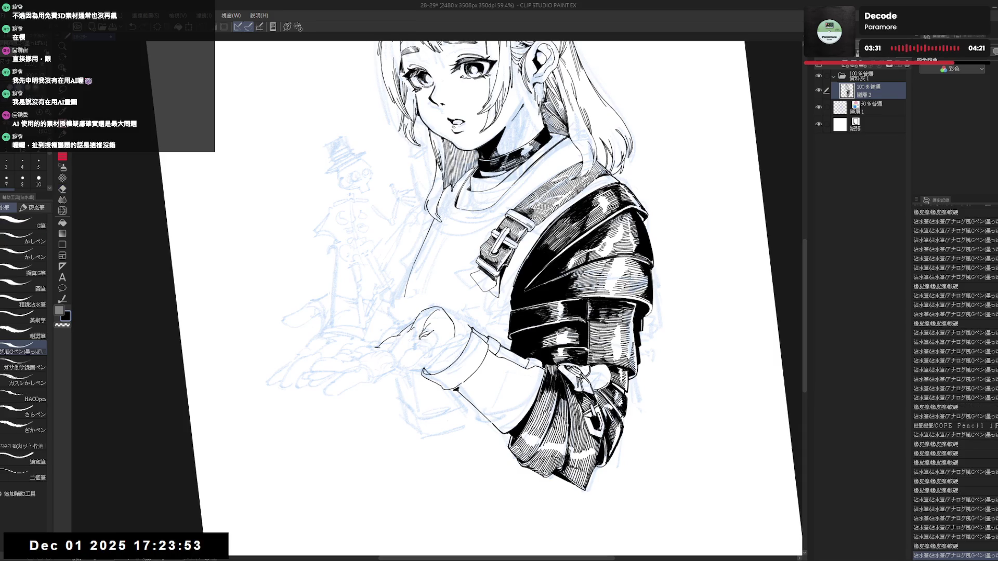
{"action": "key", "text": "ctrl+0"}
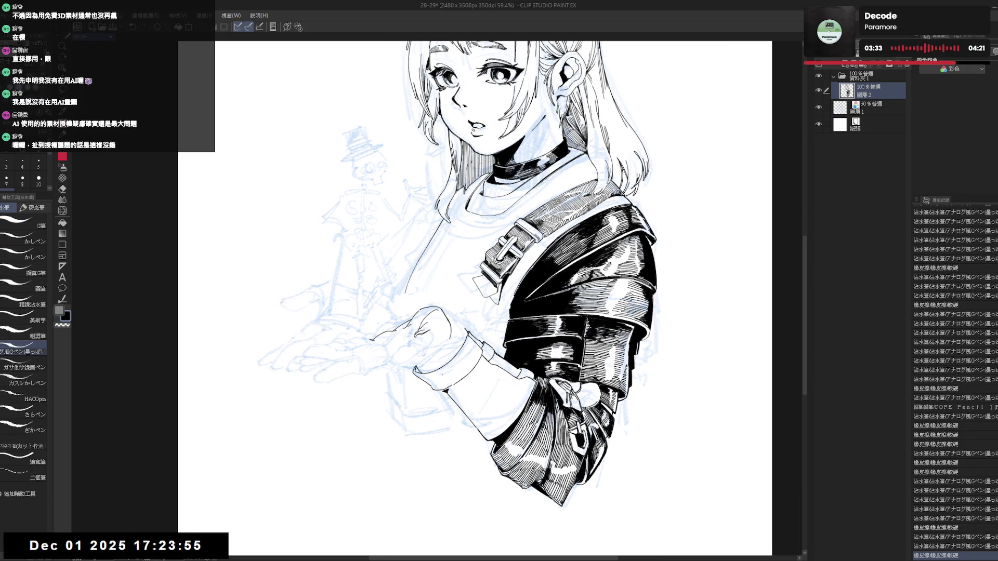
{"action": "left_click_drag", "start_coordinate": [433, 348], "coordinate": [422, 333]}
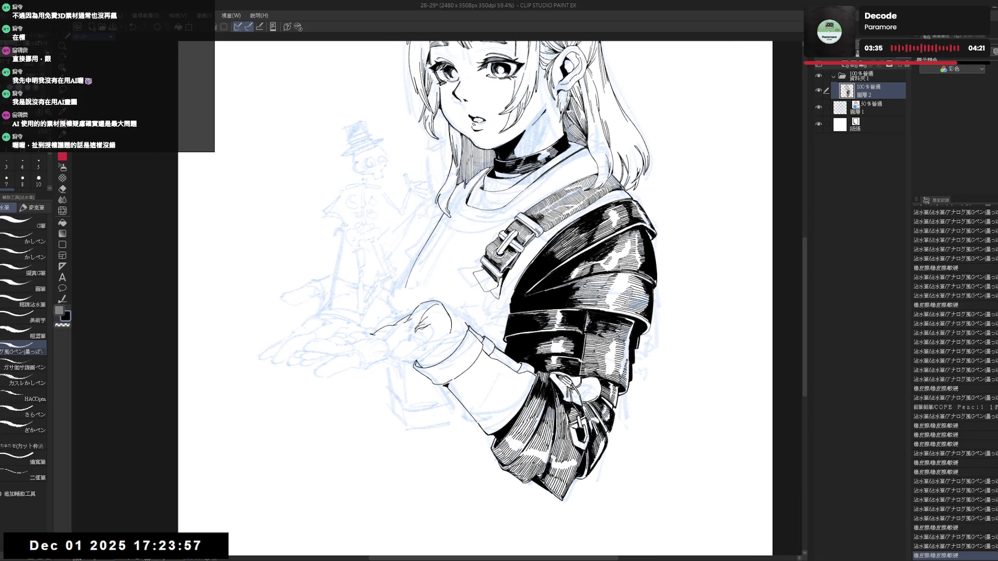
- Ink a short line along the raised hand at a tilted canvas angle
{"action": "key", "text": "h"}
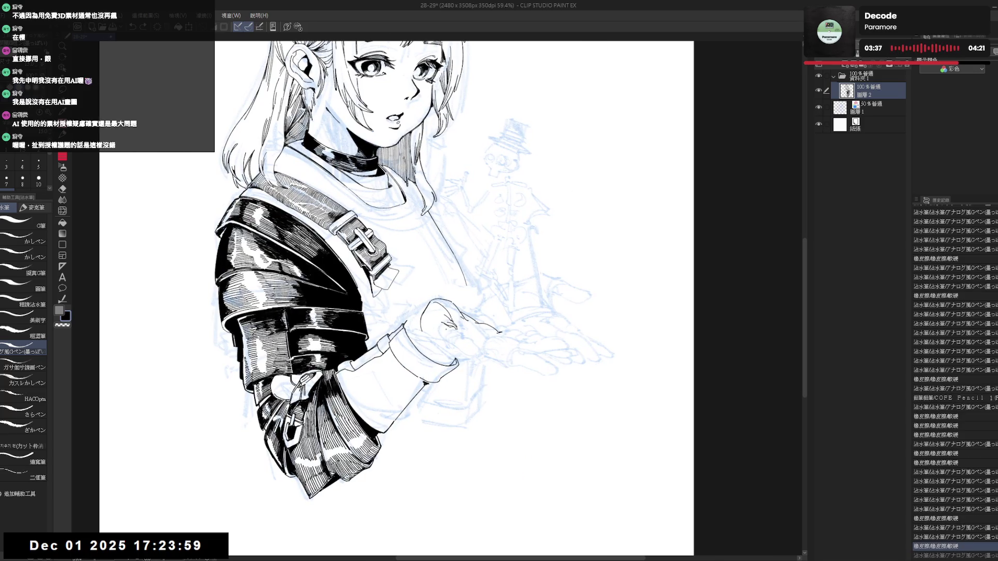
{"action": "key", "text": "h"}
{"action": "left_click_drag", "start_coordinate": [438, 343], "coordinate": [443, 319]}
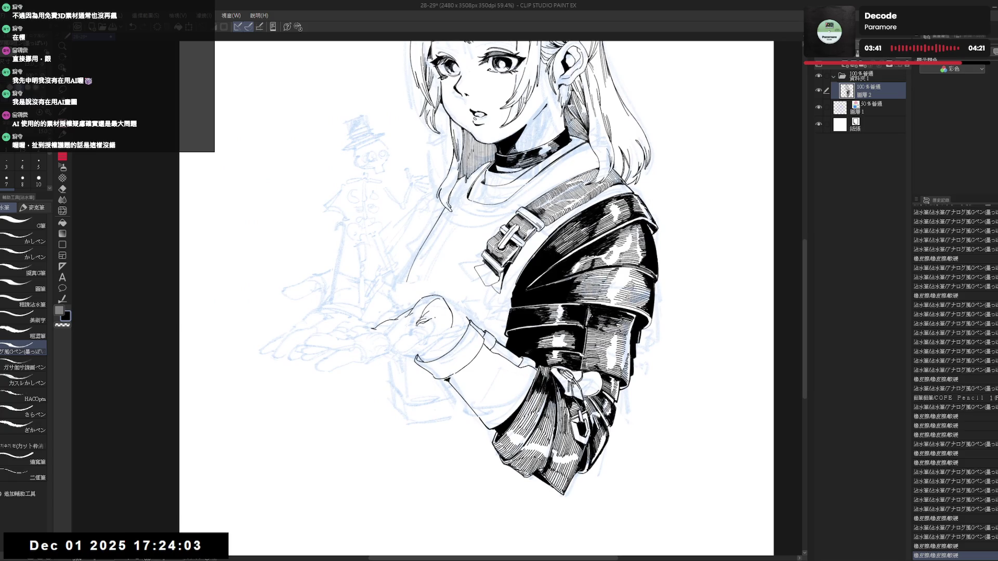
{"action": "left_click_drag", "start_coordinate": [498, 311], "coordinate": [483, 281]}
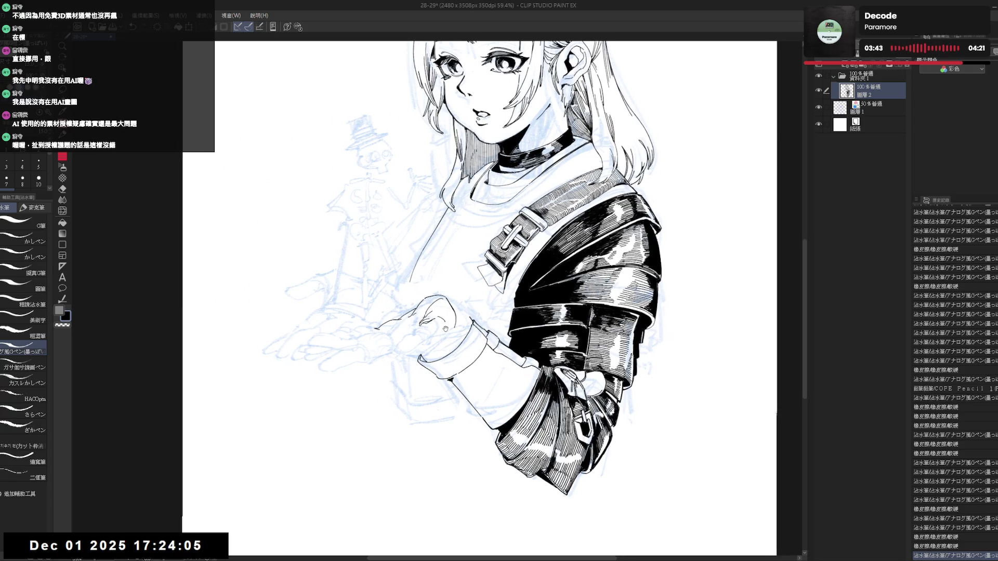
{"action": "key", "text": "p"}
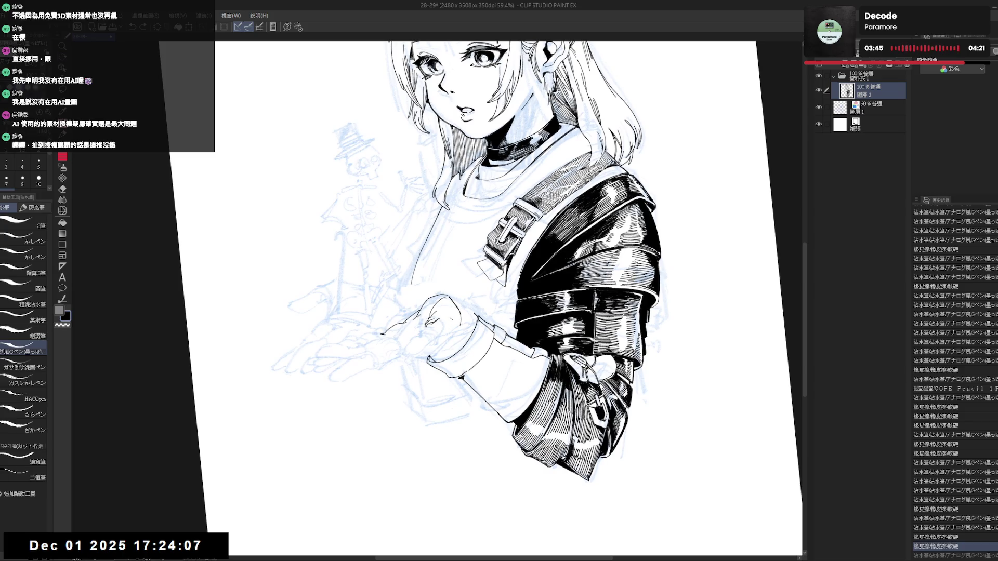
{"action": "mouse_move", "coordinate": [450, 320]}
{"action": "left_mouse_down"}
{"action": "mouse_move", "coordinate": [457, 329]}
{"action": "mouse_move", "coordinate": [485, 291]}
{"action": "left_mouse_up"}
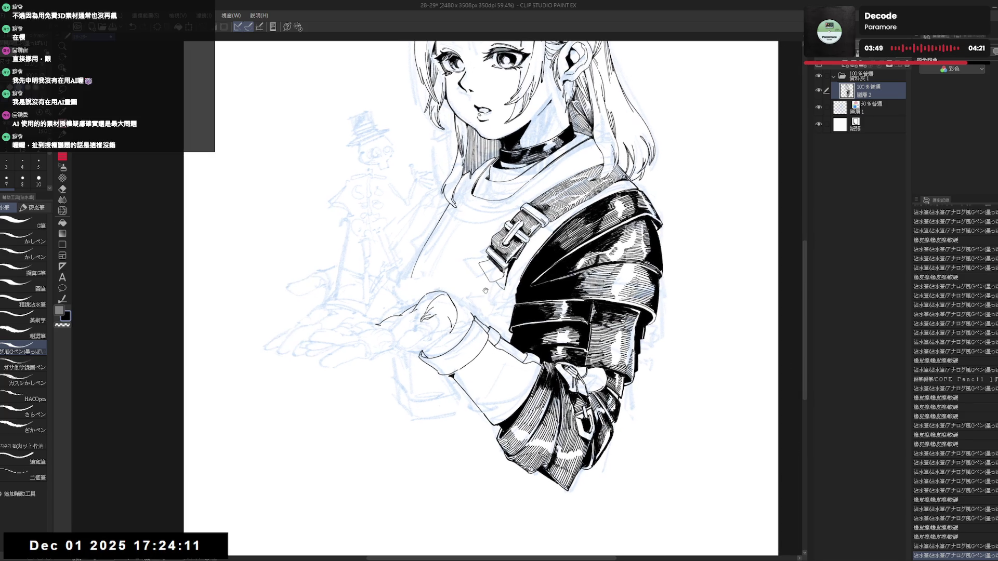
{"action": "scroll", "coordinate": [478, 245], "scroll_direction": "down", "scroll_amount": 1}
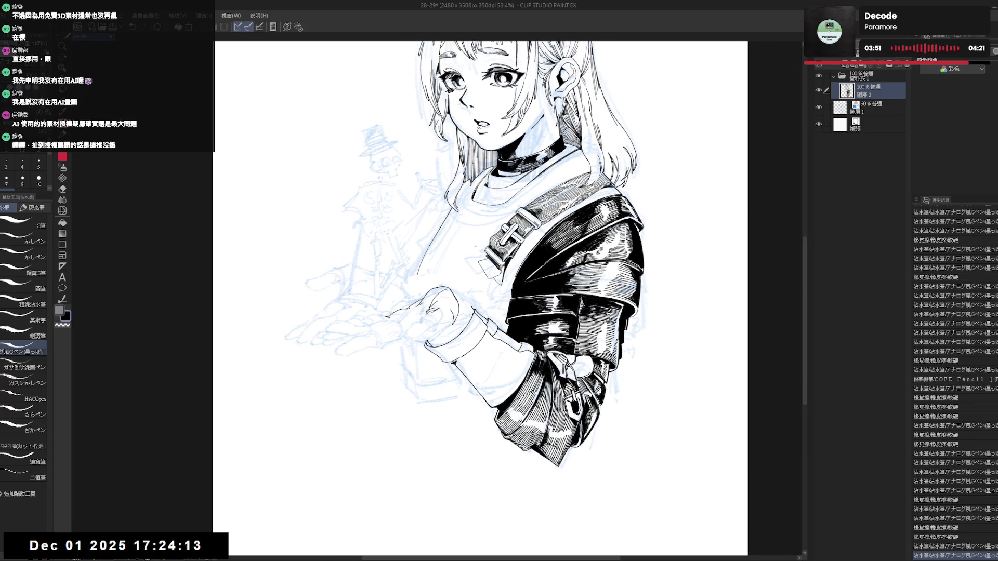
- Ink a short line on the hand, toggling undo/redo to judge it before keeping it
{"action": "mouse_move", "coordinate": [421, 329]}
{"action": "left_mouse_down"}
{"action": "mouse_move", "coordinate": [435, 347]}
{"action": "mouse_move", "coordinate": [407, 366]}
{"action": "mouse_move", "coordinate": [431, 323]}
{"action": "left_mouse_up"}
{"action": "key", "text": "e"}
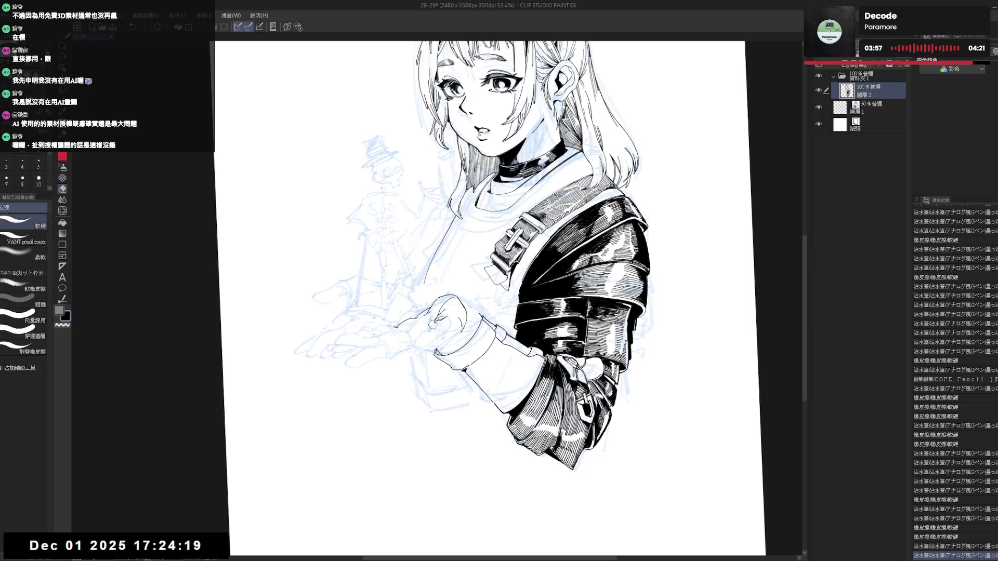
{"action": "key", "text": "p"}
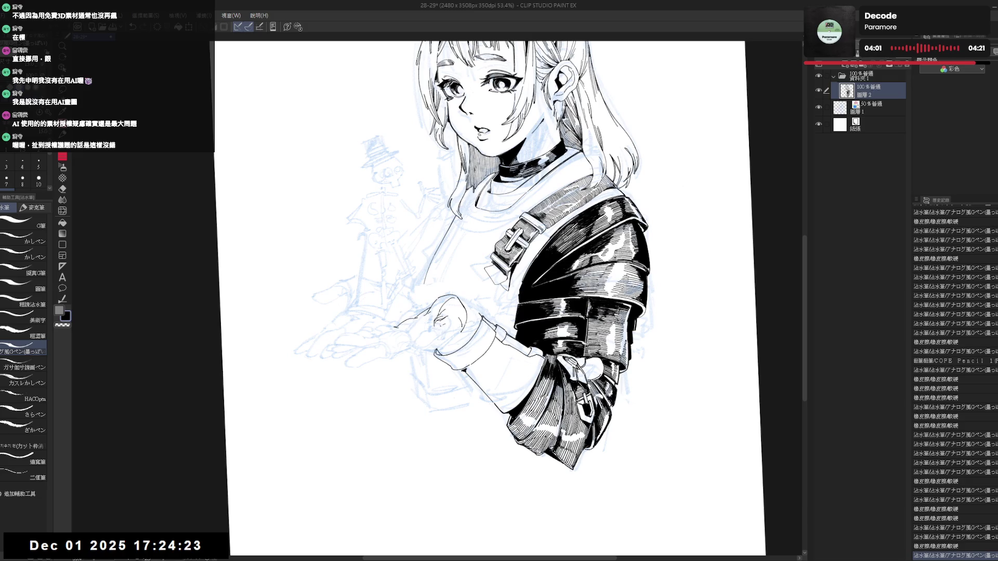
{"action": "left_click_drag", "start_coordinate": [439, 326], "coordinate": [442, 340]}
{"action": "key", "text": "ctrl+z"}
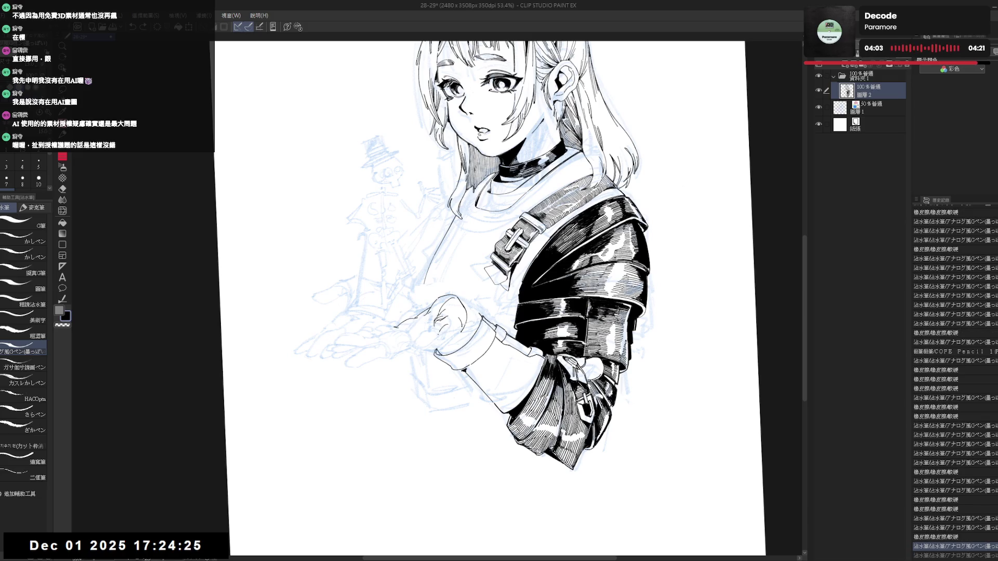
{"action": "key", "text": "ctrl+y"}
{"action": "key", "text": "ctrl+z"}
{"action": "key", "text": "ctrl+y"}
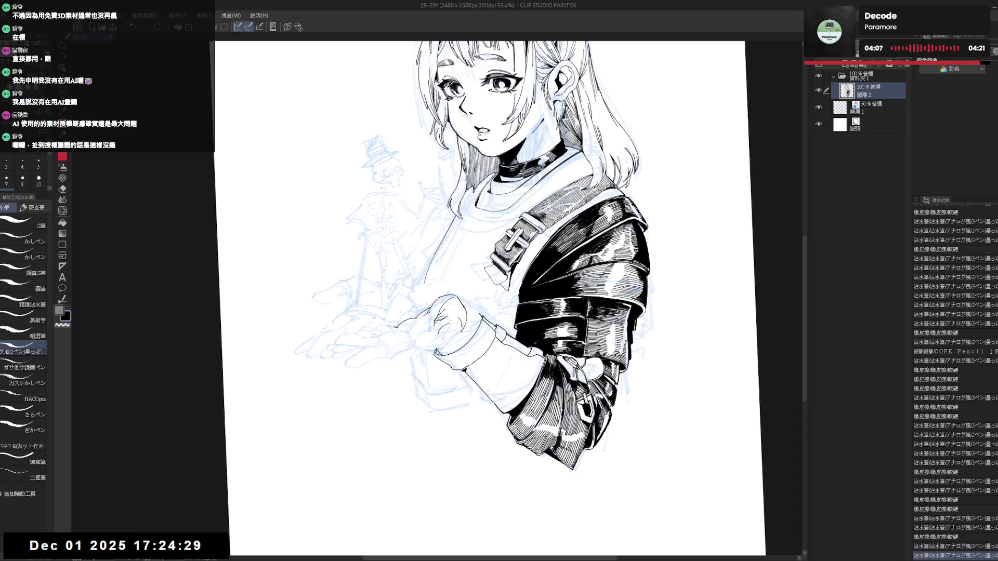
{"action": "key", "text": "ctrl+at"}
- Erase small bits of ink around the fingers and recheck in mirrored view
{"action": "key", "text": "ctrl+z"}
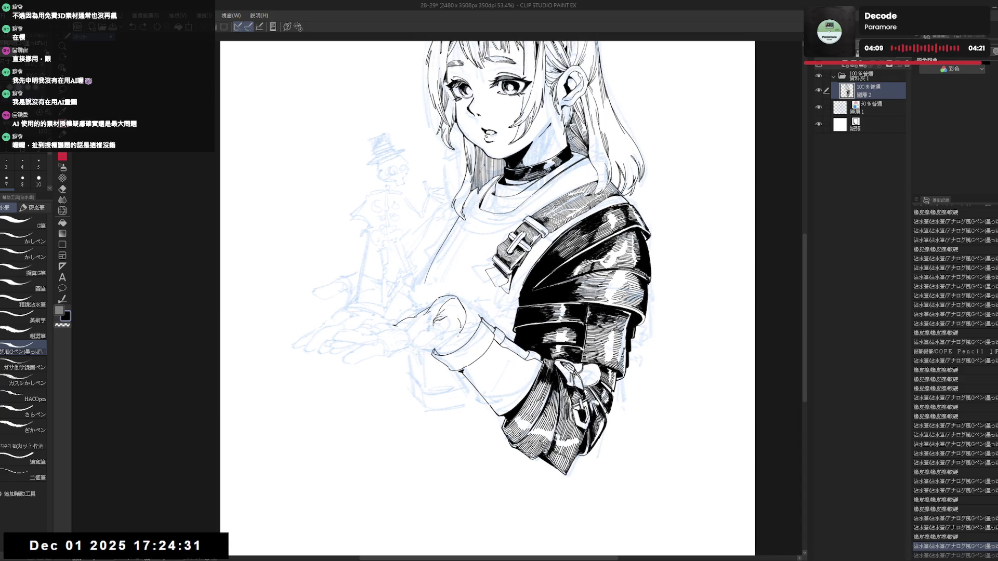
{"action": "key", "text": "e"}
{"action": "left_click_drag", "start_coordinate": [458, 330], "coordinate": [462, 318]}
{"action": "key", "text": "p"}
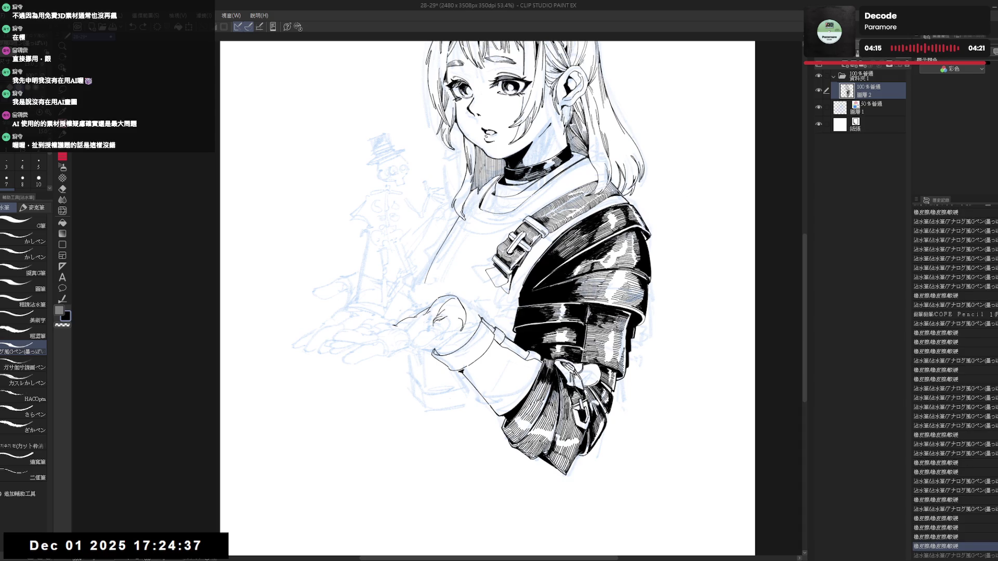
{"action": "key", "text": "e"}
{"action": "left_click_drag", "start_coordinate": [460, 334], "coordinate": [460, 326]}
{"action": "key", "text": "p"}
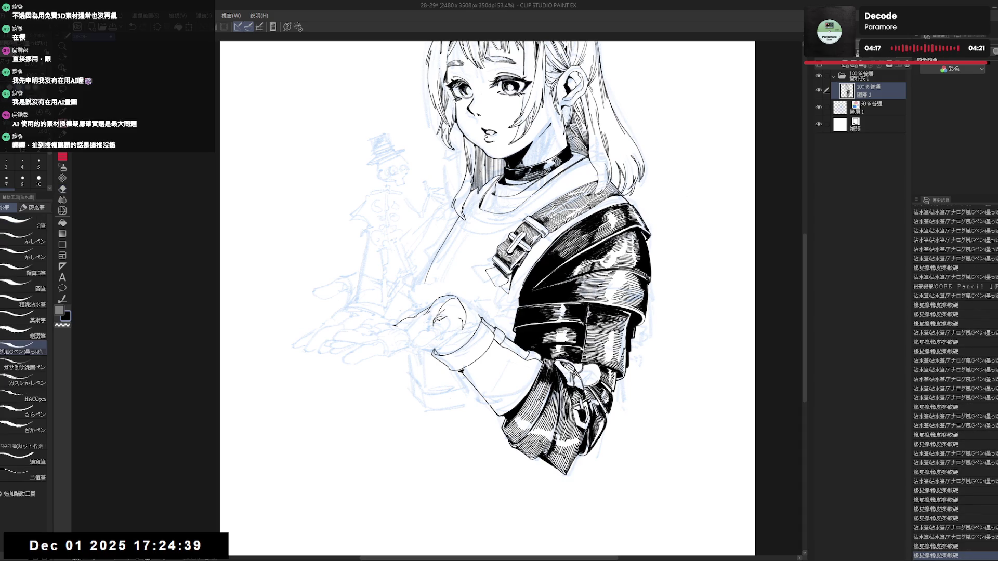
{"action": "key", "text": "h"}
{"action": "scroll", "coordinate": [432, 342], "scroll_direction": "up", "scroll_amount": 1}
{"action": "scroll", "coordinate": [432, 341], "scroll_direction": "up", "scroll_amount": 1}
{"action": "mouse_move", "coordinate": [432, 342]}
{"action": "left_mouse_down"}
{"action": "mouse_move", "coordinate": [468, 366]}
{"action": "mouse_move", "coordinate": [418, 346]}
{"action": "left_mouse_up"}
- Add two small ink strokes to the hand, keeping the second after an undo/redo check
{"action": "key", "text": "e"}
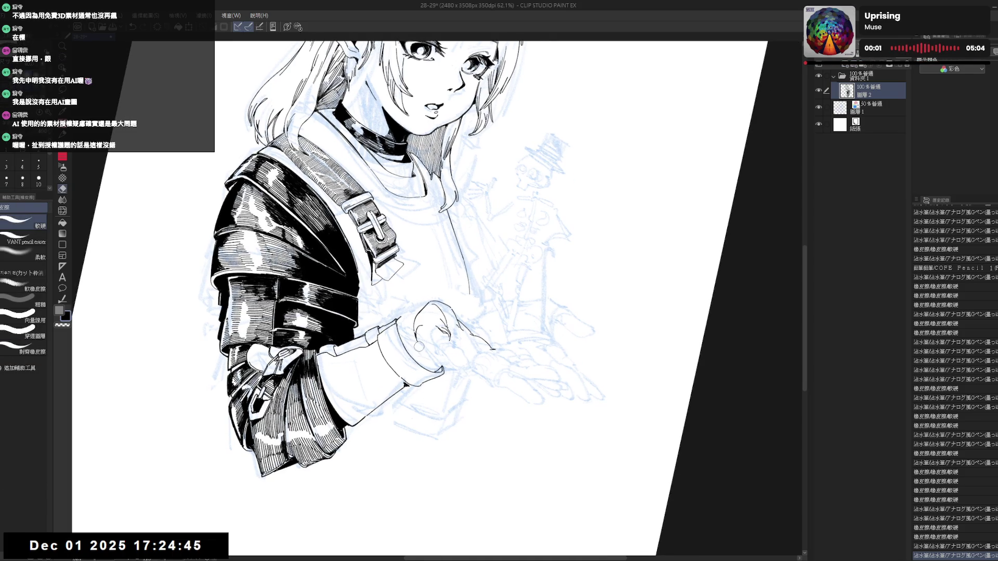
{"action": "key", "text": "p"}
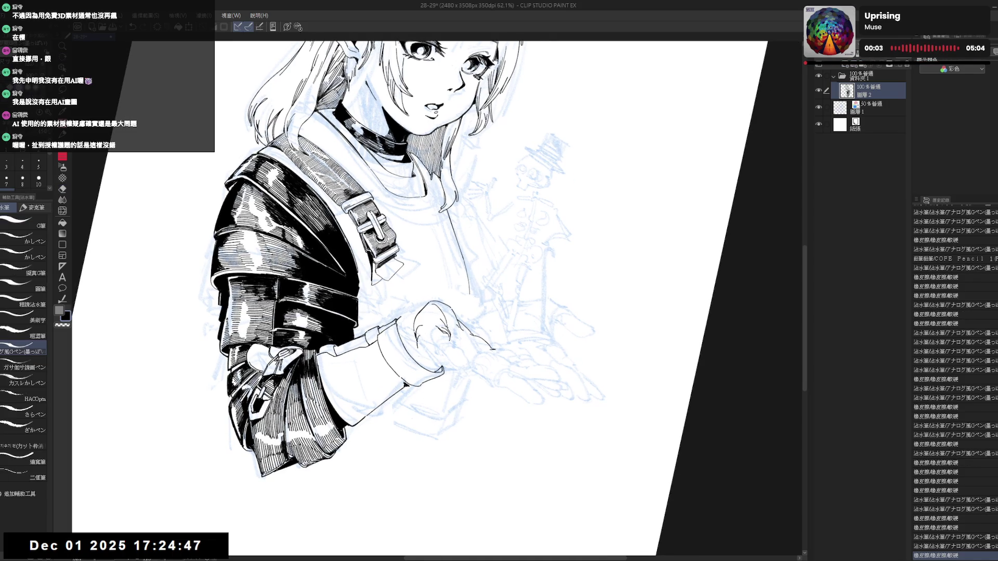
{"action": "left_click_drag", "start_coordinate": [433, 334], "coordinate": [438, 347]}
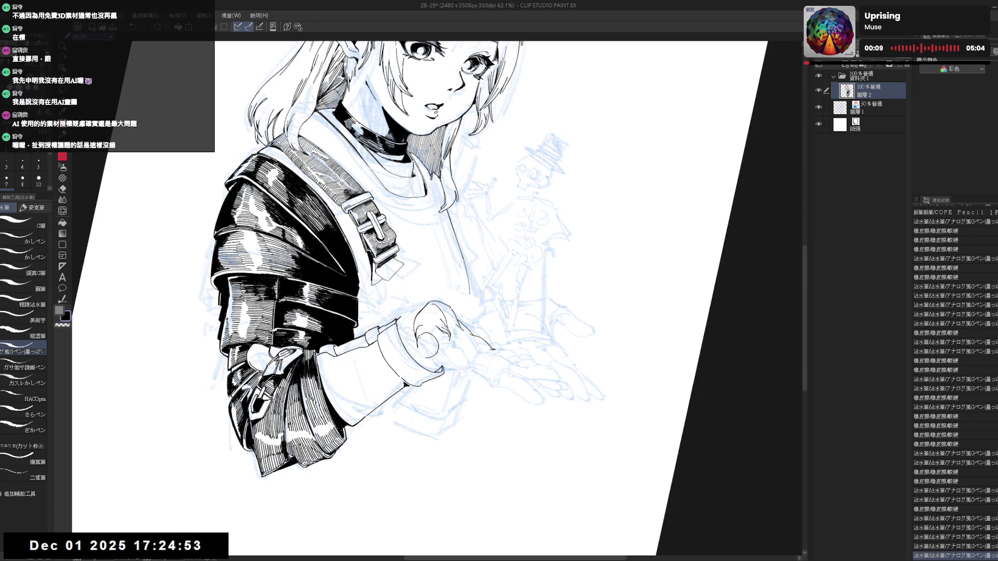
{"action": "left_click_drag", "start_coordinate": [417, 338], "coordinate": [423, 356]}
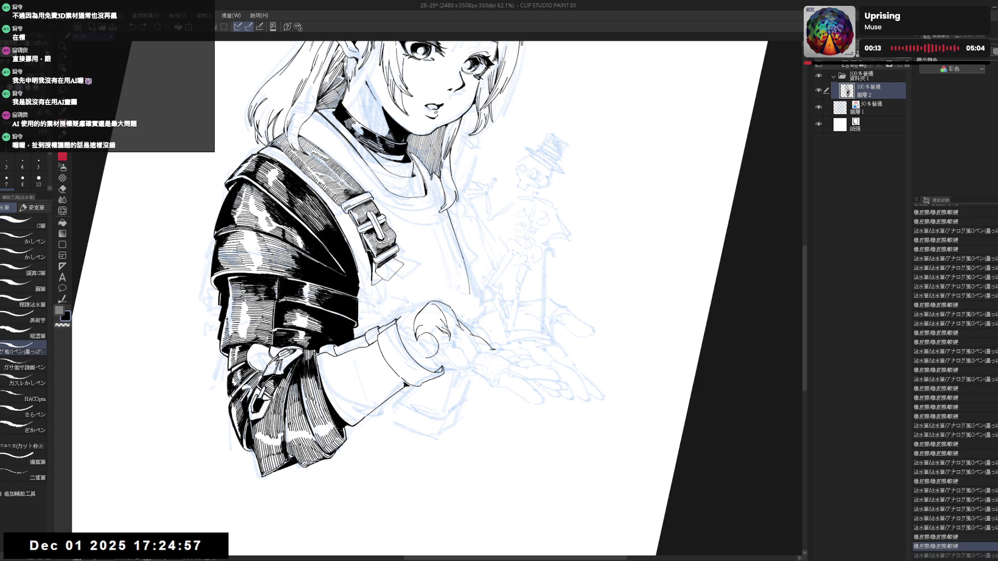
{"action": "key", "text": "ctrl+z"}
{"action": "key", "text": "ctrl+y"}
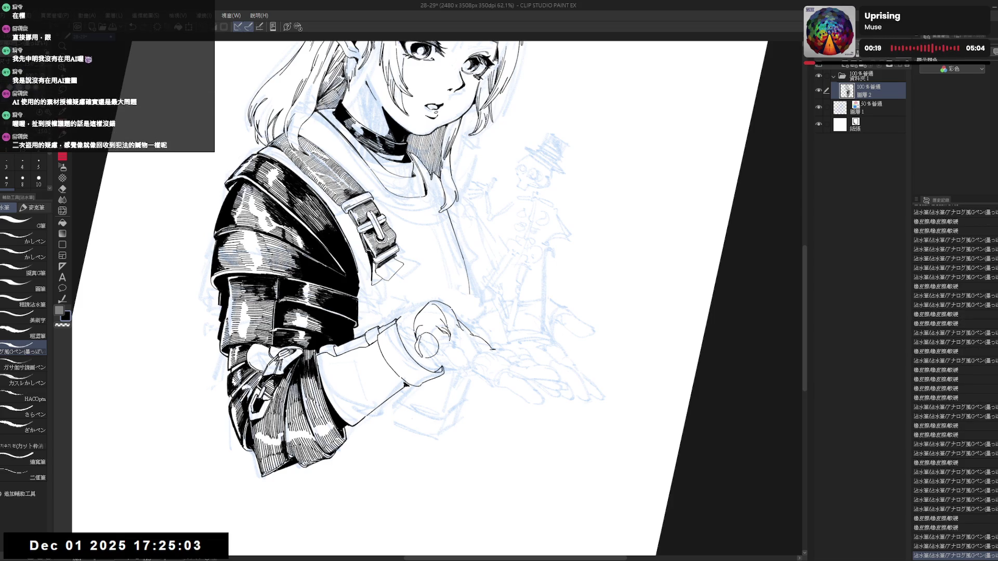
{"action": "key", "text": "h"}
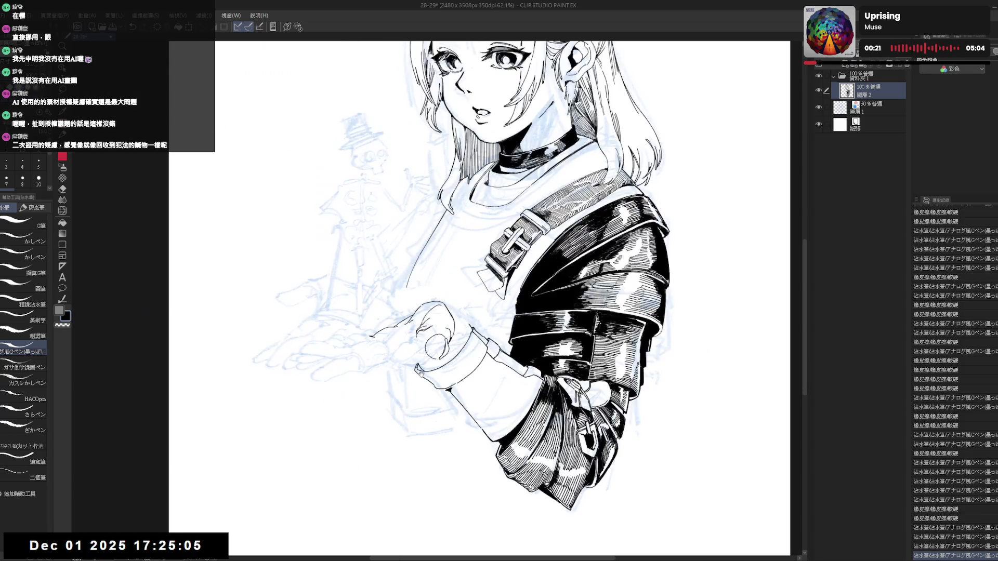
{"action": "key", "text": "p"}
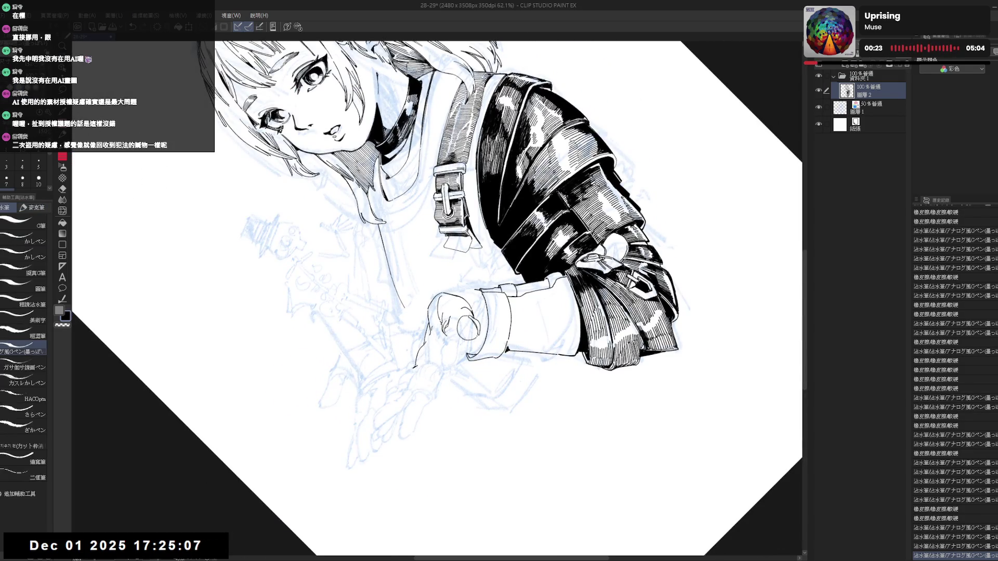
{"action": "key", "text": "r"}
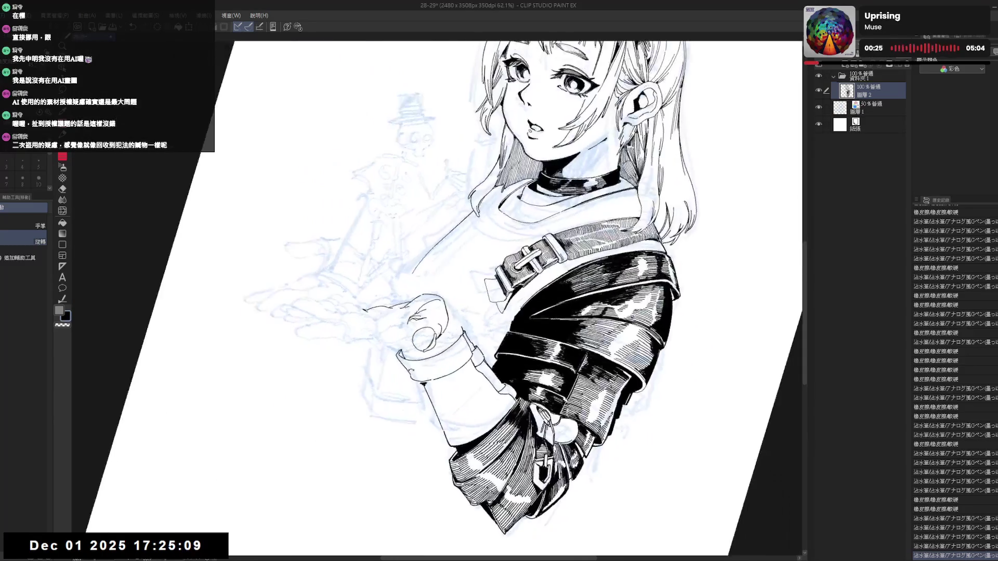
{"action": "key", "text": "p"}
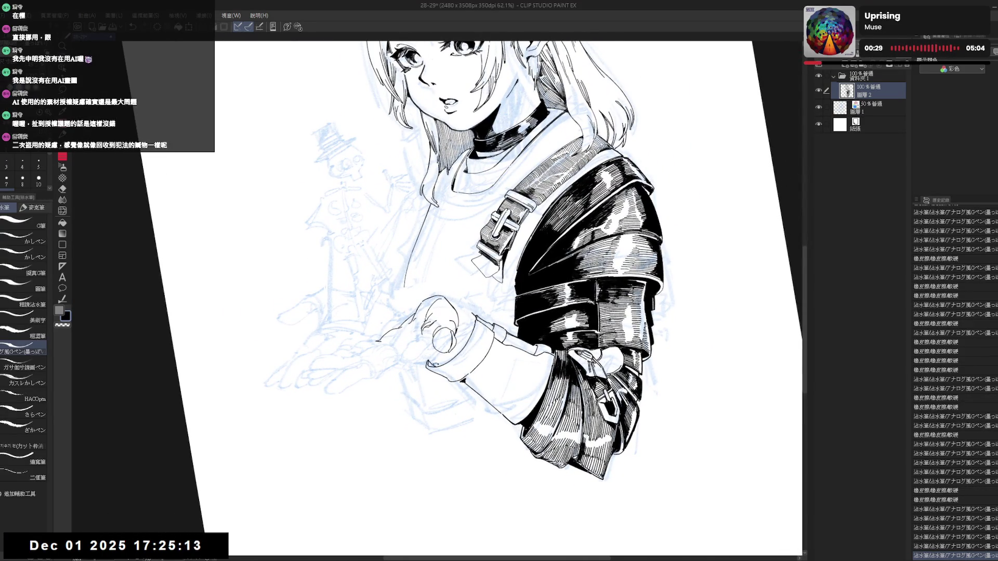
{"action": "key", "text": "r"}
{"action": "key", "text": "p"}
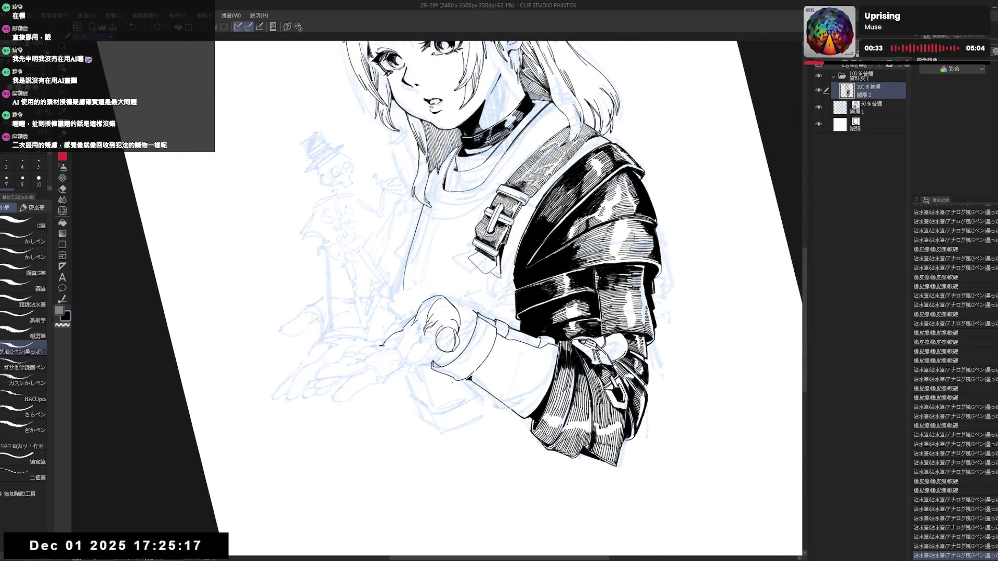
{"action": "key", "text": "r"}
{"action": "key", "text": "ctrl+minus"}
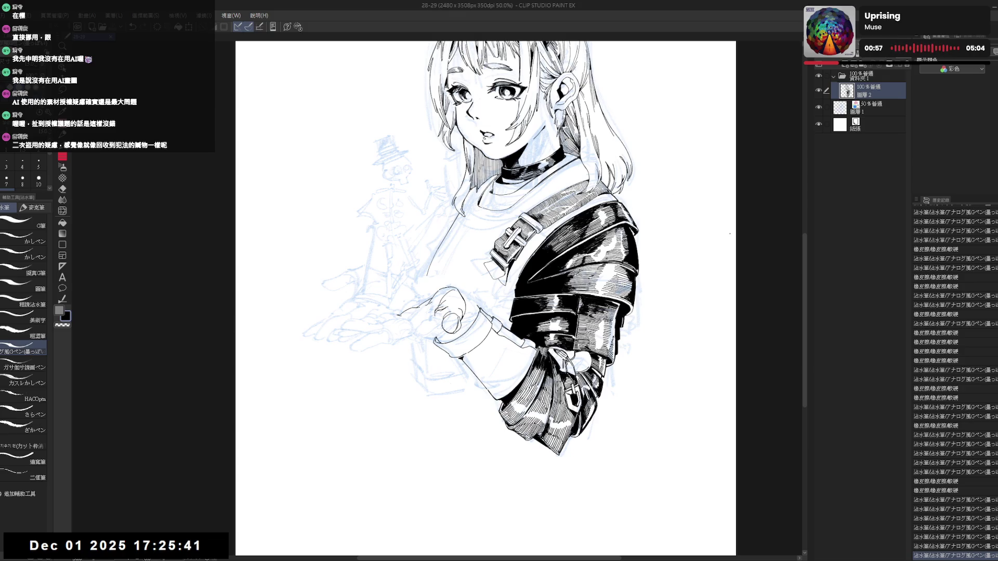
- Redo the undone step and dot a small ink mark on the hand in mirrored view
{"action": "mouse_move", "coordinate": [445, 327]}
{"action": "left_mouse_down"}
{"action": "mouse_move", "coordinate": [464, 325]}
{"action": "mouse_move", "coordinate": [444, 326]}
{"action": "left_mouse_up"}
{"action": "key", "text": "ctrl+y"}
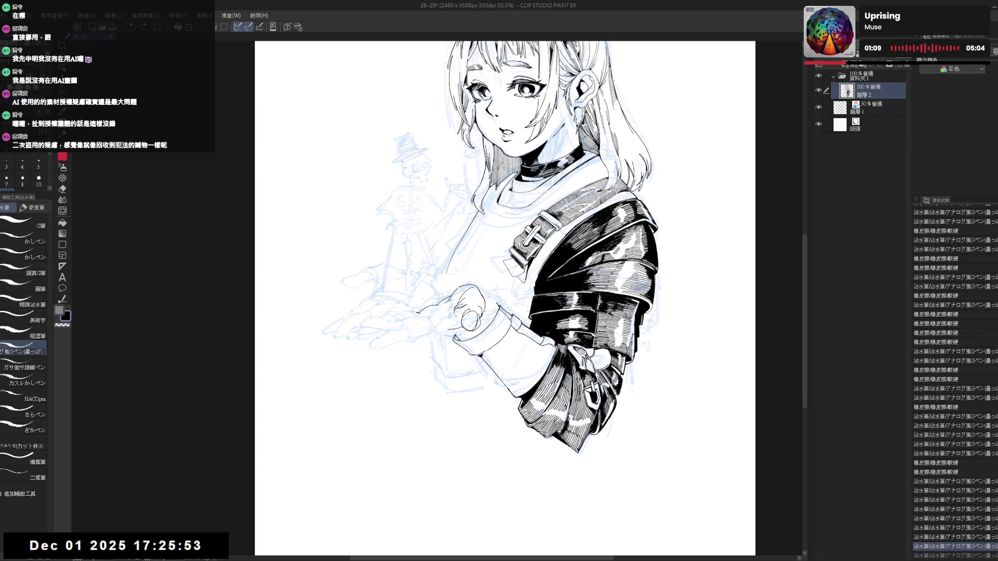
{"action": "key", "text": "h"}
{"action": "key", "text": "r"}
{"action": "key", "text": "p"}
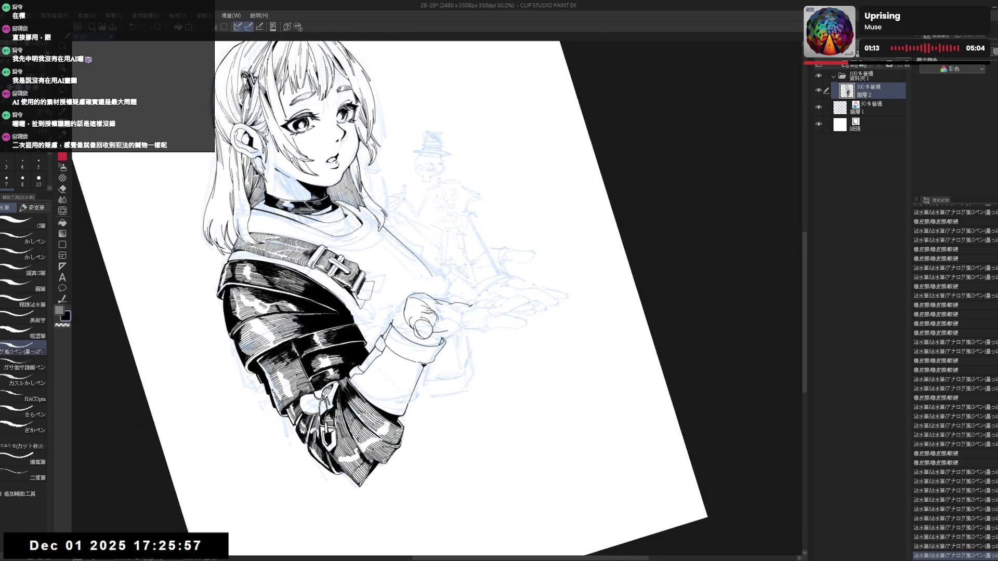
{"action": "left_click", "coordinate": [442, 385]}
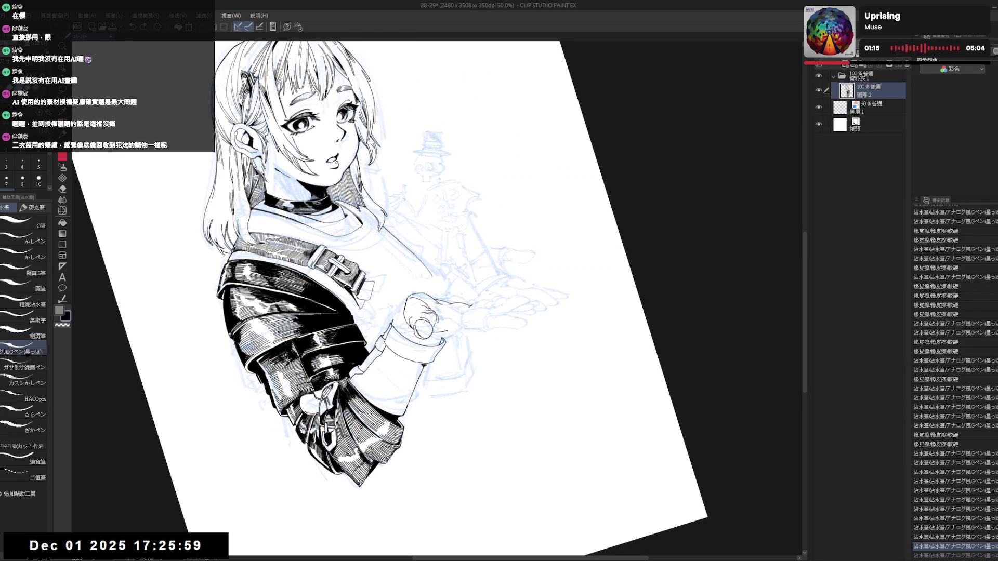
{"action": "key", "text": "r"}
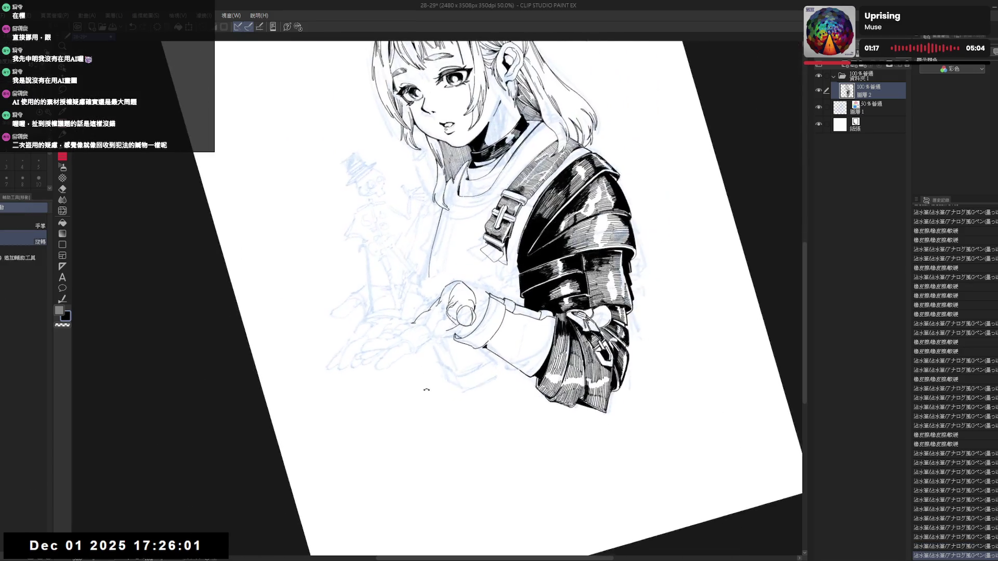
- Erase a tiny spot and dab another ink mark near the fingertips, then tilt the canvas
{"action": "mouse_move", "coordinate": [468, 327]}
{"action": "left_mouse_down"}
{"action": "mouse_move", "coordinate": [414, 371]}
{"action": "mouse_move", "coordinate": [442, 331]}
{"action": "left_mouse_up"}
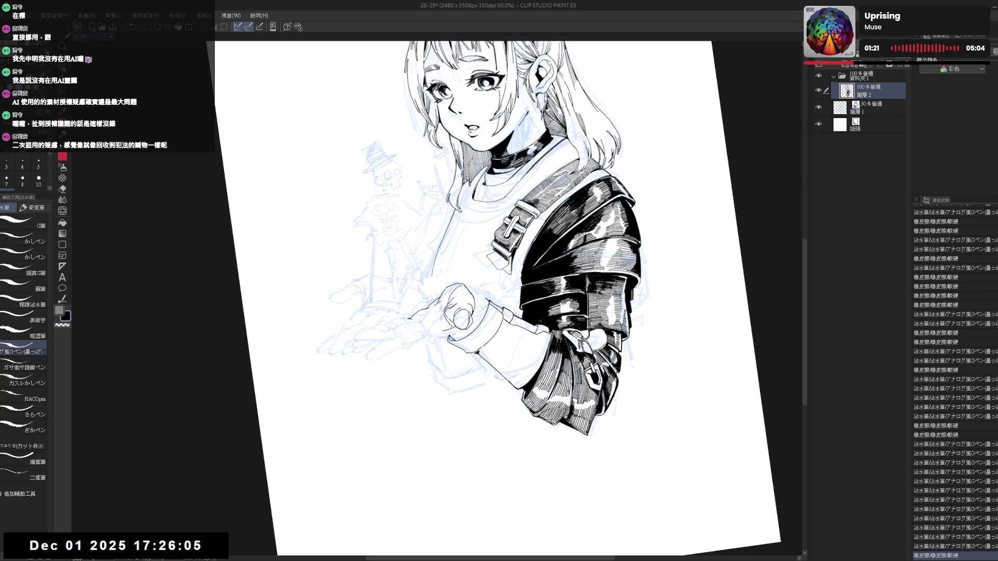
{"action": "left_click_drag", "start_coordinate": [445, 318], "coordinate": [447, 320]}
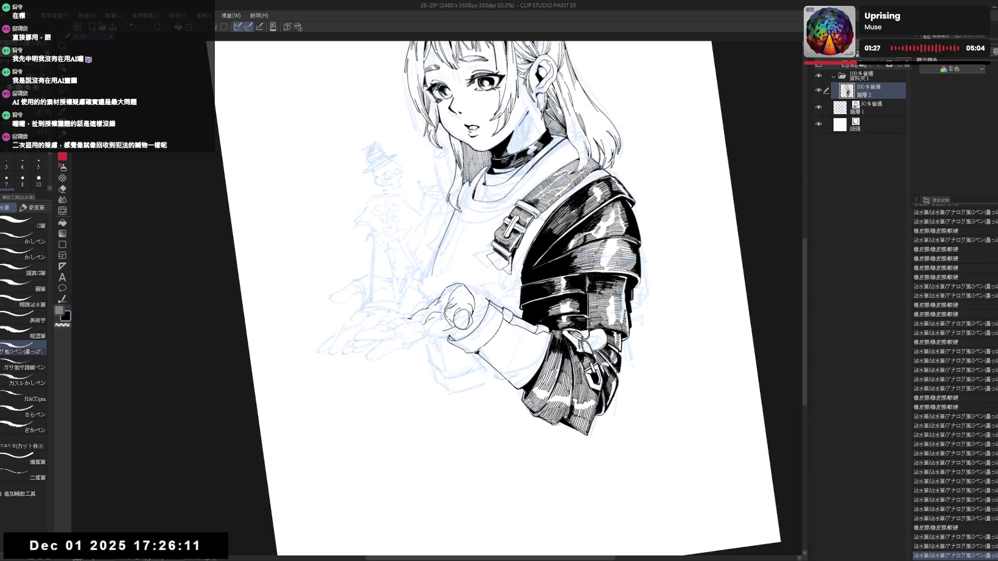
{"action": "left_click", "coordinate": [424, 338]}
{"action": "key", "text": "h"}
{"action": "key", "text": "h"}
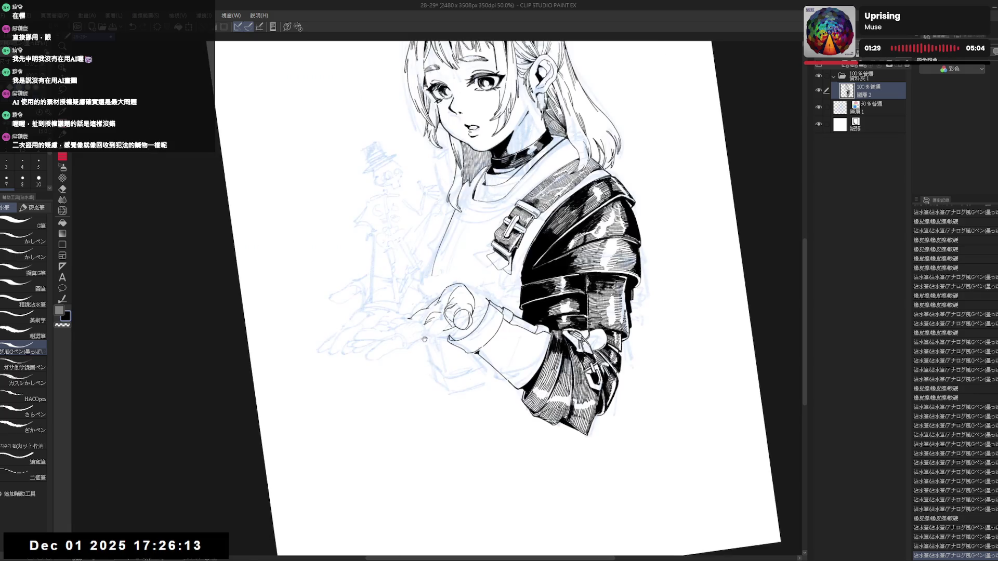
{"action": "key", "text": "minus"}
{"action": "key", "text": "e"}
{"action": "key", "text": "minus"}
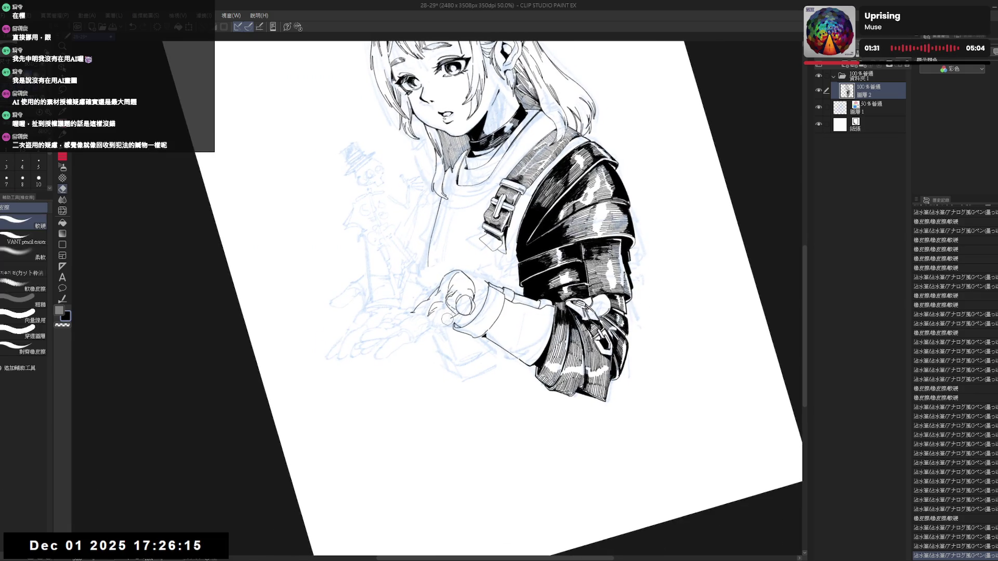
- Erase a small spot near the fingers and check proportions in mirrored, tilted views
{"action": "key", "text": "p"}
{"action": "key", "text": "e"}
{"action": "left_click_drag", "start_coordinate": [450, 315], "coordinate": [455, 323]}
{"action": "key", "text": "p"}
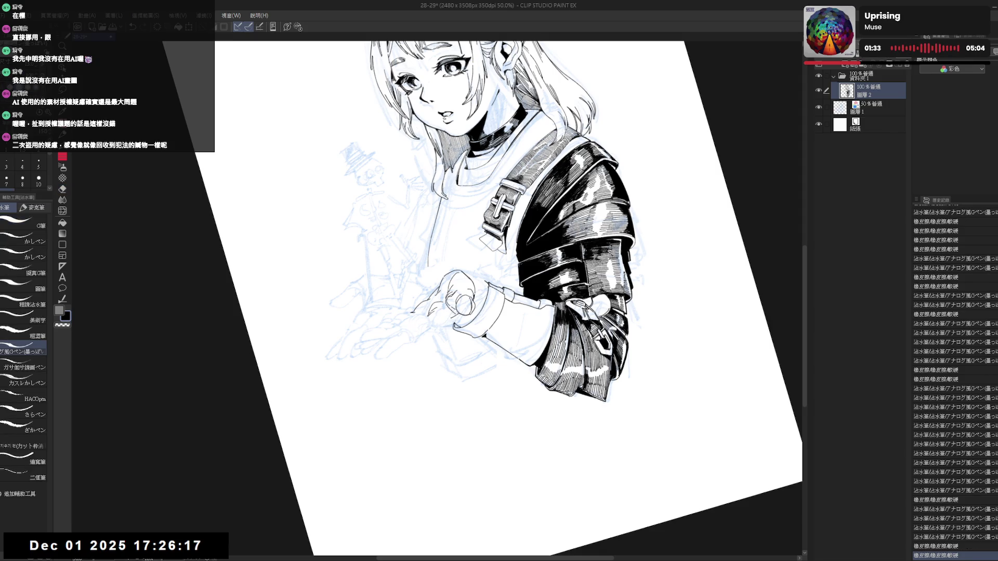
{"action": "key", "text": "asciicircum"}
{"action": "key", "text": "asciicircum"}
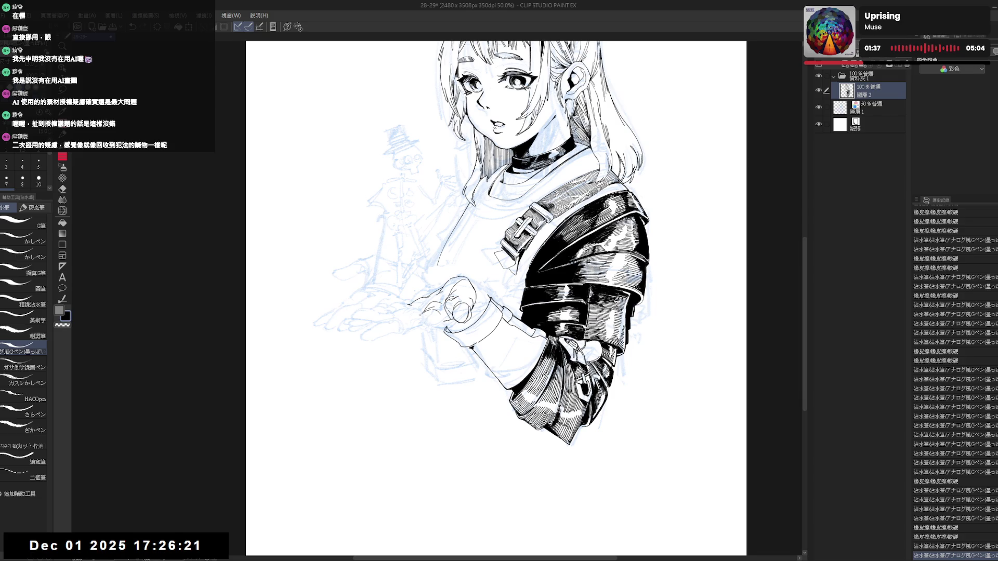
{"action": "key", "text": "h"}
{"action": "key", "text": "h"}
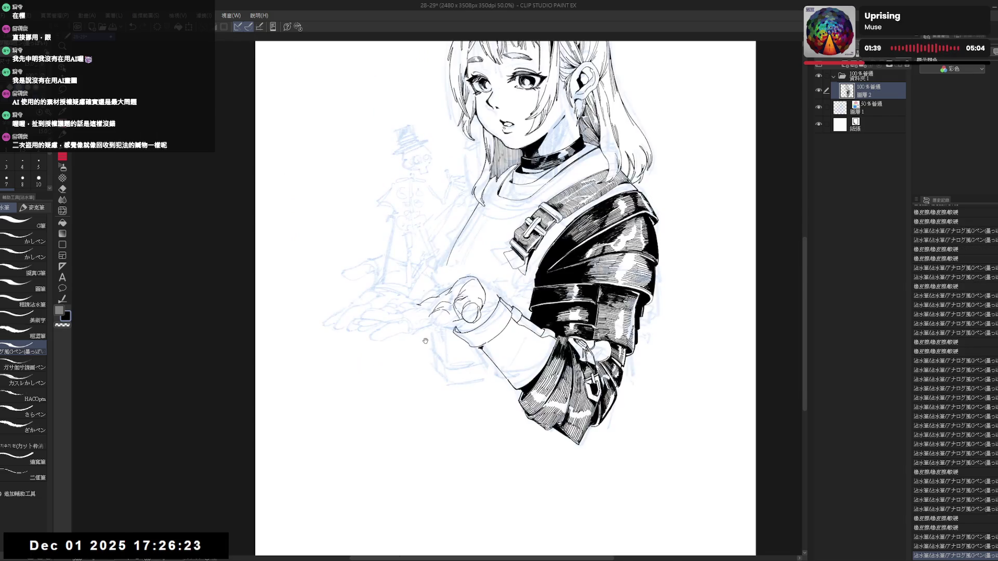
{"action": "left_click_drag", "start_coordinate": [425, 340], "coordinate": [406, 375]}
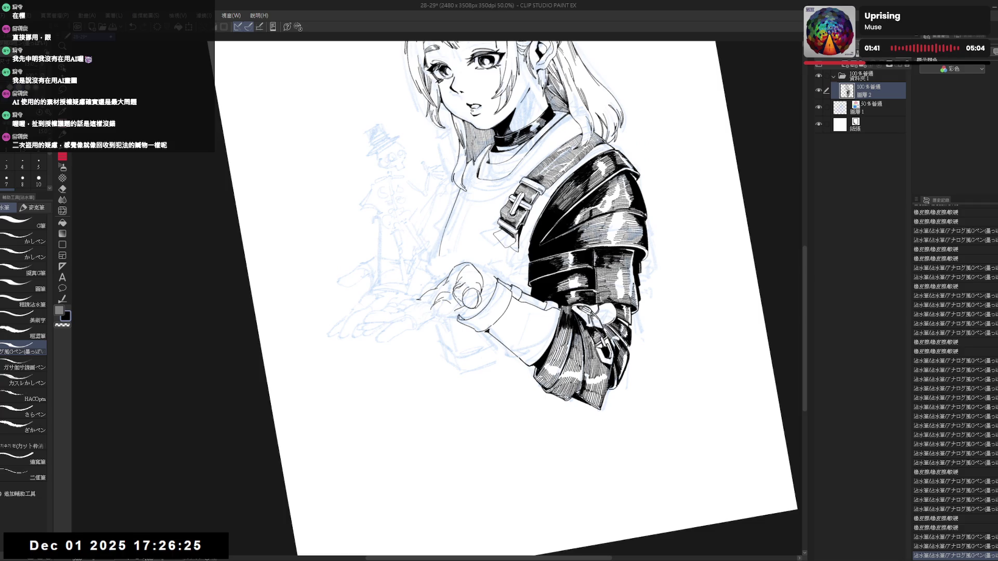
{"action": "left_click_drag", "start_coordinate": [446, 309], "coordinate": [456, 319]}
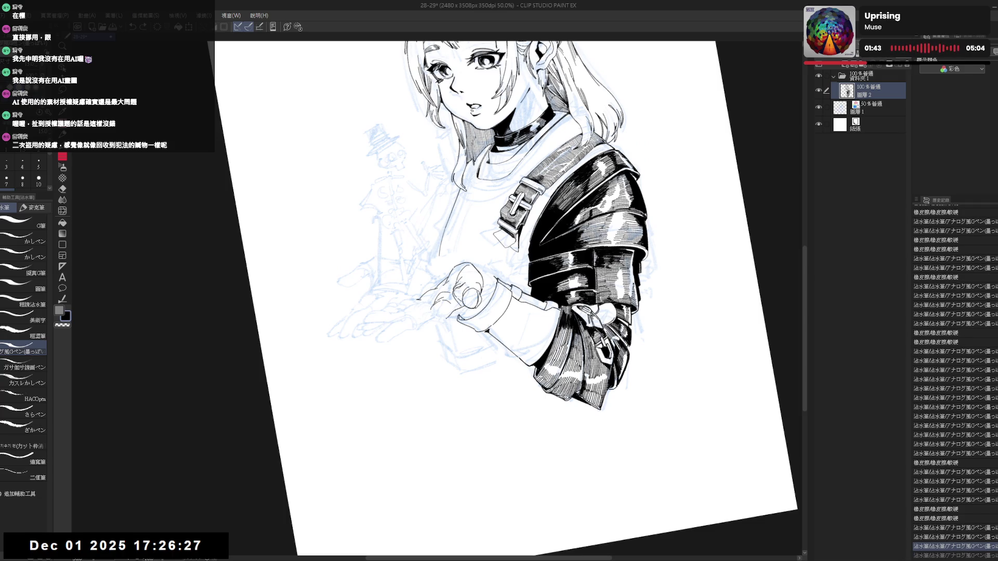
{"action": "left_click_drag", "start_coordinate": [436, 312], "coordinate": [427, 387]}
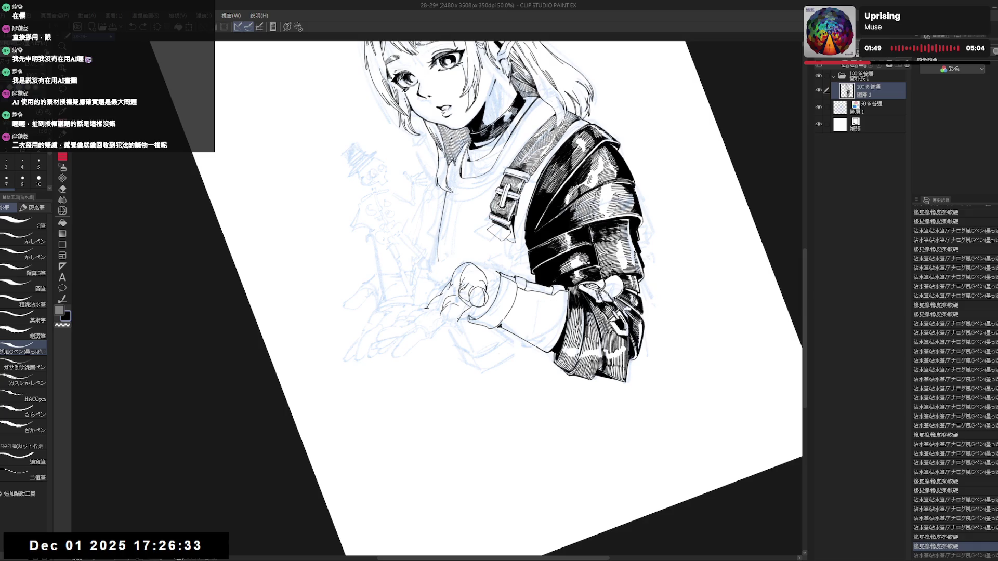
- Remove a stray mark near the hand and add a small ink stroke at a rotated angle
{"action": "key", "text": "ctrl+at"}
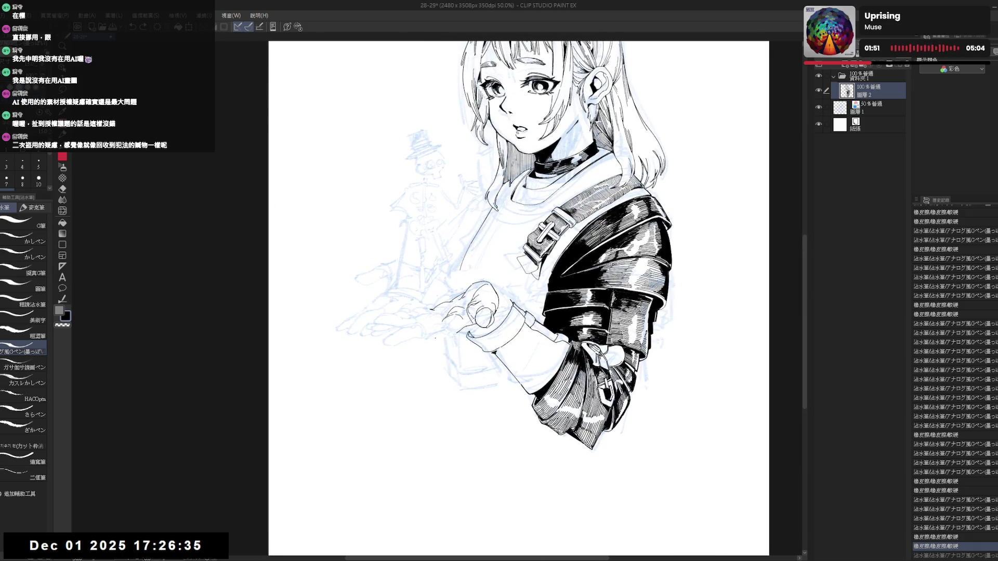
{"action": "key", "text": "minus"}
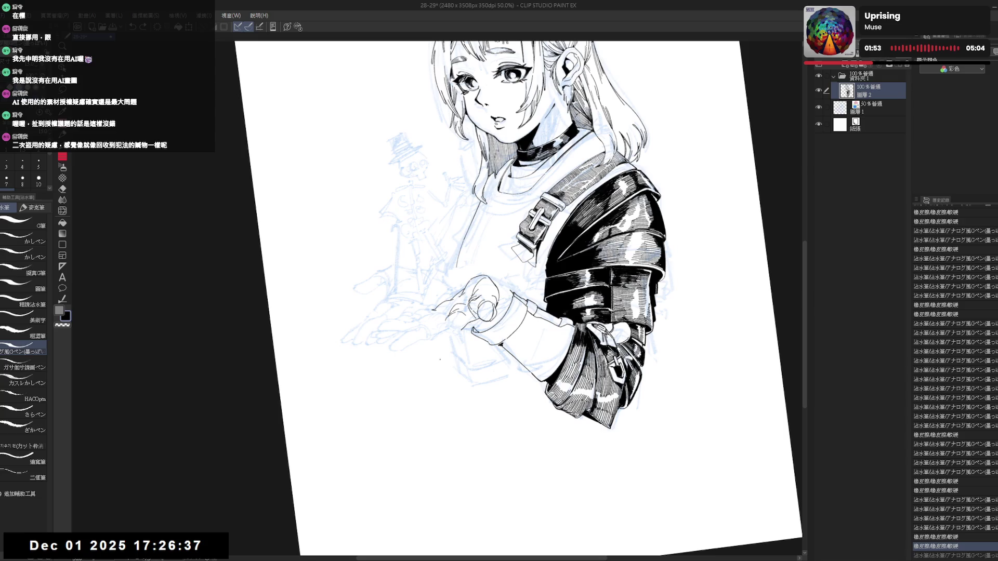
{"action": "left_click_drag", "start_coordinate": [439, 359], "coordinate": [459, 355]}
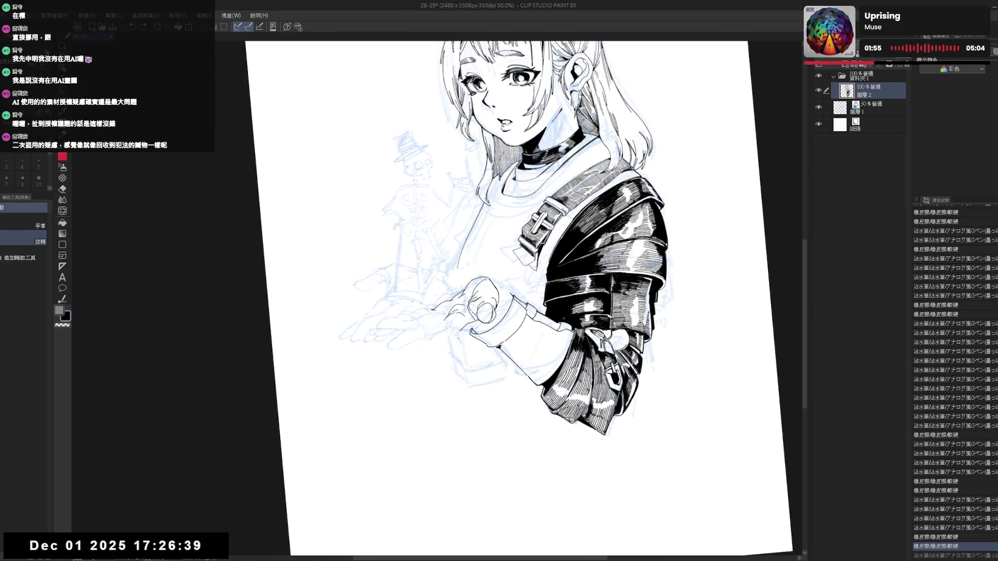
{"action": "key", "text": "p"}
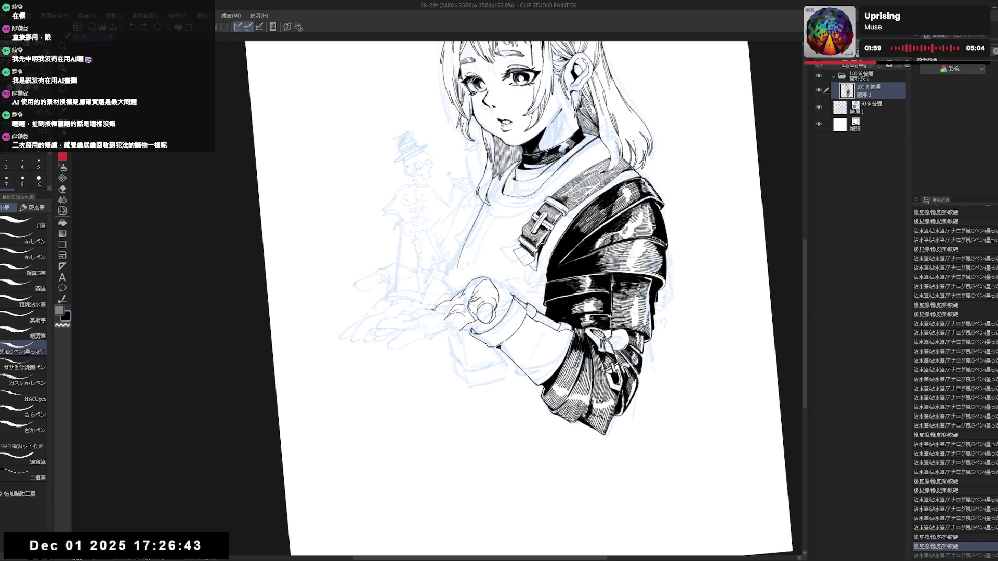
{"action": "left_click_drag", "start_coordinate": [436, 316], "coordinate": [442, 359]}
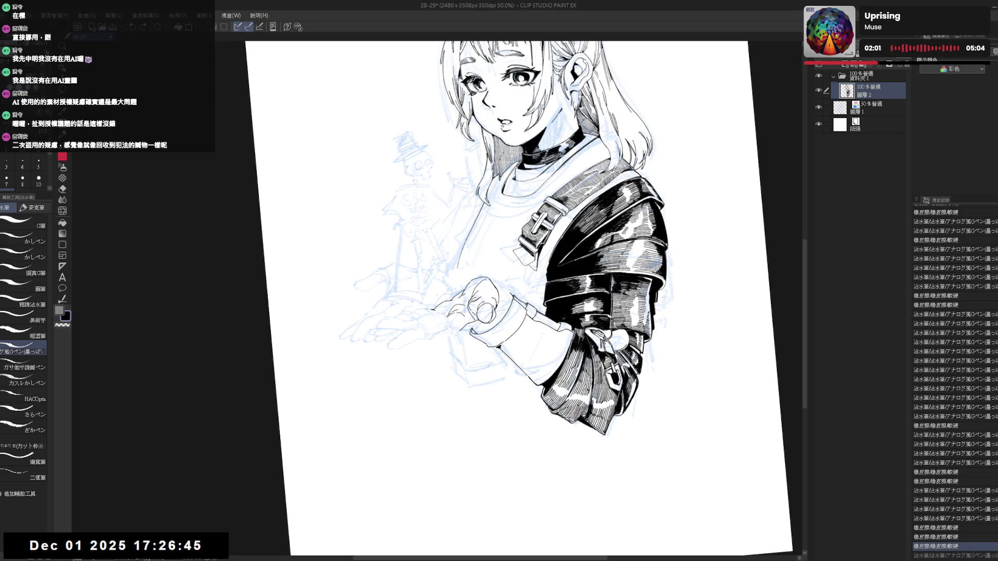
{"action": "left_click_drag", "start_coordinate": [499, 296], "coordinate": [546, 250]}
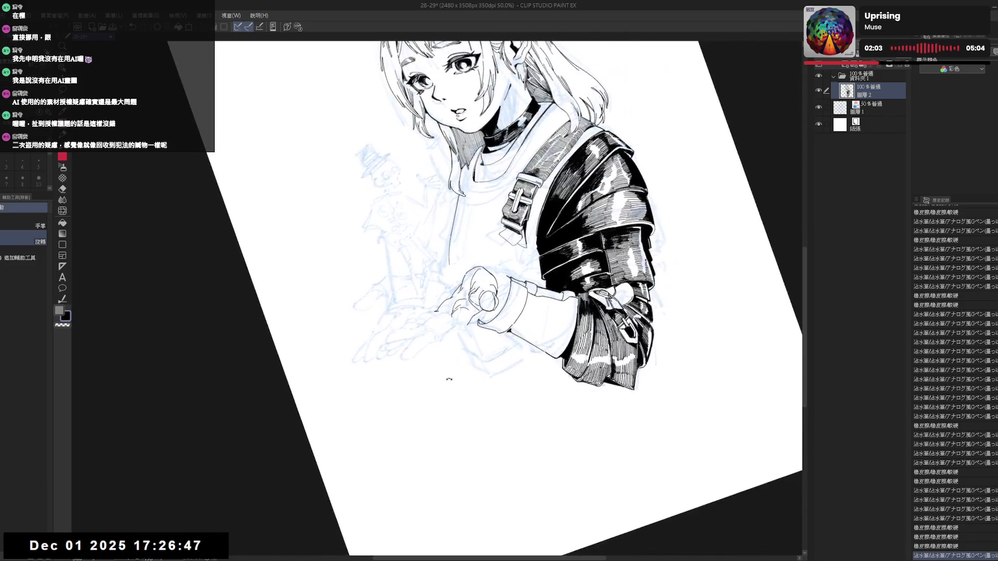
{"action": "left_click_drag", "start_coordinate": [439, 343], "coordinate": [444, 351]}
- Inspect the hand upright and mirrored, then recentre and rotate the canvas for drawing
{"action": "key", "text": "ctrl+@"}
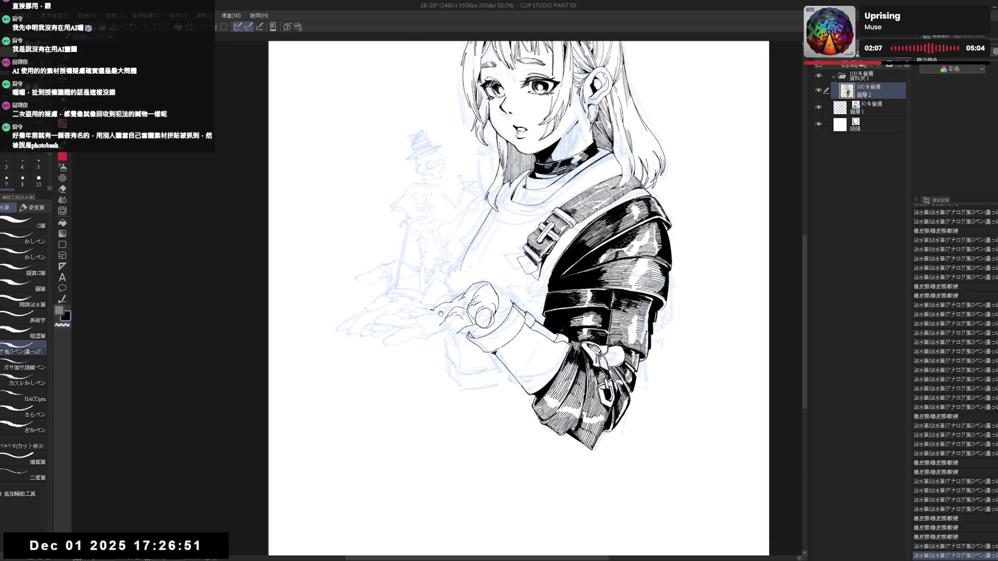
{"action": "key", "text": "h"}
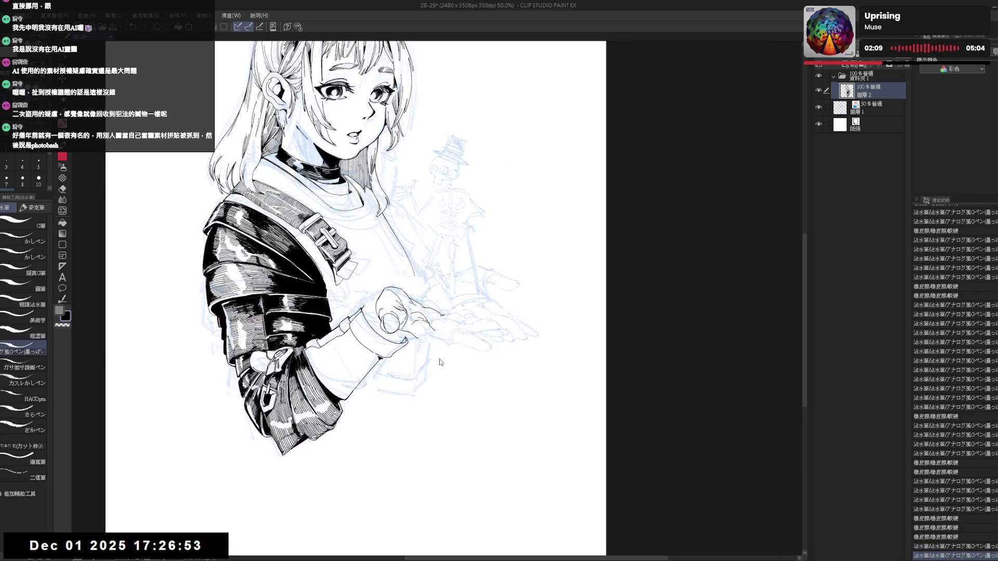
{"action": "key", "text": "h"}
{"action": "left_click_drag", "start_coordinate": [477, 324], "coordinate": [468, 323]}
{"action": "mouse_move", "coordinate": [490, 258]}
{"action": "left_mouse_down"}
{"action": "mouse_move", "coordinate": [498, 262]}
{"action": "mouse_move", "coordinate": [472, 277]}
{"action": "left_mouse_up"}
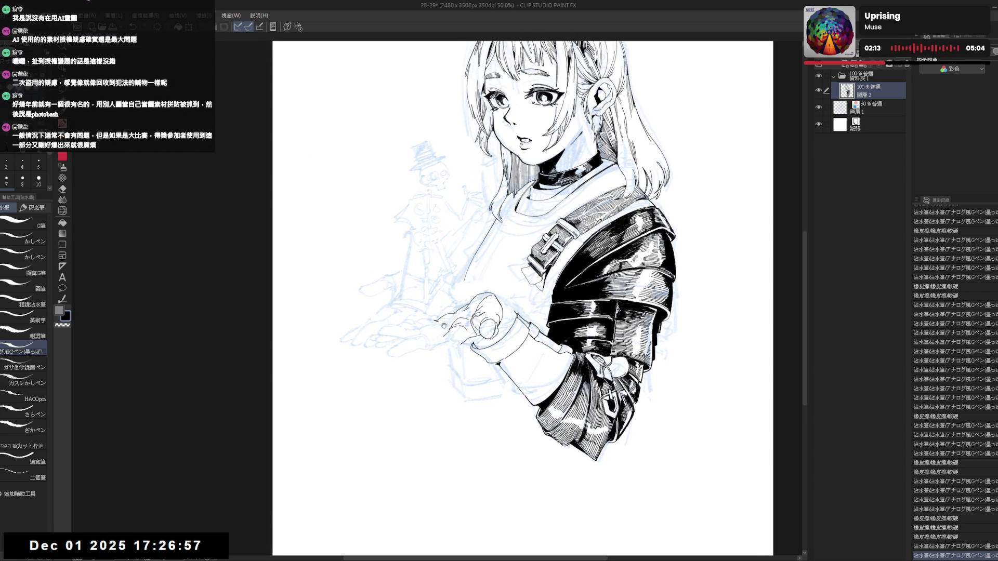
{"action": "left_click_drag", "start_coordinate": [445, 325], "coordinate": [451, 325]}
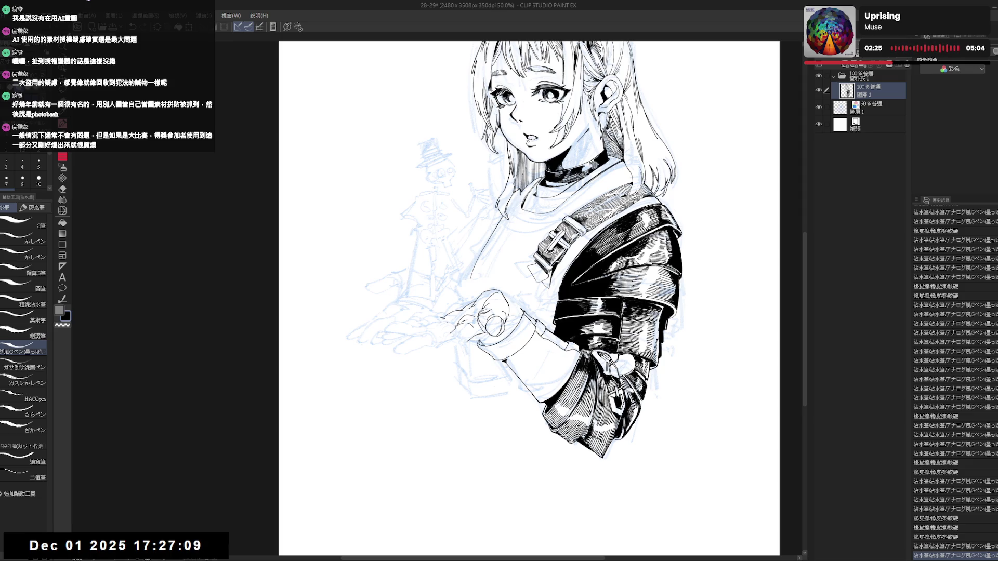
{"action": "mouse_move", "coordinate": [475, 318]}
{"action": "left_mouse_down"}
{"action": "mouse_move", "coordinate": [484, 329]}
{"action": "mouse_move", "coordinate": [485, 418]}
{"action": "mouse_move", "coordinate": [468, 322]}
{"action": "left_mouse_up"}
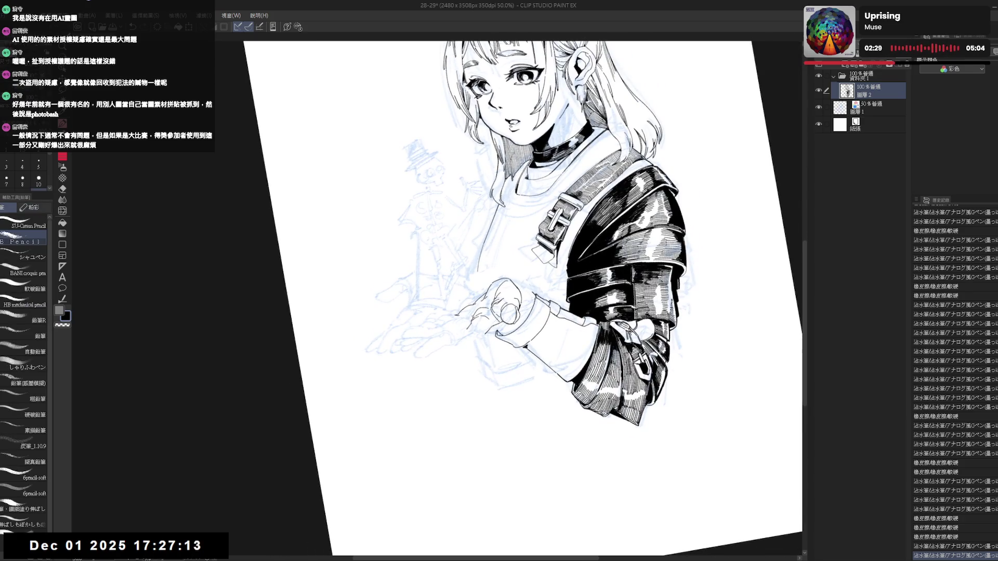
- Tilt the canvas for the hand and make a quick eraser touch-up
{"action": "key", "text": "p"}
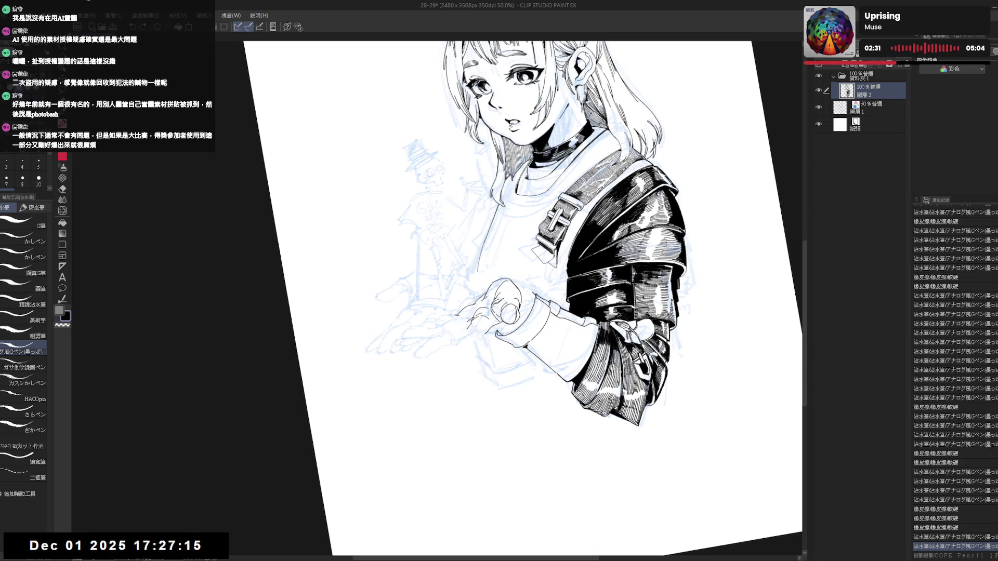
{"action": "left_click_drag", "start_coordinate": [467, 323], "coordinate": [451, 379]}
{"action": "key", "text": "p"}
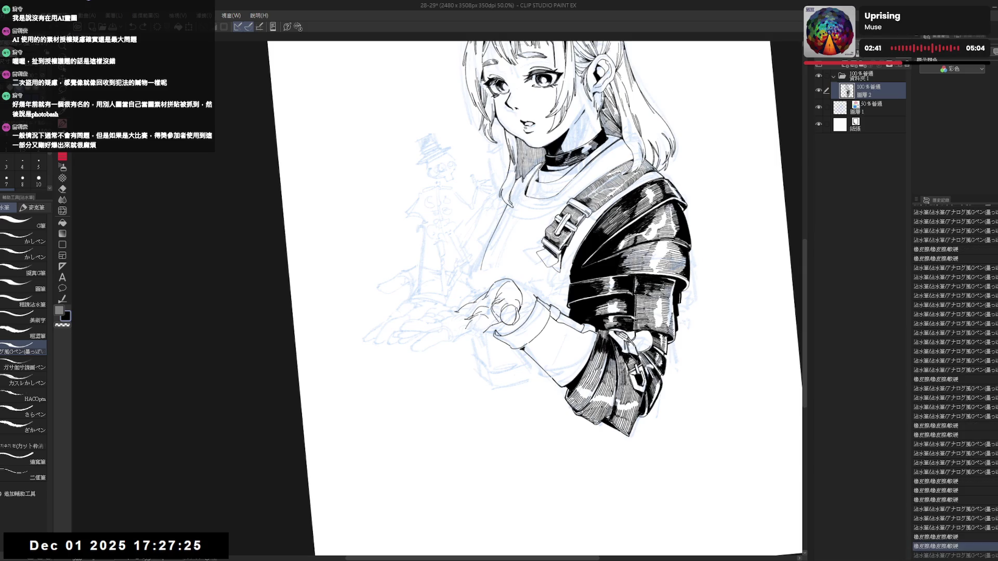
{"action": "mouse_move", "coordinate": [468, 331]}
{"action": "left_mouse_down"}
{"action": "mouse_move", "coordinate": [418, 411]}
{"action": "mouse_move", "coordinate": [285, 349]}
{"action": "left_mouse_up"}
{"action": "key", "text": "e"}
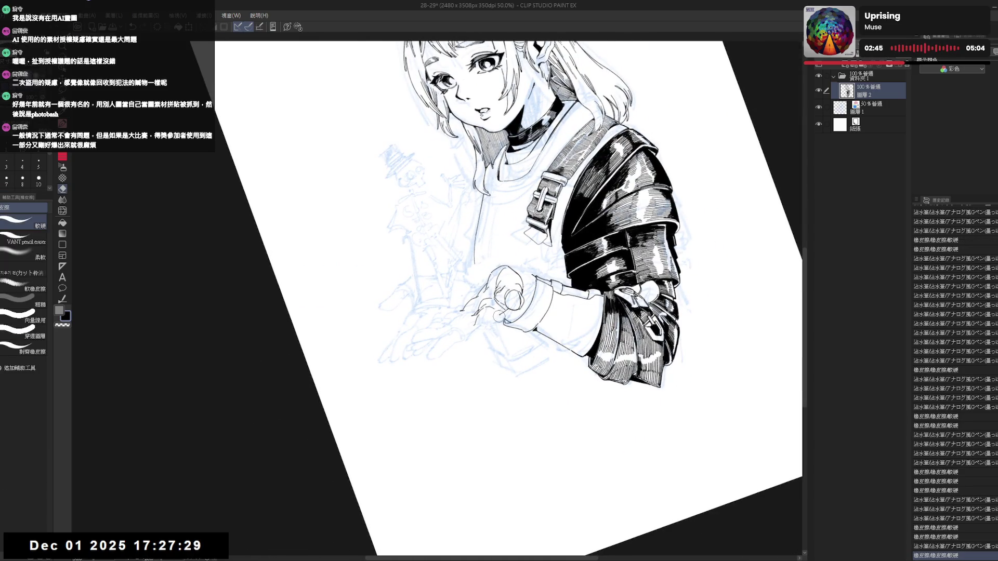
{"action": "key", "text": "p"}
{"action": "mouse_move", "coordinate": [468, 312]}
{"action": "left_mouse_down"}
{"action": "mouse_move", "coordinate": [479, 320]}
{"action": "mouse_move", "coordinate": [506, 305]}
{"action": "left_mouse_up"}
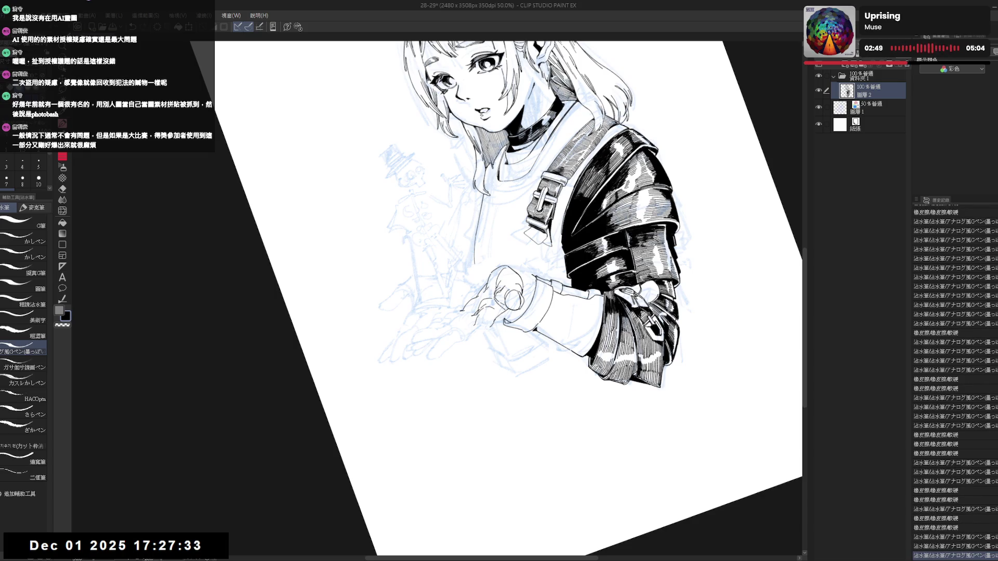
- Ink a finger line running down from the hand, undoing a bad first attempt
{"action": "left_click_drag", "start_coordinate": [437, 344], "coordinate": [468, 385]}
{"action": "key", "text": "p"}
{"action": "left_click_drag", "start_coordinate": [476, 331], "coordinate": [447, 359]}
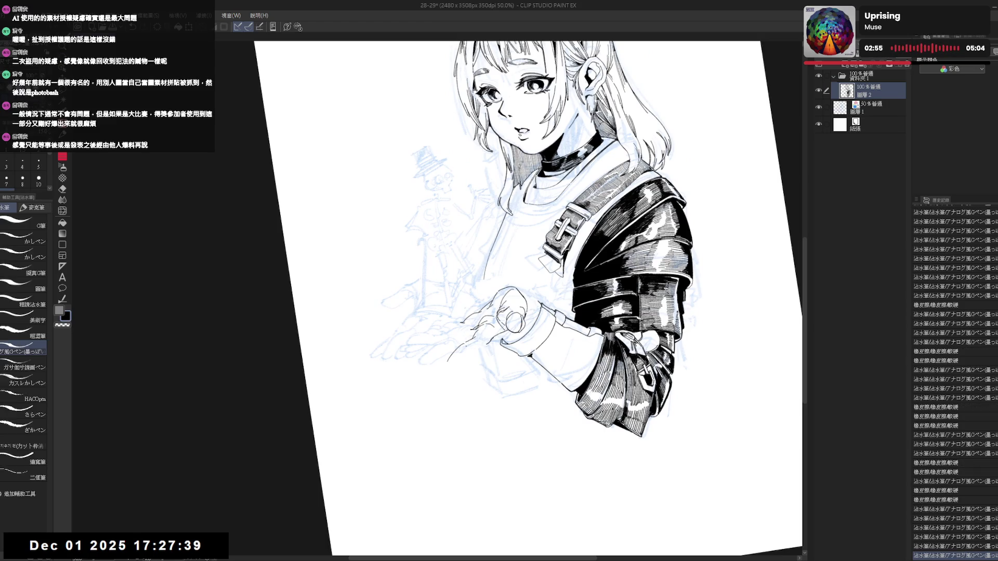
{"action": "key", "text": "ctrl+z"}
{"action": "mouse_move", "coordinate": [469, 341]}
{"action": "left_mouse_down"}
{"action": "mouse_move", "coordinate": [453, 366]}
{"action": "mouse_move", "coordinate": [483, 353]}
{"action": "left_mouse_up"}
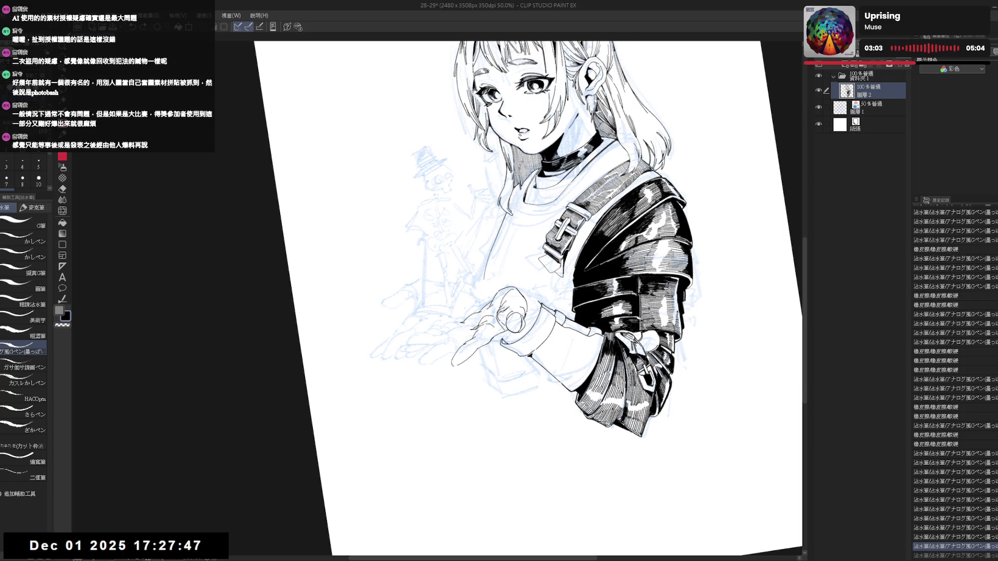
{"action": "key", "text": "ctrl+0"}
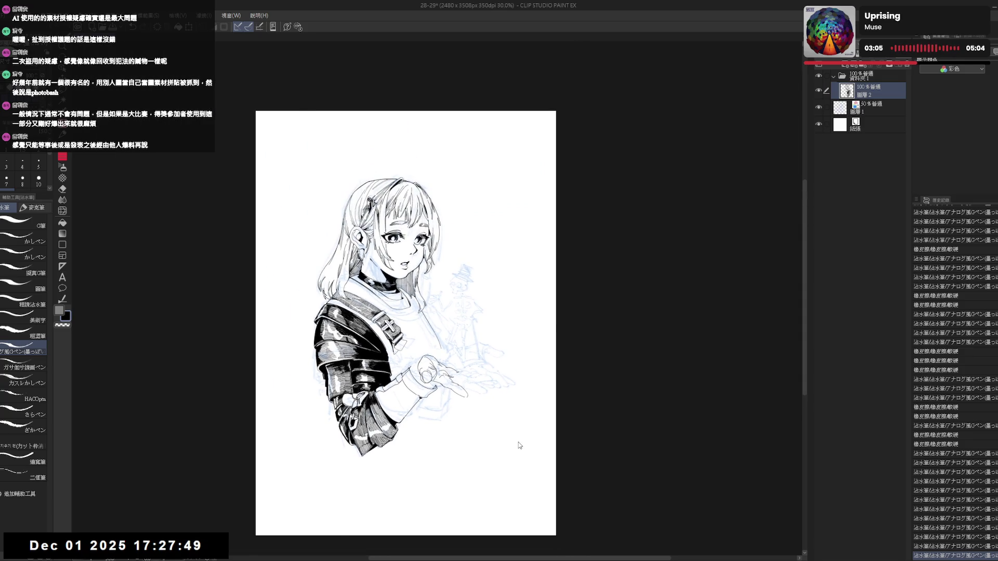
- Redo the last pen stroke on the pointing finger while checking it mirrored and rotated
{"action": "key", "text": "h"}
{"action": "scroll", "coordinate": [519, 445], "scroll_direction": "up", "scroll_amount": 2}
{"action": "left_click_drag", "start_coordinate": [393, 403], "coordinate": [415, 390]}
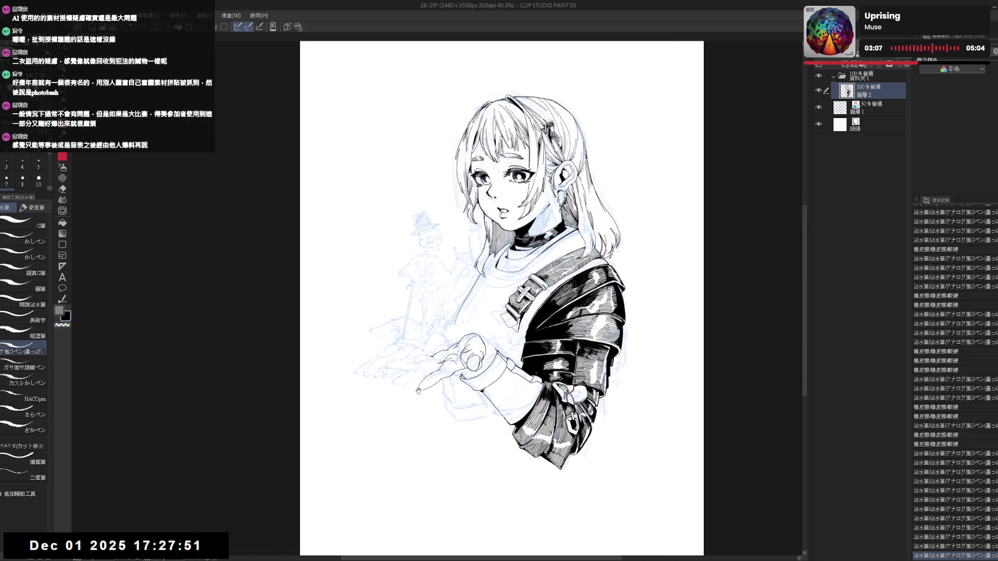
{"action": "scroll", "coordinate": [413, 390], "scroll_direction": "up", "scroll_amount": 1}
{"action": "scroll", "coordinate": [433, 366], "scroll_direction": "up", "scroll_amount": 1}
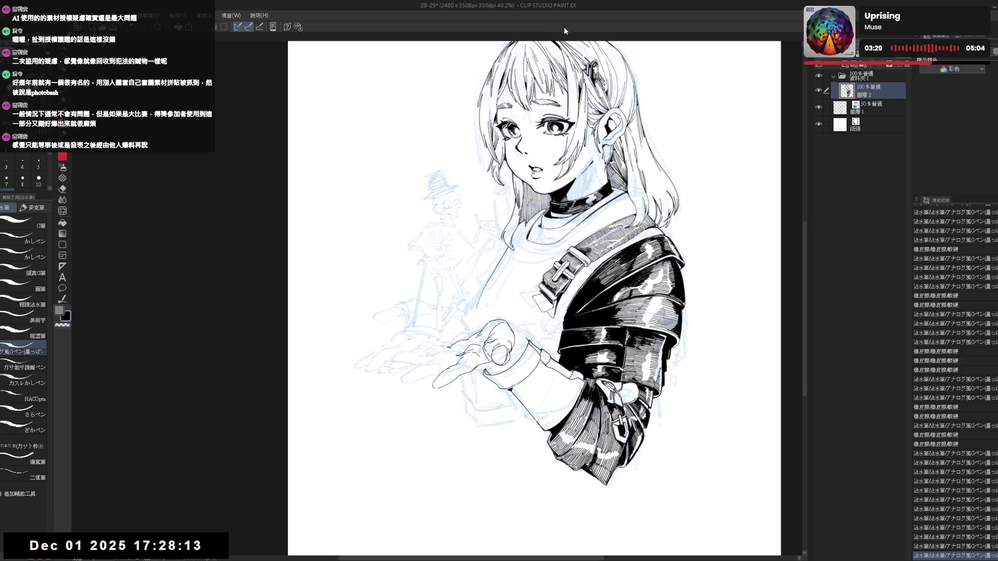
{"action": "scroll", "coordinate": [565, 30], "scroll_direction": "up", "scroll_amount": 3}
{"action": "left_click_drag", "start_coordinate": [565, 30], "coordinate": [499, 233]}
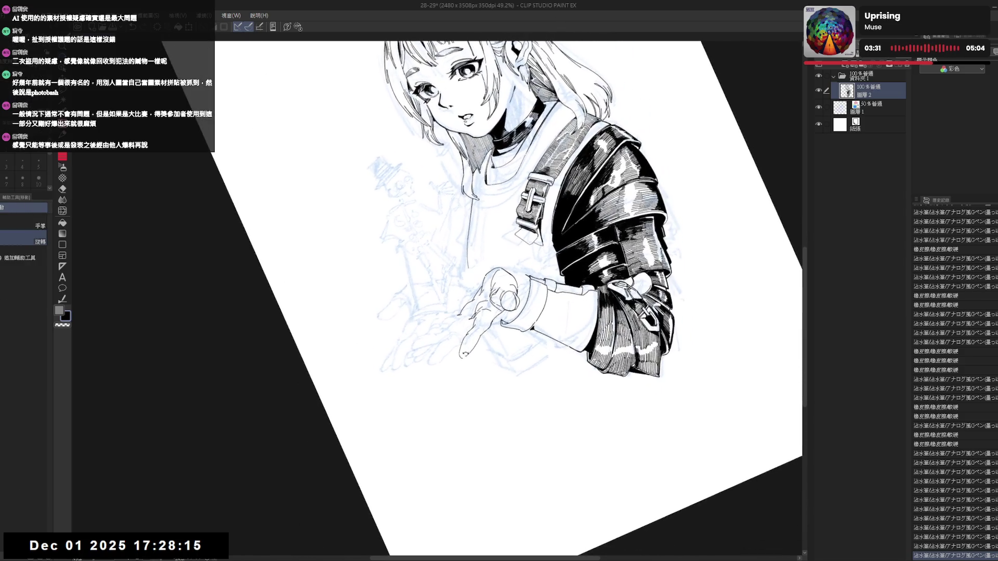
{"action": "key", "text": "p"}
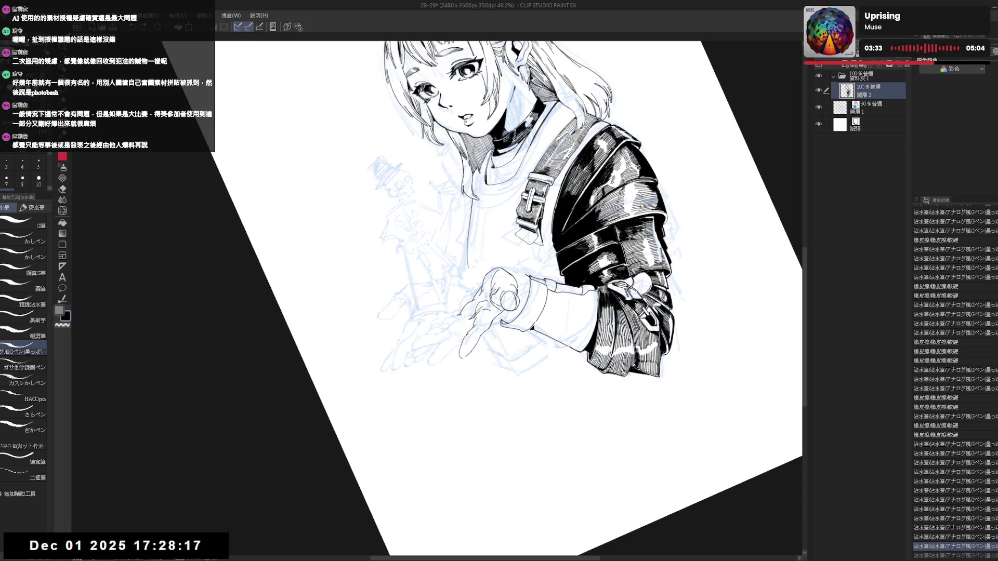
{"action": "key", "text": "ctrl+y"}
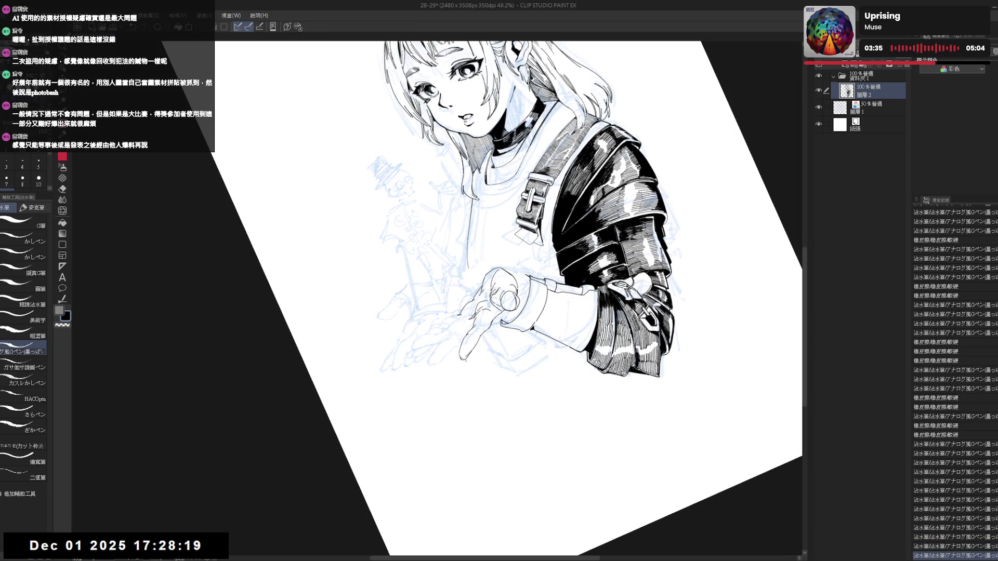
{"action": "key", "text": "ctrl+@"}
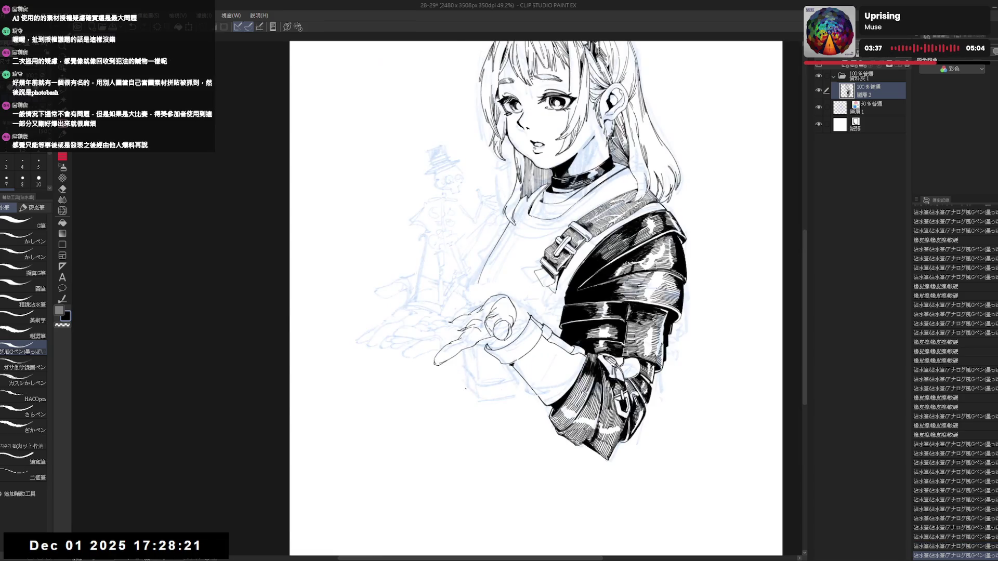
{"action": "key", "text": "h"}
{"action": "scroll", "coordinate": [436, 296], "scroll_direction": "up", "scroll_amount": 2}
{"action": "key", "text": "asciicircum"}
{"action": "key", "text": "asciicircum"}
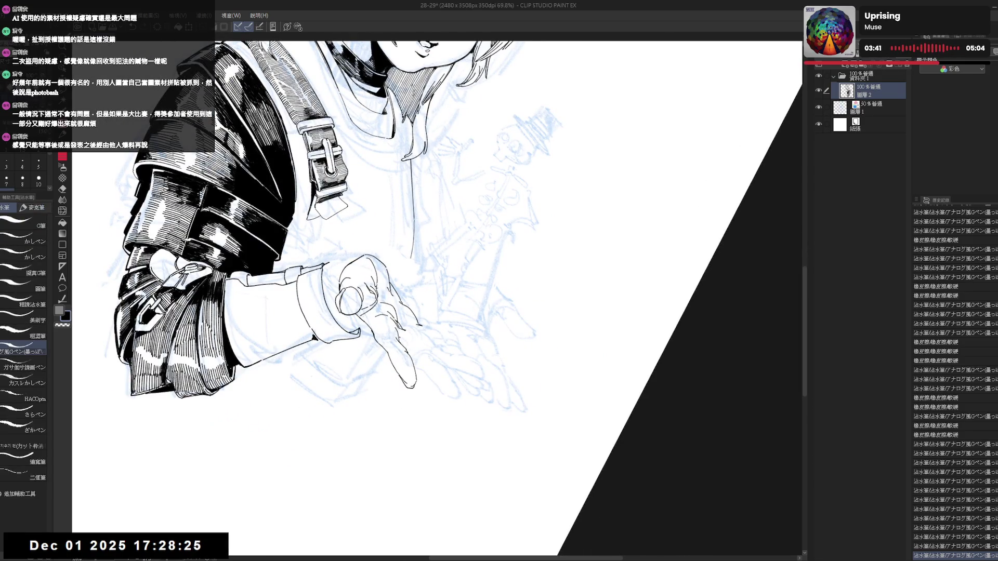
- Redo the last stroke, test a touch-up near the hand, then mirror-check and tilt the canvas for inking
{"action": "key", "text": "ctrl+y"}
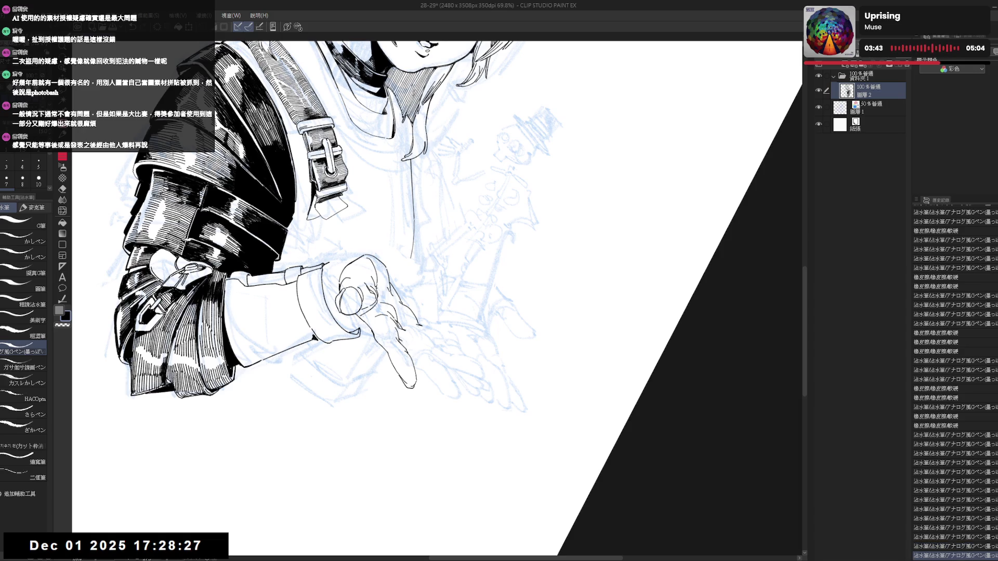
{"action": "left_click_drag", "start_coordinate": [402, 343], "coordinate": [407, 348]}
{"action": "key", "text": "ctrl+z"}
{"action": "key", "text": "ctrl+z"}
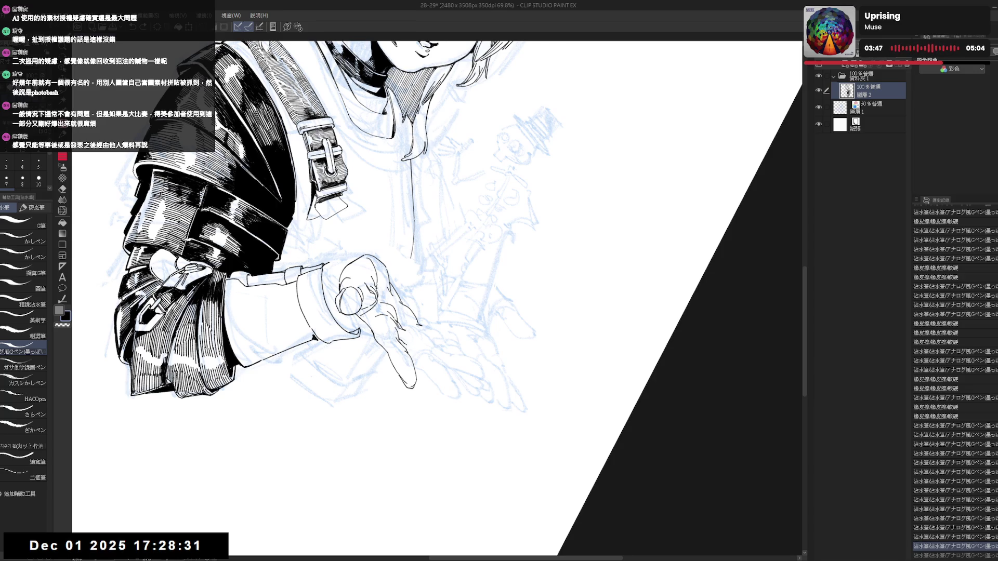
{"action": "key", "text": "h"}
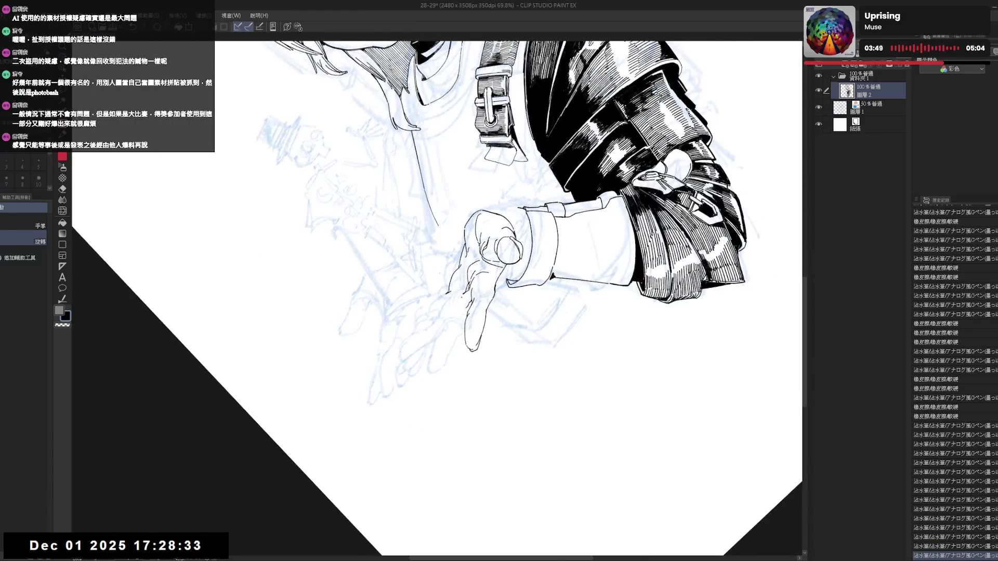
{"action": "key", "text": "p"}
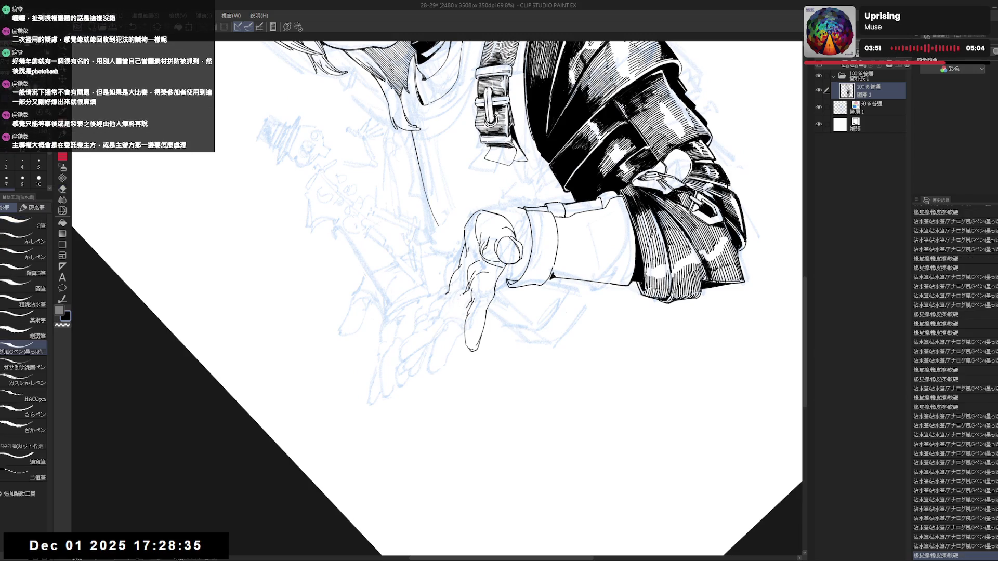
{"action": "key", "text": "r"}
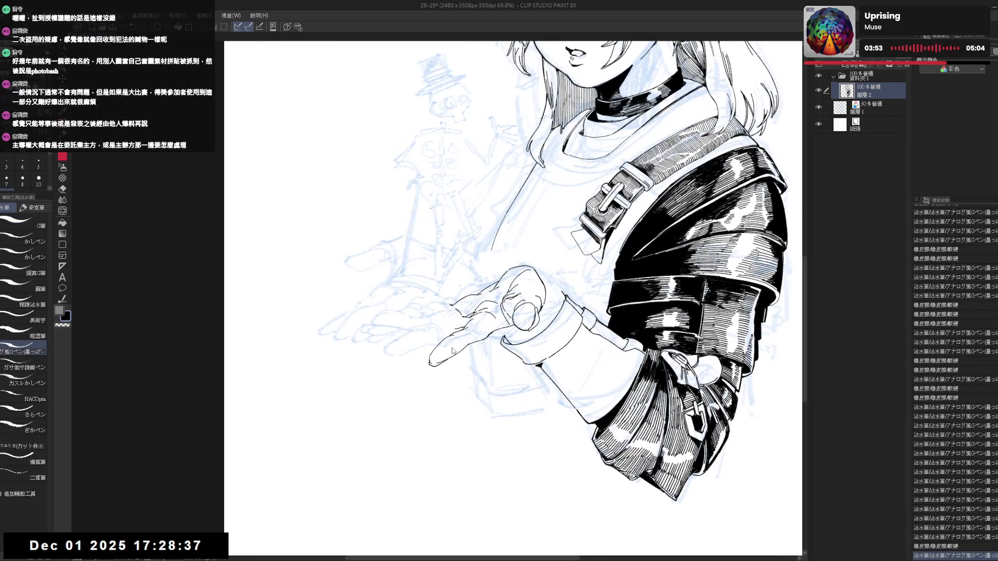
{"action": "key", "text": "p"}
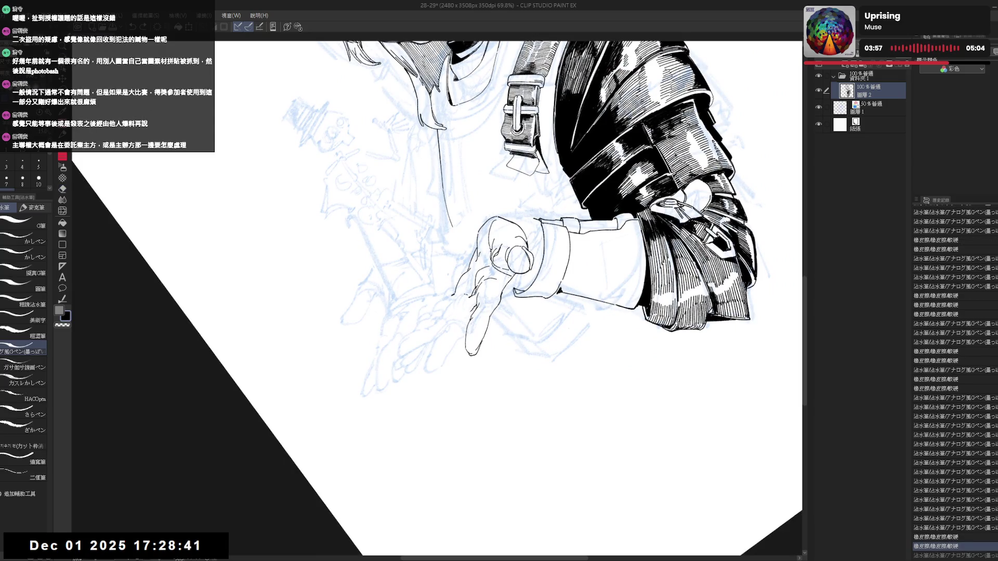
{"action": "key", "text": "h"}
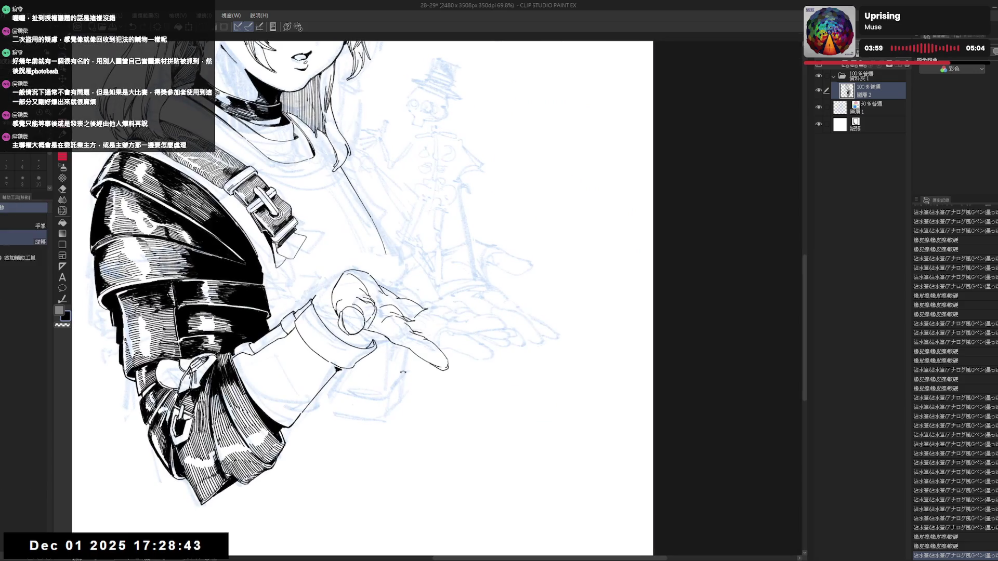
{"action": "key", "text": "h"}
{"action": "key", "text": "minus"}
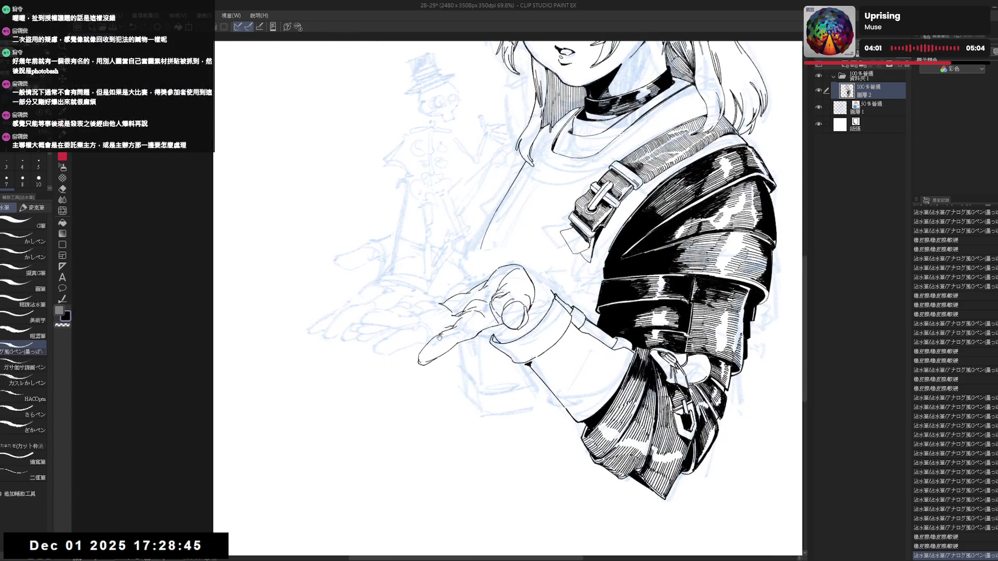
{"action": "key", "text": "minus"}
{"action": "key", "text": "minus"}
{"action": "key", "text": "minus"}
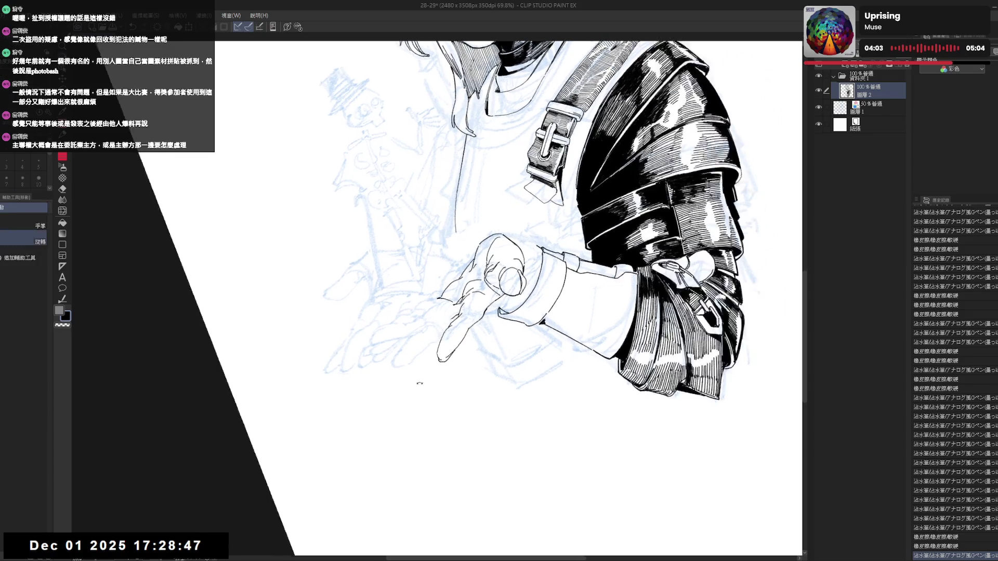
{"action": "key", "text": "minus"}
- Erase stray ink marks near the hand and add two small ink strokes to it
{"action": "left_click_drag", "start_coordinate": [456, 308], "coordinate": [449, 318]}
{"action": "key", "text": "p"}
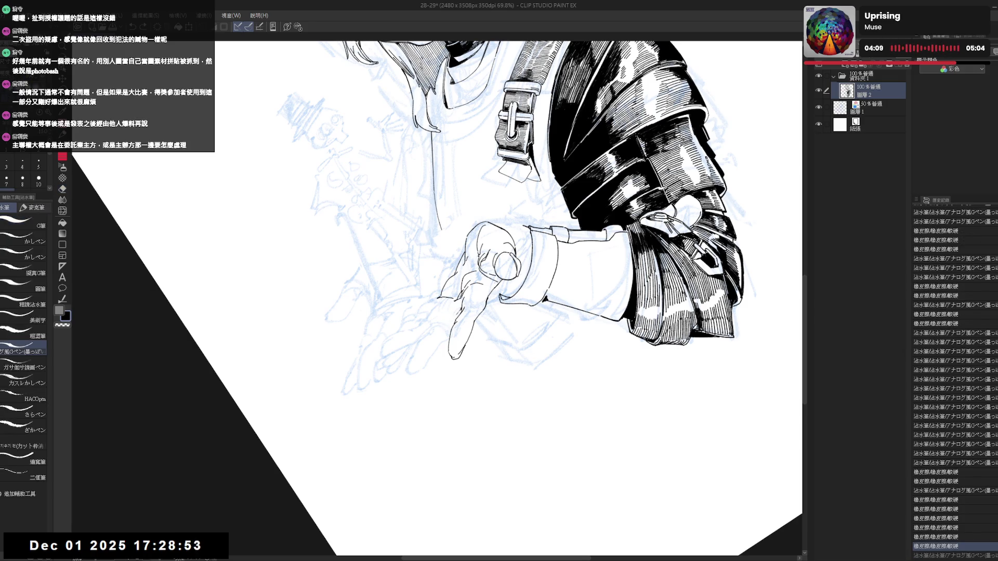
{"action": "mouse_move", "coordinate": [500, 296]}
{"action": "left_mouse_down"}
{"action": "mouse_move", "coordinate": [530, 328]}
{"action": "mouse_move", "coordinate": [464, 320]}
{"action": "left_mouse_up"}
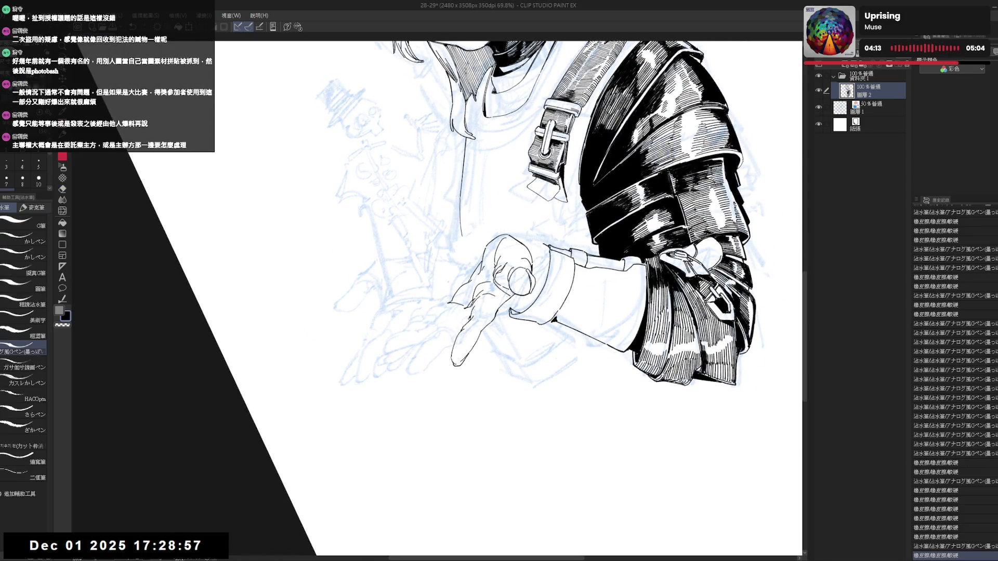
{"action": "left_click", "coordinate": [457, 329]}
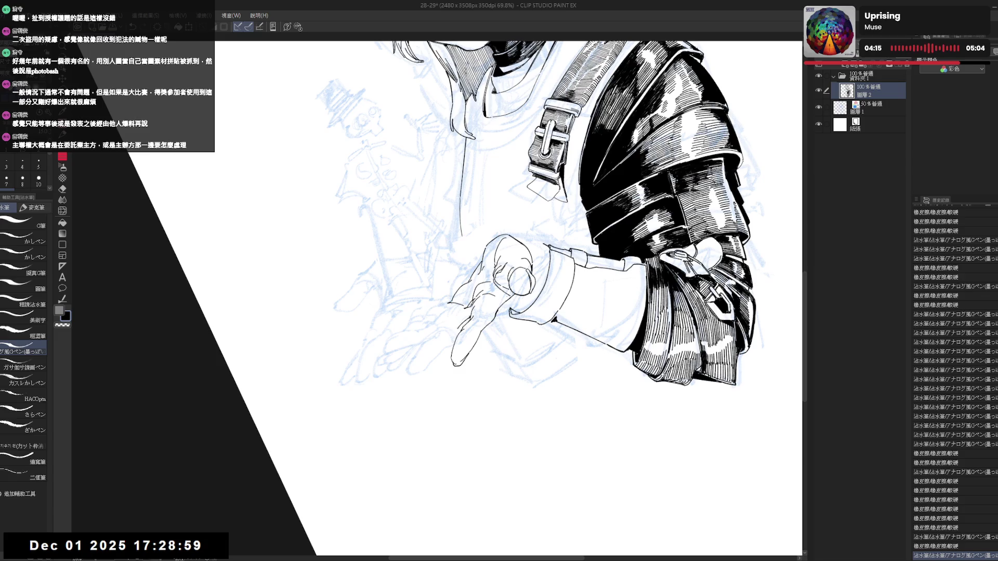
{"action": "left_click", "coordinate": [458, 329]}
{"action": "mouse_move", "coordinate": [449, 319]}
{"action": "left_mouse_down"}
{"action": "mouse_move", "coordinate": [438, 330]}
{"action": "mouse_move", "coordinate": [430, 420]}
{"action": "mouse_move", "coordinate": [402, 329]}
{"action": "left_mouse_up"}
{"action": "key", "text": "ctrl+shift+h"}
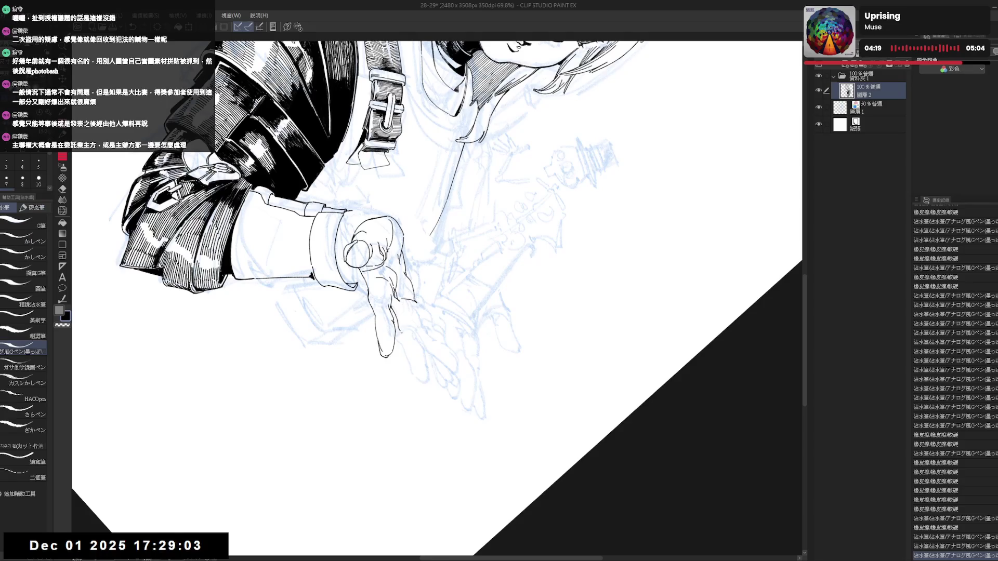
{"action": "key", "text": "p"}
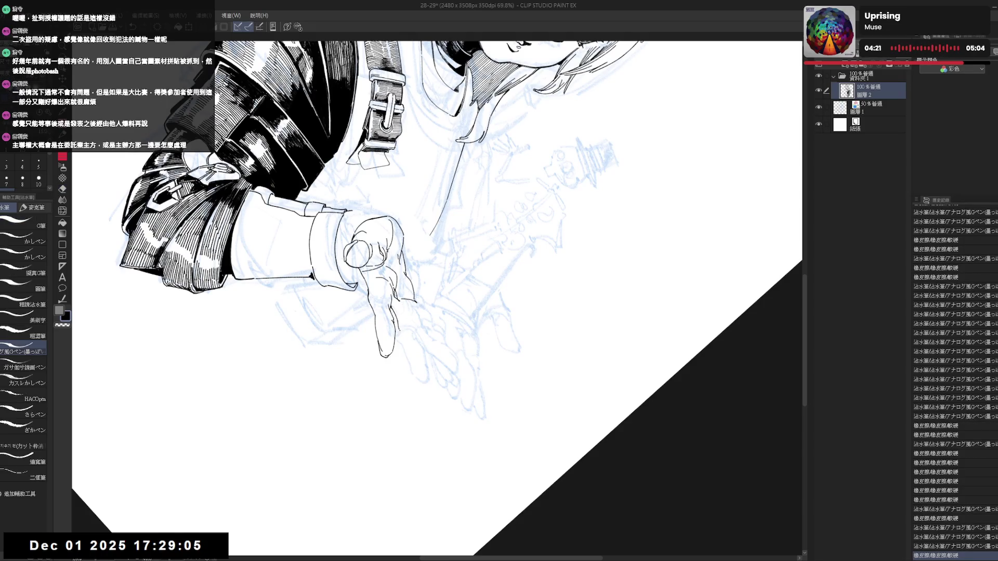
- Extend the ink line below the finger, undo and erase the short line, then ink a small hand detail
{"action": "left_click_drag", "start_coordinate": [404, 336], "coordinate": [415, 372]}
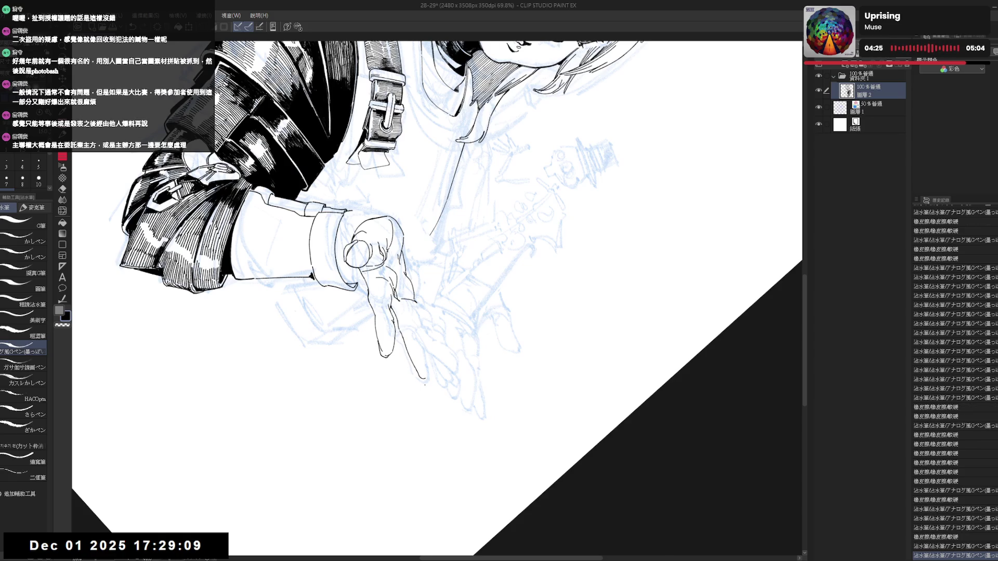
{"action": "key", "text": "h"}
{"action": "key", "text": "p"}
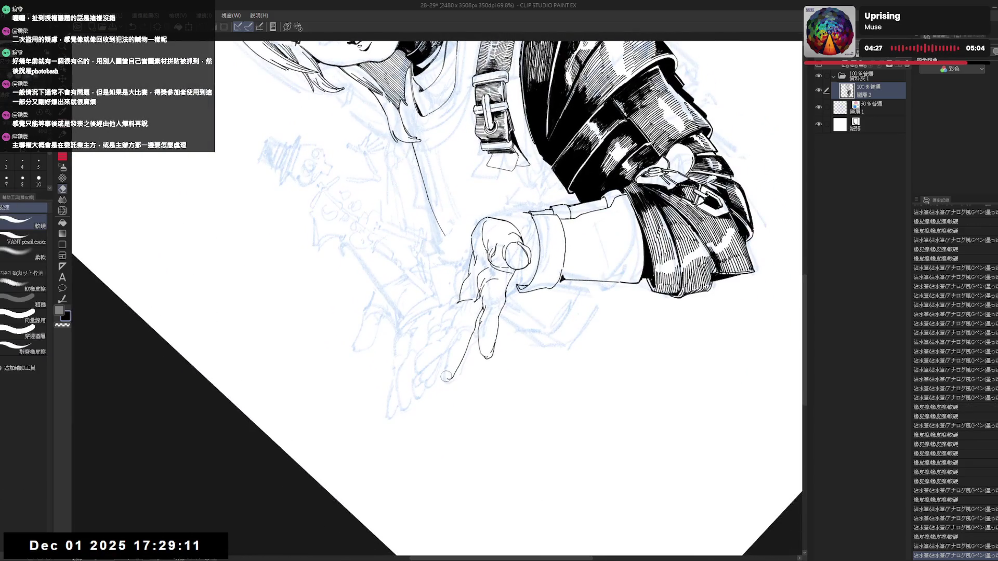
{"action": "key", "text": "ctrl+z"}
{"action": "left_click_drag", "start_coordinate": [460, 361], "coordinate": [450, 378]}
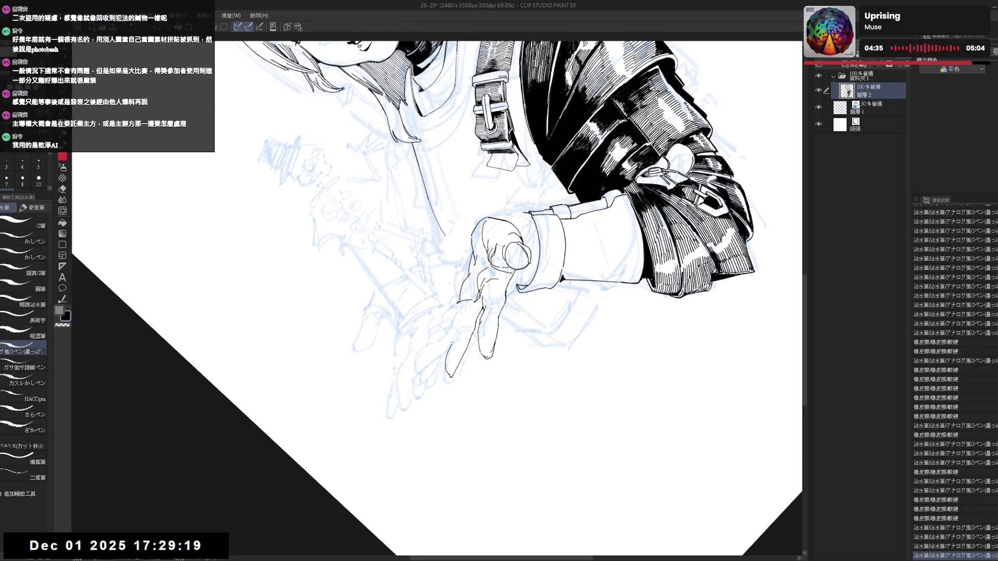
{"action": "left_click_drag", "start_coordinate": [500, 312], "coordinate": [468, 296]}
{"action": "key", "text": "p"}
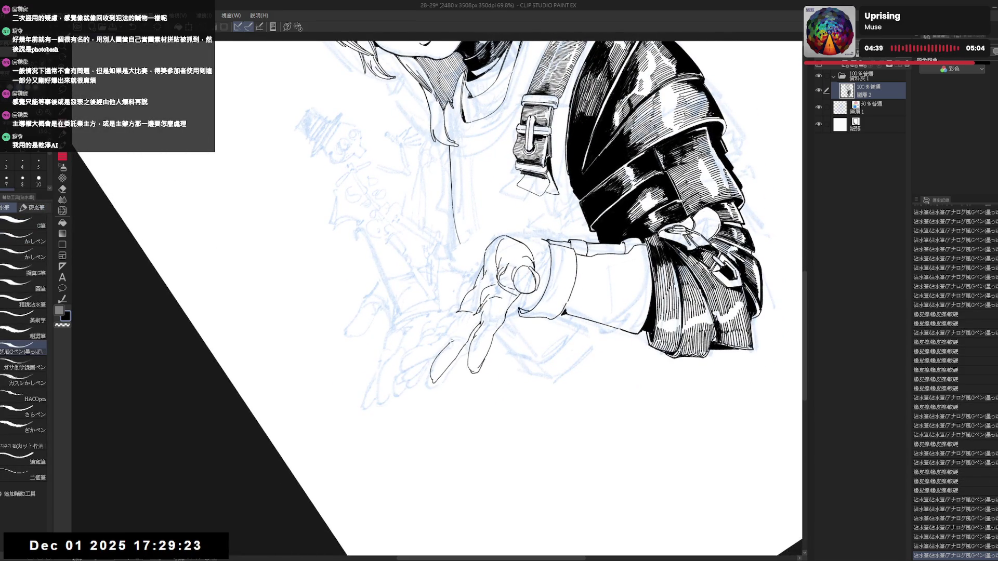
{"action": "left_click_drag", "start_coordinate": [453, 323], "coordinate": [462, 342]}
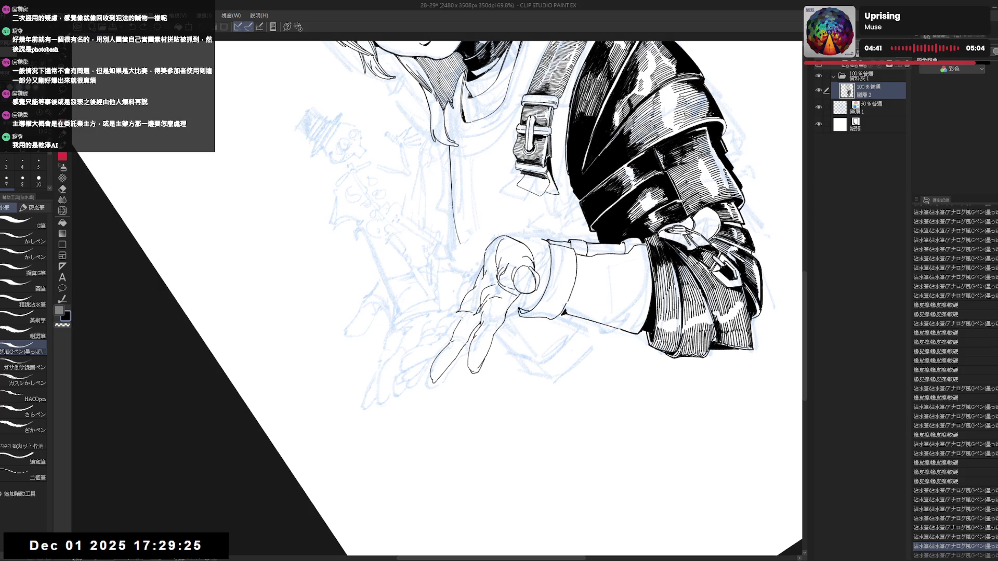
{"action": "scroll", "coordinate": [561, 281], "scroll_direction": "down", "scroll_amount": 1}
{"action": "scroll", "coordinate": [562, 280], "scroll_direction": "down", "scroll_amount": 1}
{"action": "scroll", "coordinate": [561, 281], "scroll_direction": "down", "scroll_amount": 1}
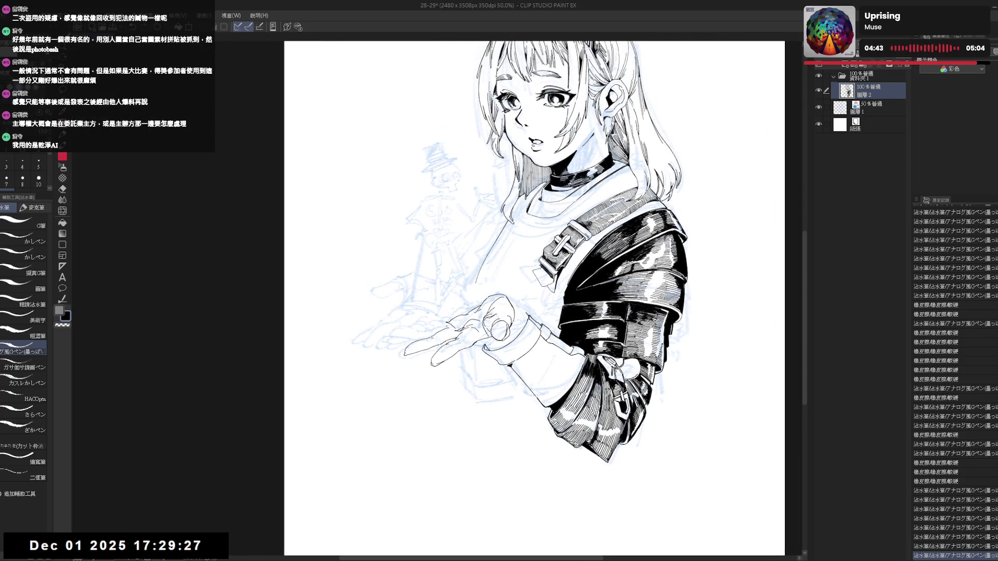
{"action": "scroll", "coordinate": [503, 312], "scroll_direction": "down", "scroll_amount": 1}
{"action": "scroll", "coordinate": [510, 310], "scroll_direction": "down", "scroll_amount": 1}
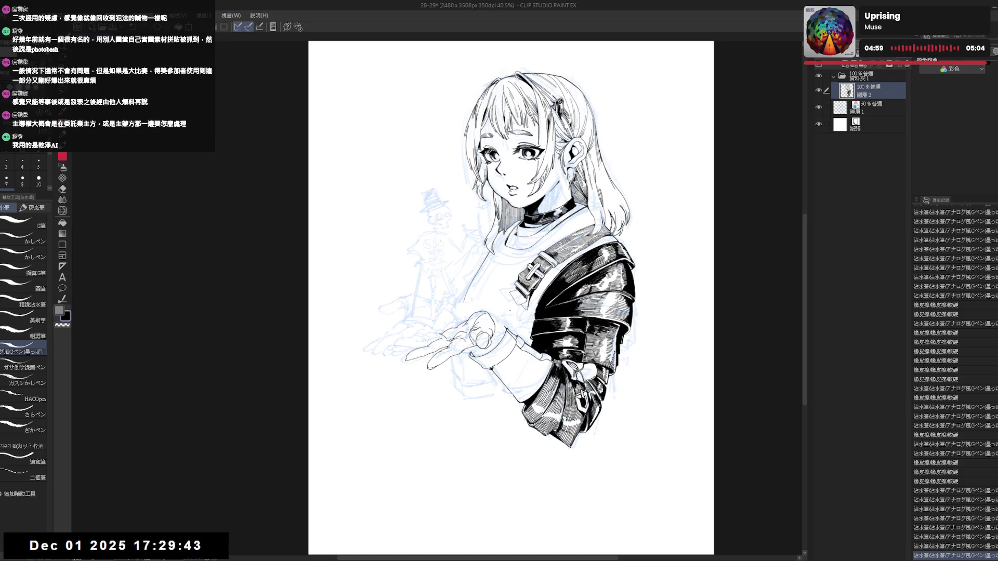
{"action": "key", "text": "h"}
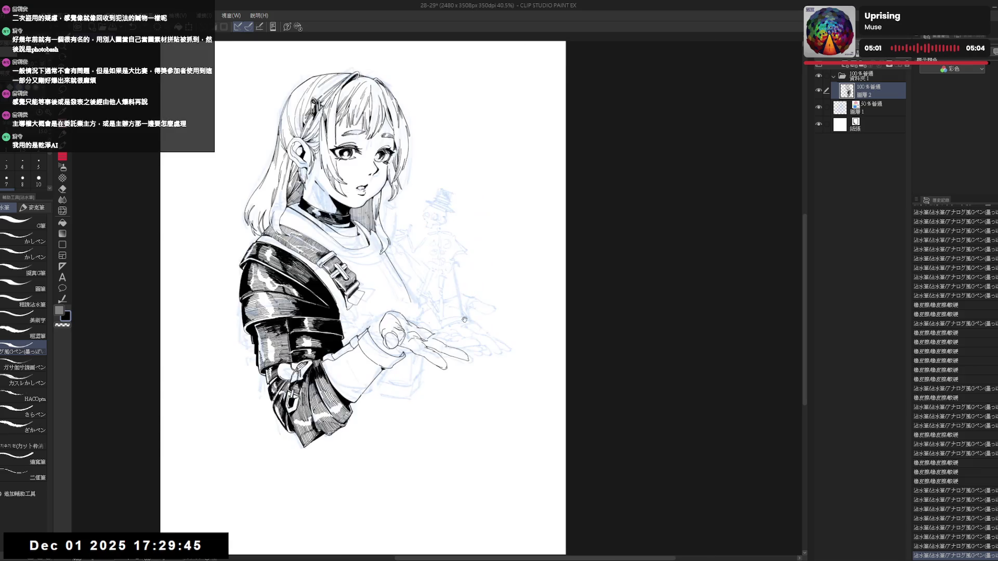
{"action": "scroll", "coordinate": [461, 322], "scroll_direction": "up", "scroll_amount": 1}
{"action": "mouse_move", "coordinate": [429, 322]}
{"action": "left_mouse_down"}
{"action": "mouse_move", "coordinate": [402, 411]}
{"action": "mouse_move", "coordinate": [398, 318]}
{"action": "left_mouse_up"}
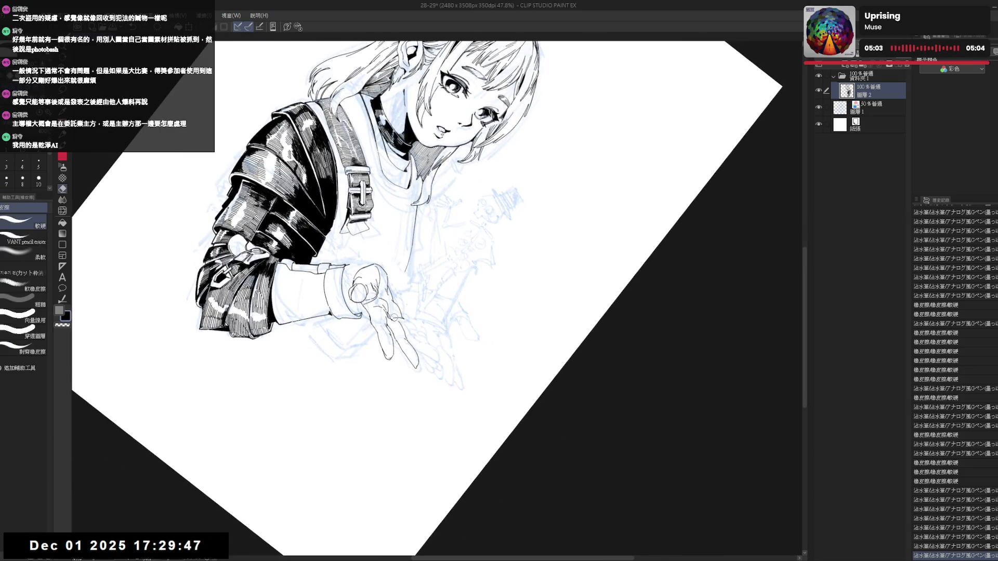
- Straighten and mirror the canvas, undo then redo the sleeve-bottom stroke, and fit the page
{"action": "key", "text": "p"}
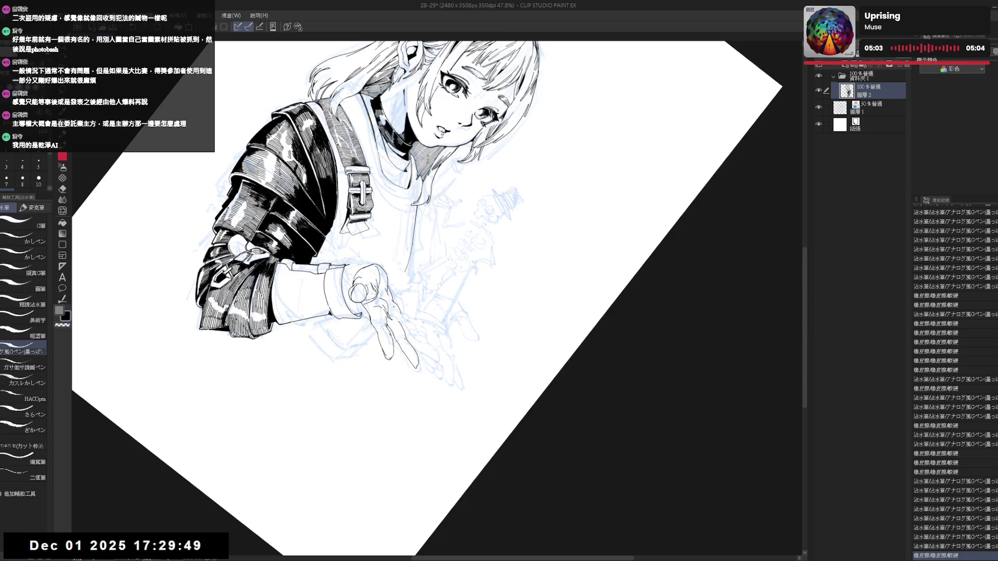
{"action": "key", "text": "ctrl+shift+0"}
{"action": "key", "text": "h"}
{"action": "key", "text": "minus"}
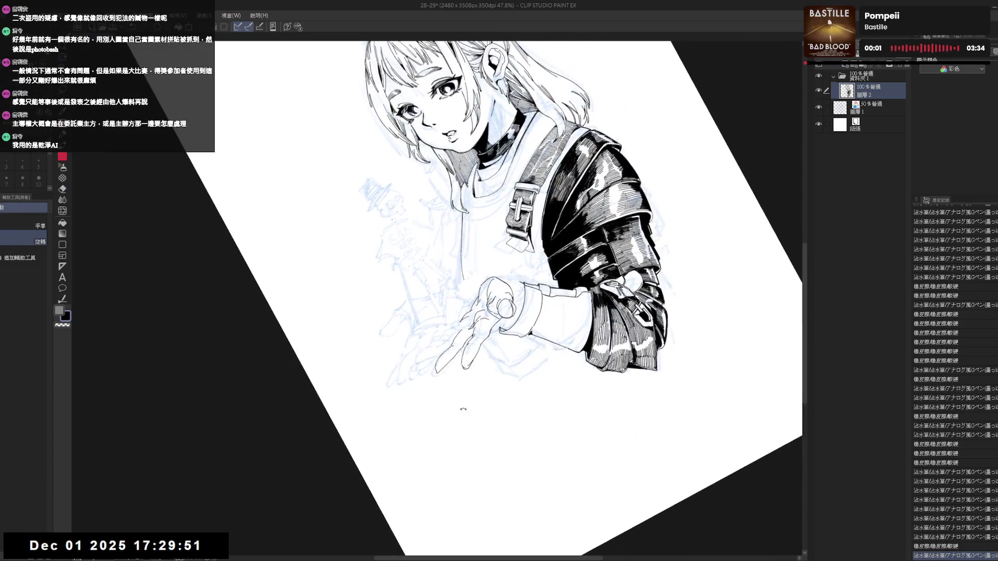
{"action": "key", "text": "ctrl+z"}
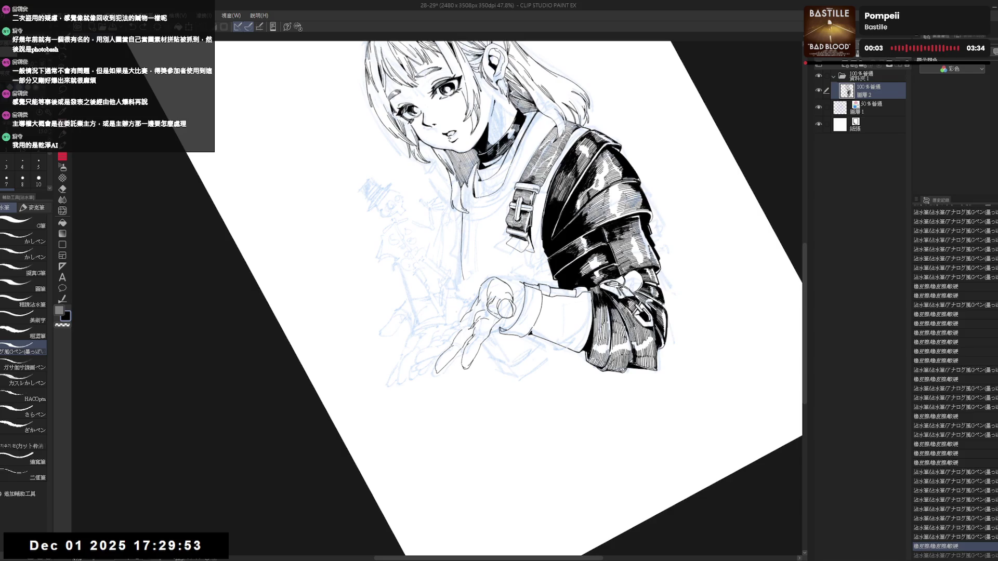
{"action": "key", "text": "ctrl+y"}
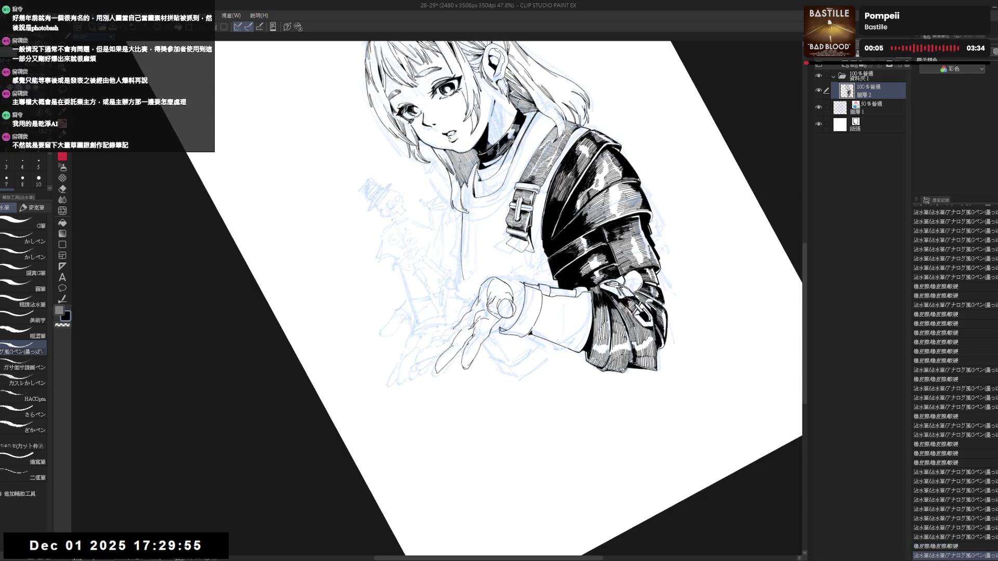
{"action": "key", "text": "ctrl+0"}
{"action": "key", "text": "e"}
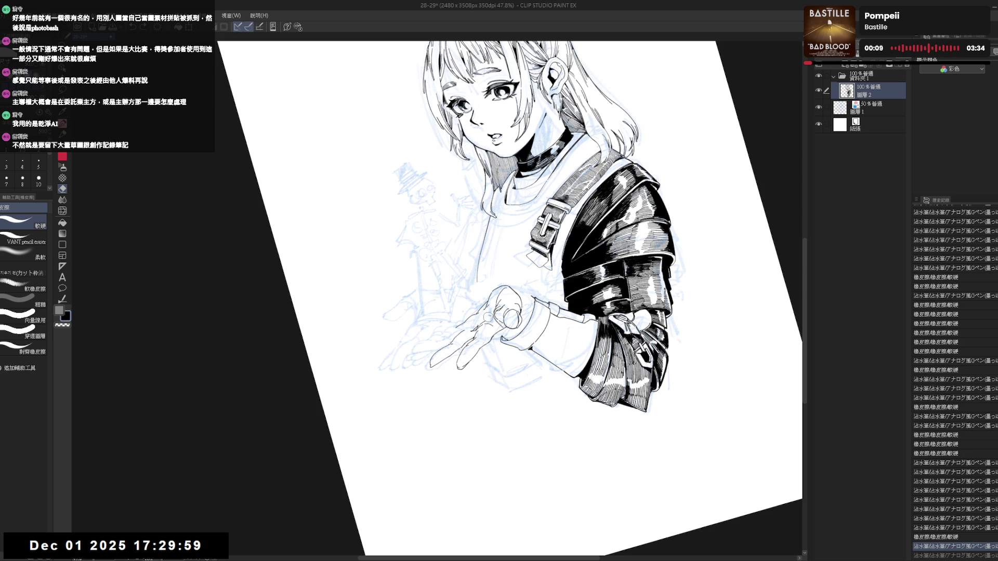
{"action": "key", "text": "p"}
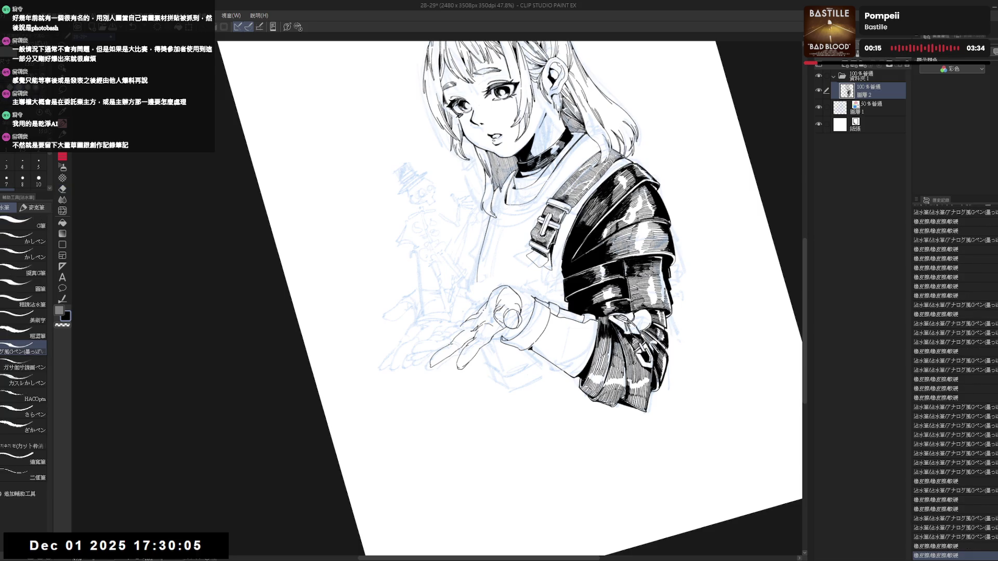
- Reset the rotation, tilt the canvas about 30 degrees and mirror it back and forth while inking the fingers
{"action": "key", "text": "asciicircum"}
{"action": "key", "text": "e"}
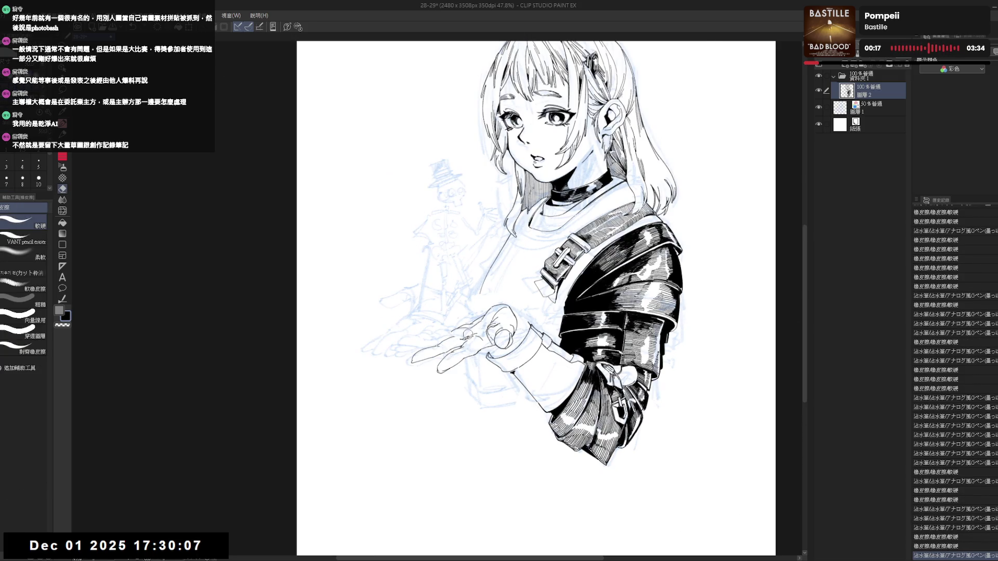
{"action": "key", "text": "asciicircum"}
{"action": "key", "text": "p"}
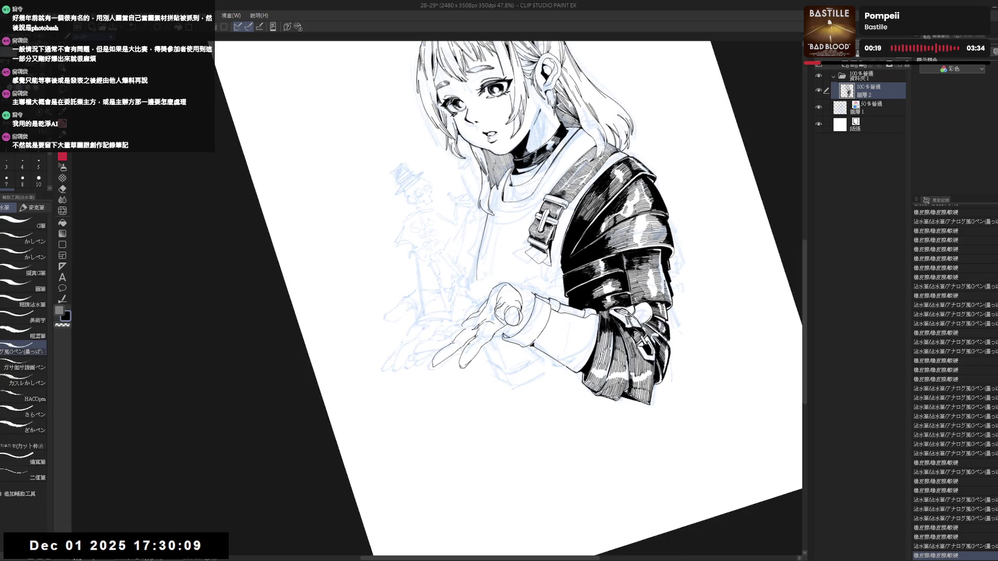
{"action": "key", "text": "asciicircum"}
{"action": "key", "text": "h"}
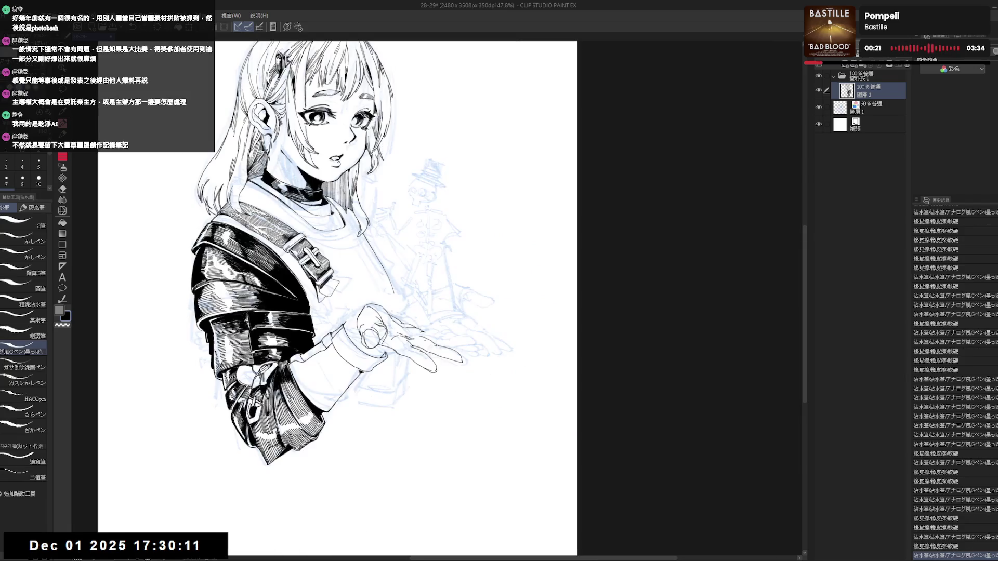
{"action": "mouse_move", "coordinate": [468, 344]}
{"action": "left_mouse_down"}
{"action": "mouse_move", "coordinate": [405, 398]}
{"action": "mouse_move", "coordinate": [422, 317]}
{"action": "left_mouse_up"}
{"action": "key", "text": "p"}
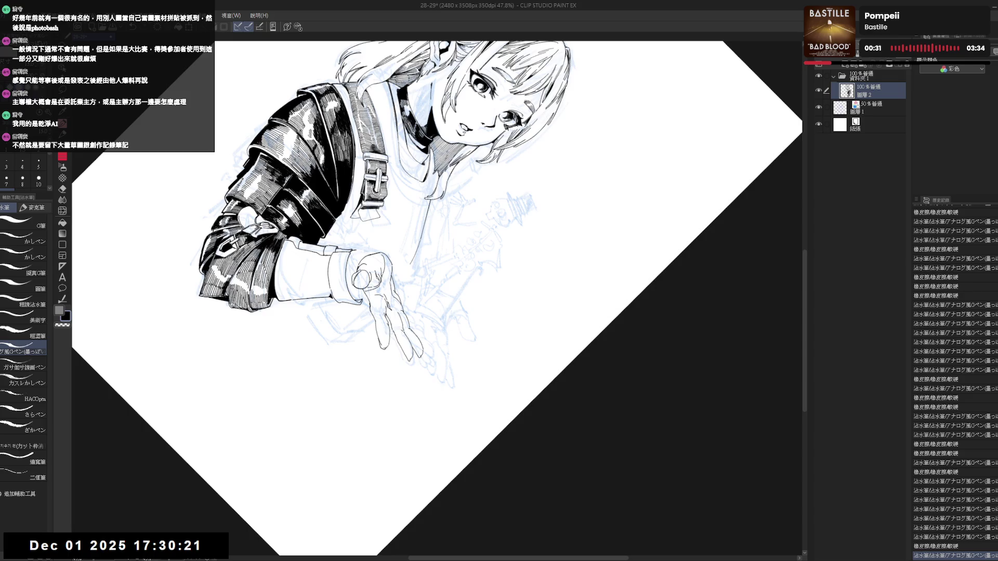
{"action": "key", "text": "h"}
{"action": "key", "text": "p"}
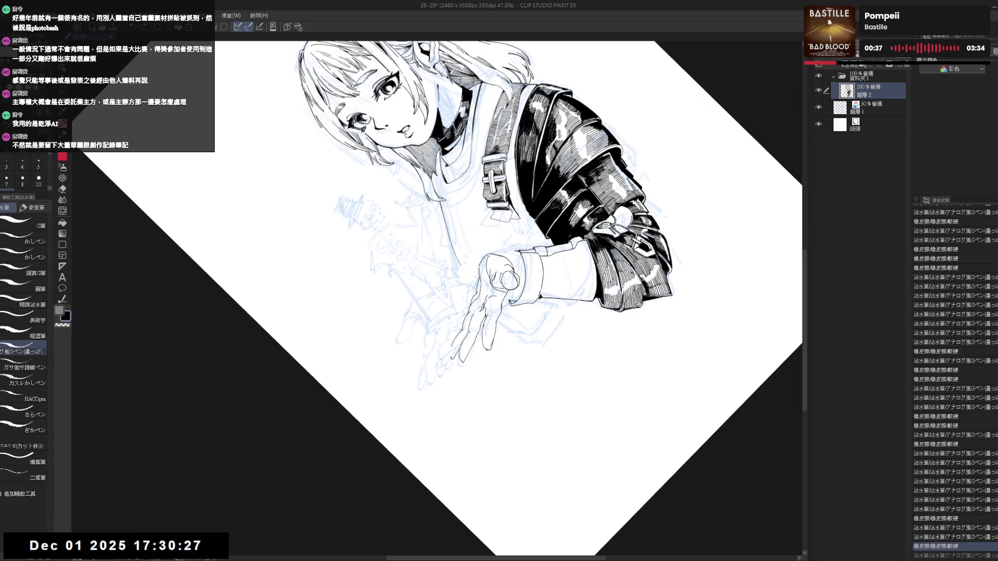
- Add a small ink stroke to the hand, straighten the view and mirror it briefly to check
{"action": "left_click_drag", "start_coordinate": [457, 355], "coordinate": [446, 365]}
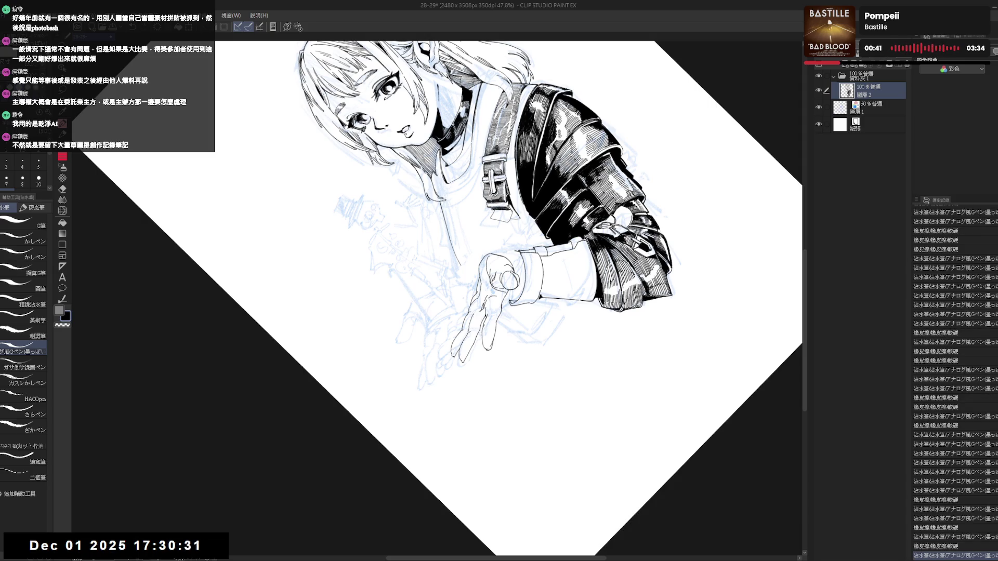
{"action": "key", "text": "ctrl+at"}
{"action": "key", "text": "h"}
{"action": "key", "text": "h"}
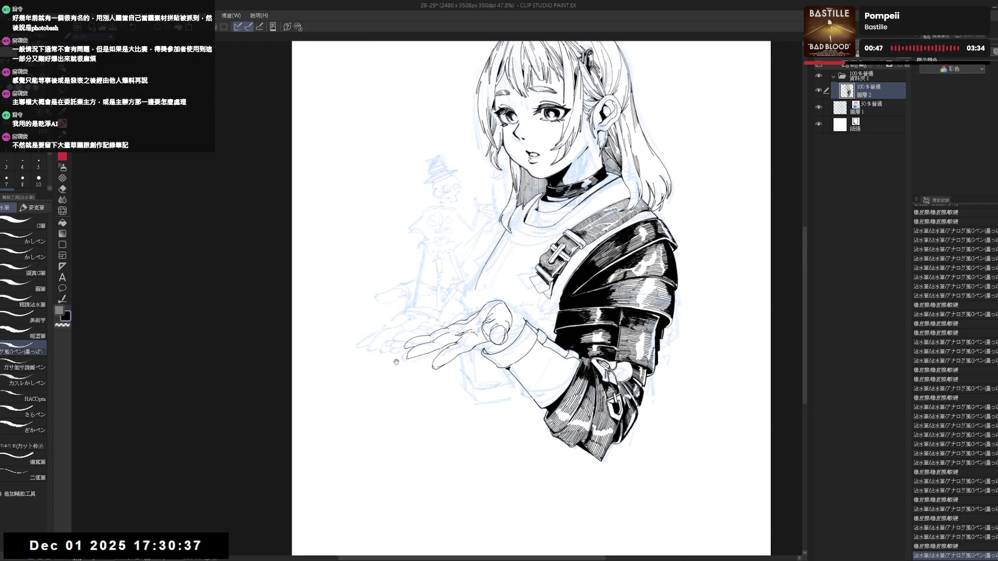
{"action": "scroll", "coordinate": [396, 362], "scroll_direction": "up", "scroll_amount": 2}
- Zoom in on the hand and ink two small corrective strokes near the fingers
{"action": "left_click_drag", "start_coordinate": [396, 362], "coordinate": [442, 412]}
{"action": "key", "text": "p"}
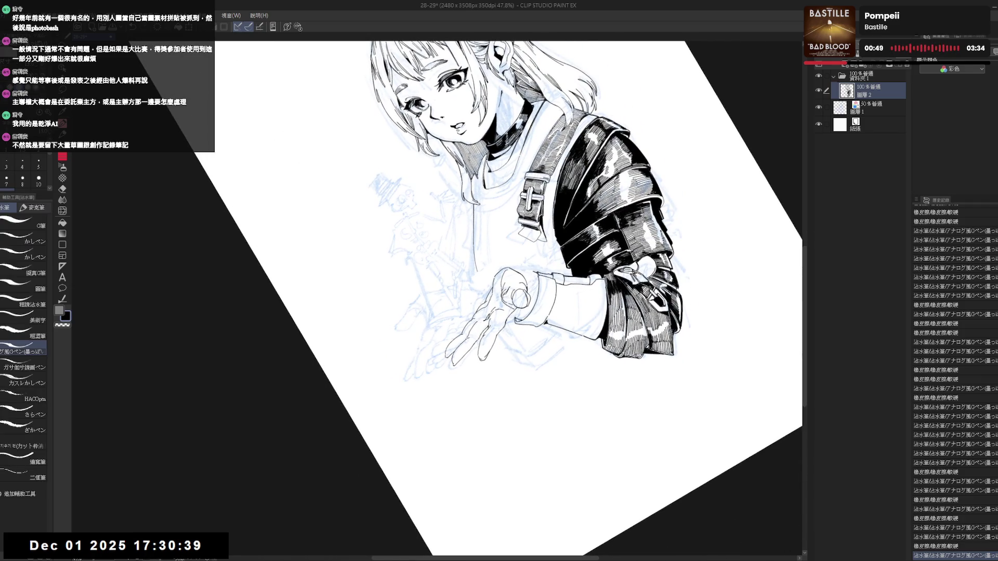
{"action": "left_click", "coordinate": [197, 545]}
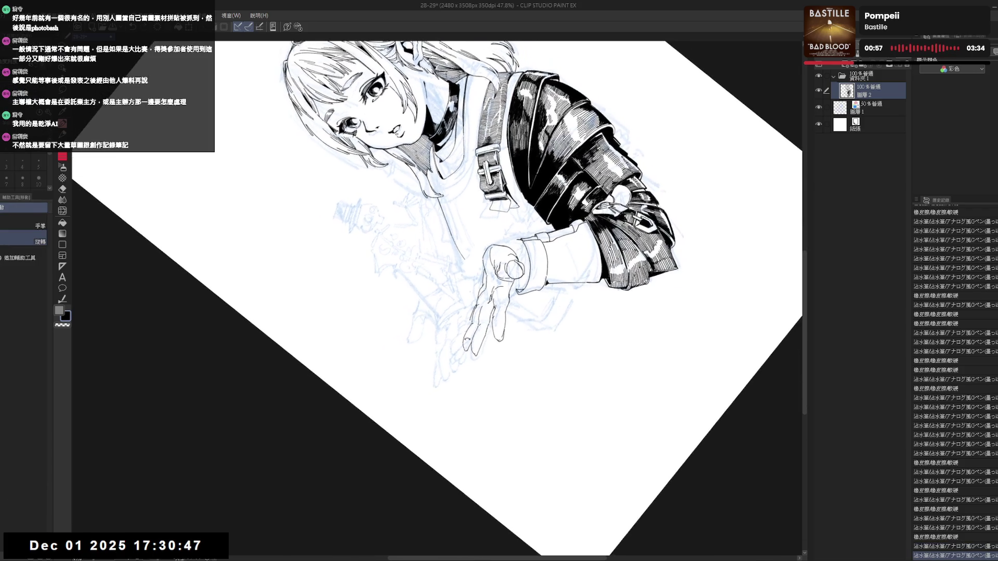
{"action": "key", "text": "e"}
{"action": "key", "text": "p"}
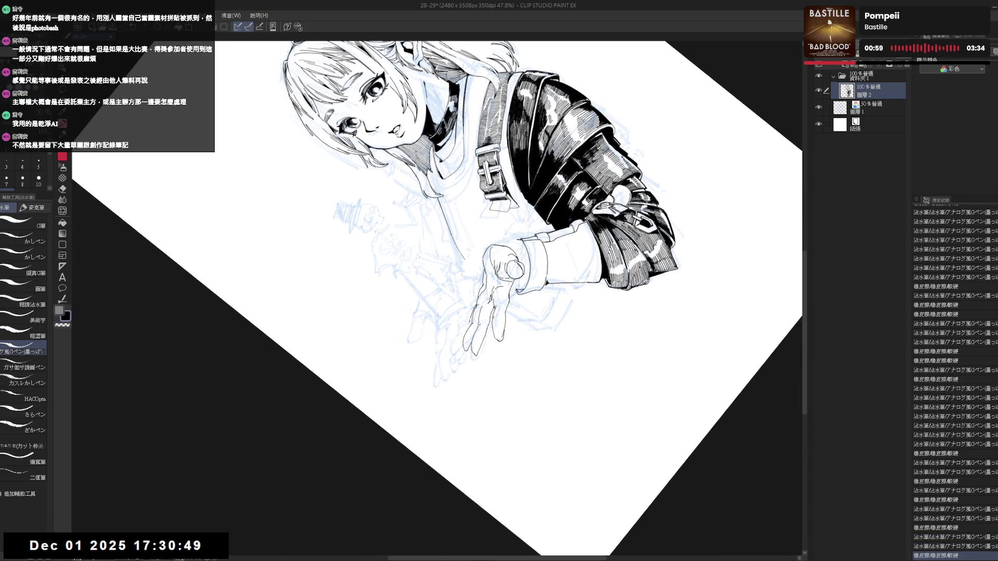
{"action": "left_click_drag", "start_coordinate": [510, 262], "coordinate": [518, 273]}
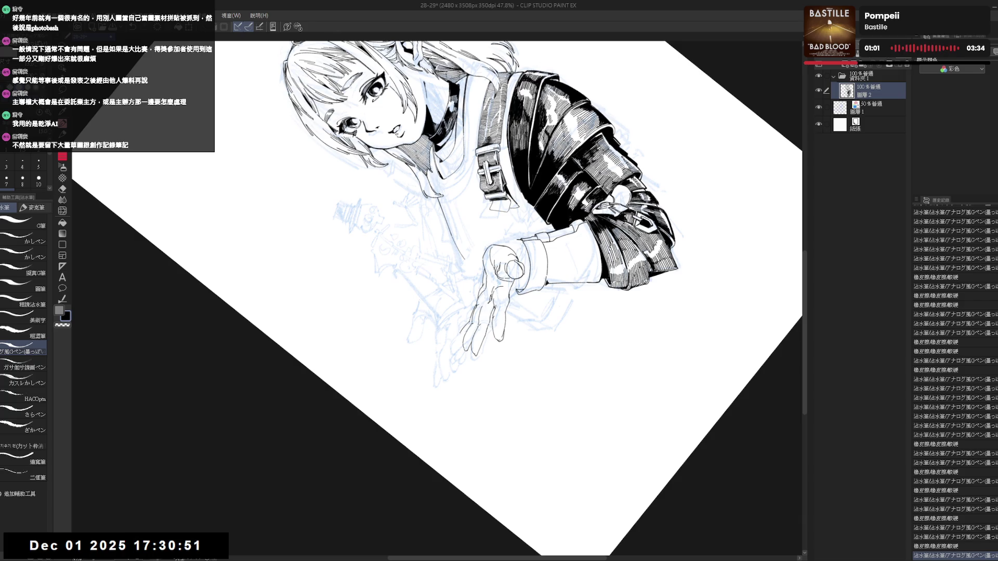
{"action": "left_click_drag", "start_coordinate": [462, 323], "coordinate": [473, 335]}
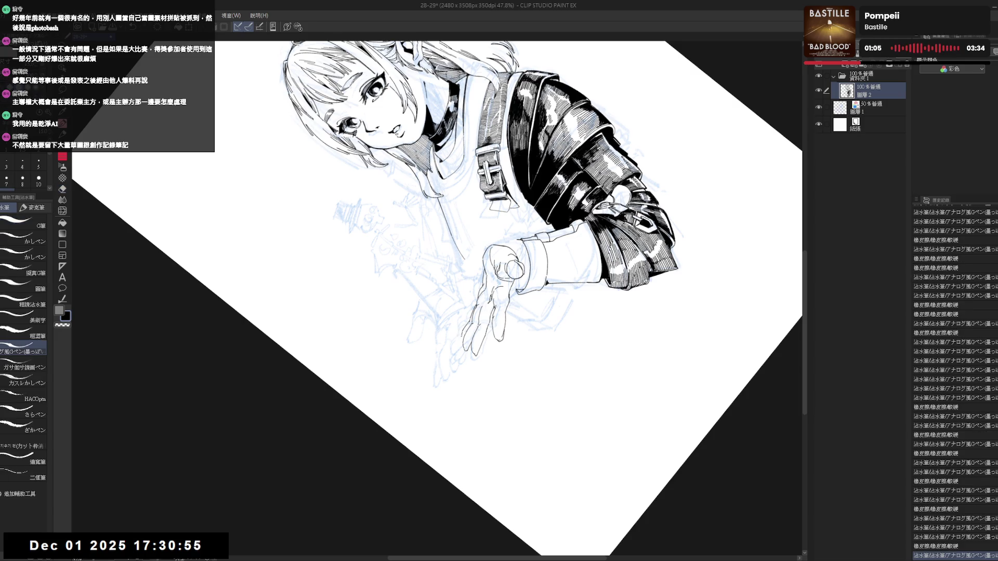
- Mirror-check the drawing upright, undo the recent strokes, then redo them all back
{"action": "key", "text": "ctrl+0"}
{"action": "key", "text": "h"}
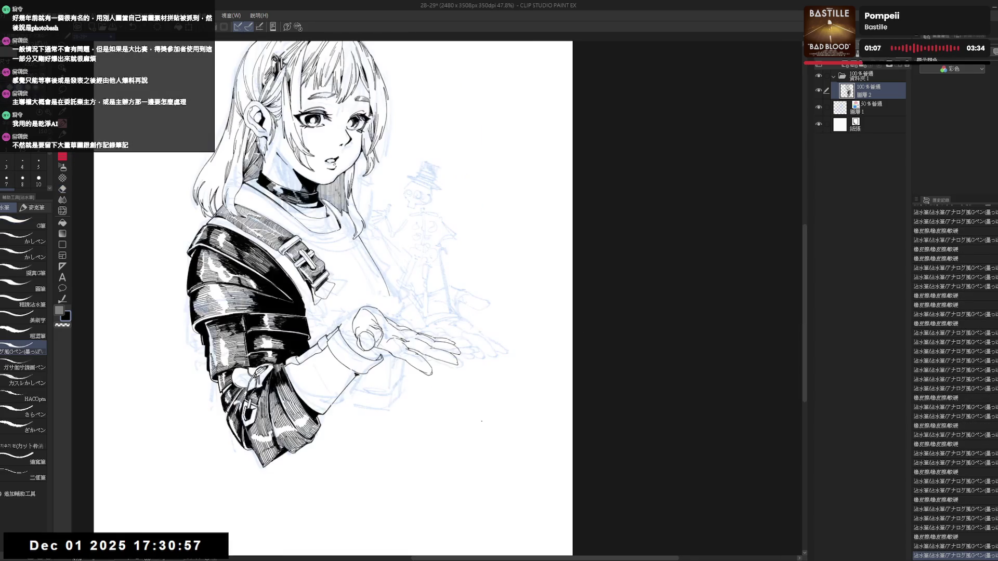
{"action": "key", "text": "h"}
{"action": "mouse_move", "coordinate": [482, 362]}
{"action": "left_mouse_down"}
{"action": "mouse_move", "coordinate": [473, 395]}
{"action": "mouse_move", "coordinate": [469, 360]}
{"action": "left_mouse_up"}
{"action": "key", "text": "ctrl+z"}
{"action": "key", "text": "ctrl+z"}
{"action": "key", "text": "ctrl+z"}
{"action": "key", "text": "ctrl+z"}
{"action": "key", "text": "ctrl+z"}
{"action": "key", "text": "ctrl+z"}
{"action": "key", "text": "ctrl+z"}
{"action": "key", "text": "ctrl+z"}
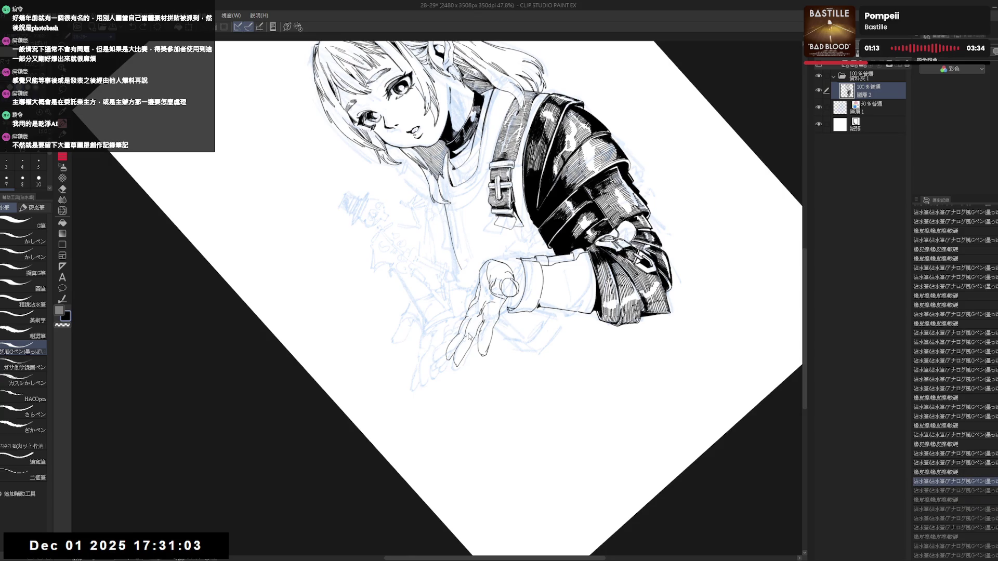
{"action": "key", "text": "ctrl+y"}
{"action": "key", "text": "ctrl+y"}
{"action": "key", "text": "ctrl+y"}
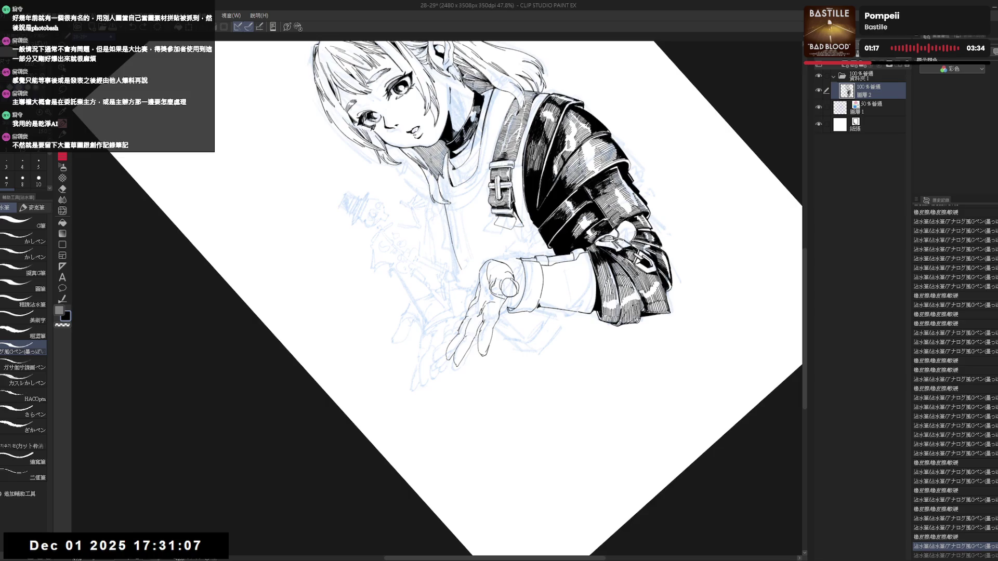
{"action": "key", "text": "ctrl+y"}
{"action": "key", "text": "ctrl+y"}
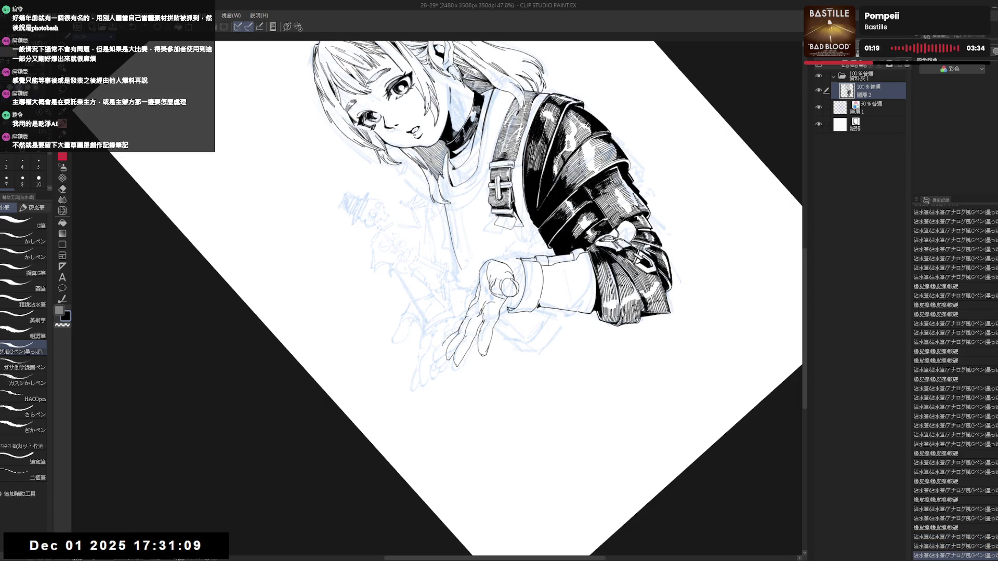
{"action": "key", "text": "ctrl+y"}
{"action": "key", "text": "ctrl+y"}
{"action": "key", "text": "ctrl+y"}
{"action": "key", "text": "ctrl+y"}
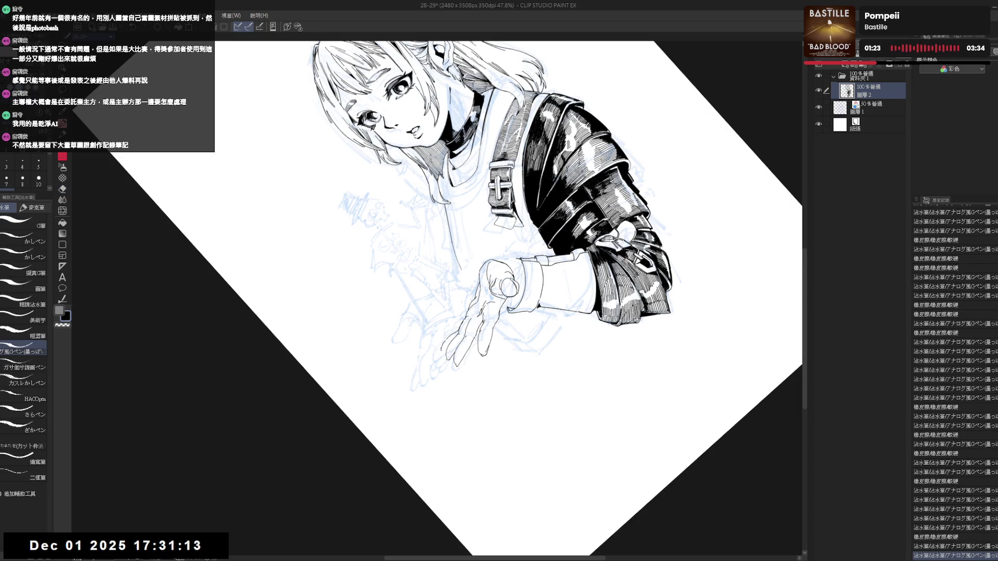
{"action": "key", "text": "ctrl+y"}
{"action": "key", "text": "ctrl+y"}
- Mirror, pan and refit the page to review the hand, then switch to area selection
{"action": "key", "text": "ctrl+0"}
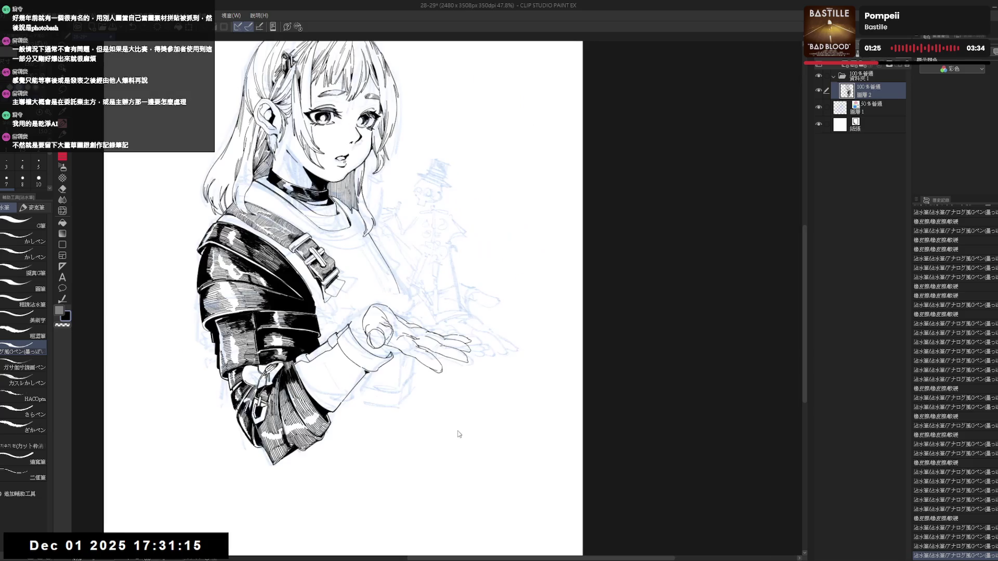
{"action": "key", "text": "h"}
{"action": "left_click_drag", "start_coordinate": [414, 292], "coordinate": [401, 299]}
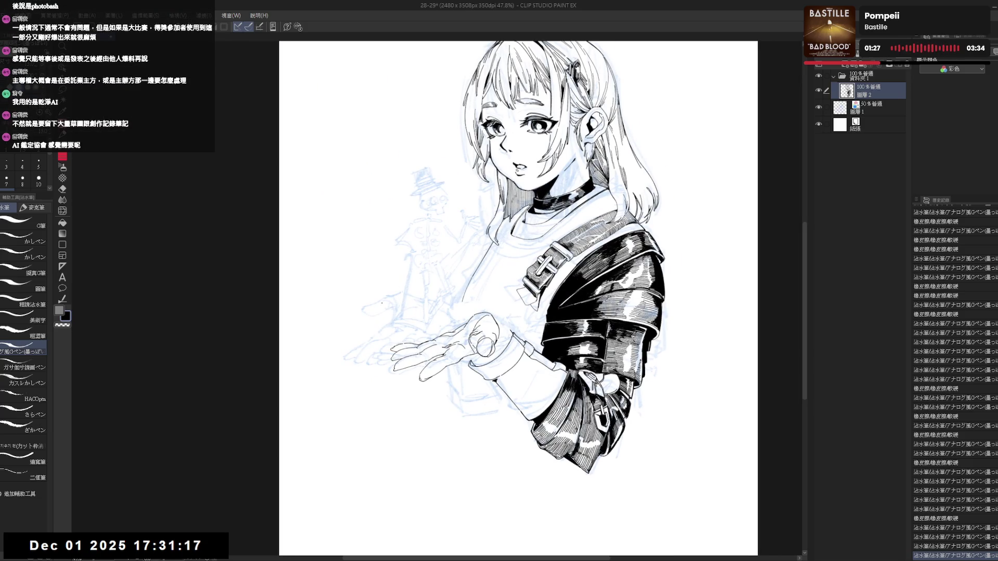
{"action": "left_click_drag", "start_coordinate": [470, 310], "coordinate": [387, 375]}
{"action": "key", "text": "h"}
{"action": "key", "text": "h"}
{"action": "key", "text": "r"}
{"action": "key", "text": "ctrl+0"}
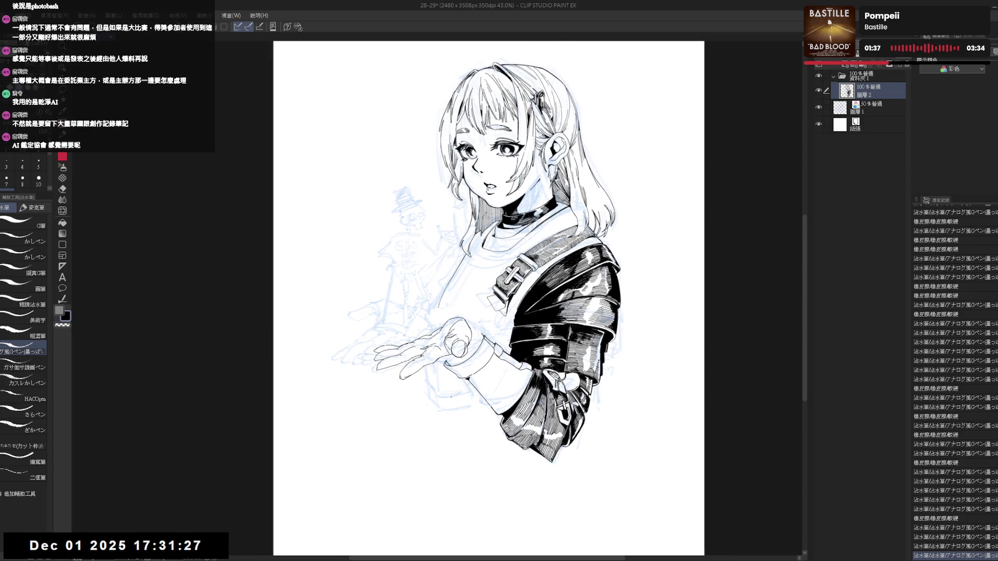
{"action": "key", "text": "h"}
{"action": "key", "text": "h"}
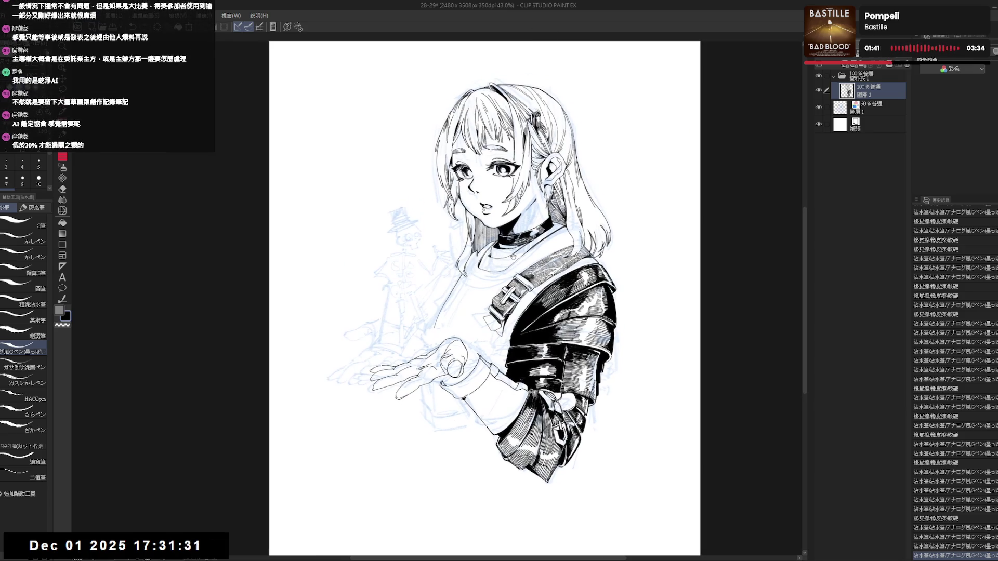
{"action": "left_click_drag", "start_coordinate": [484, 296], "coordinate": [482, 296]}
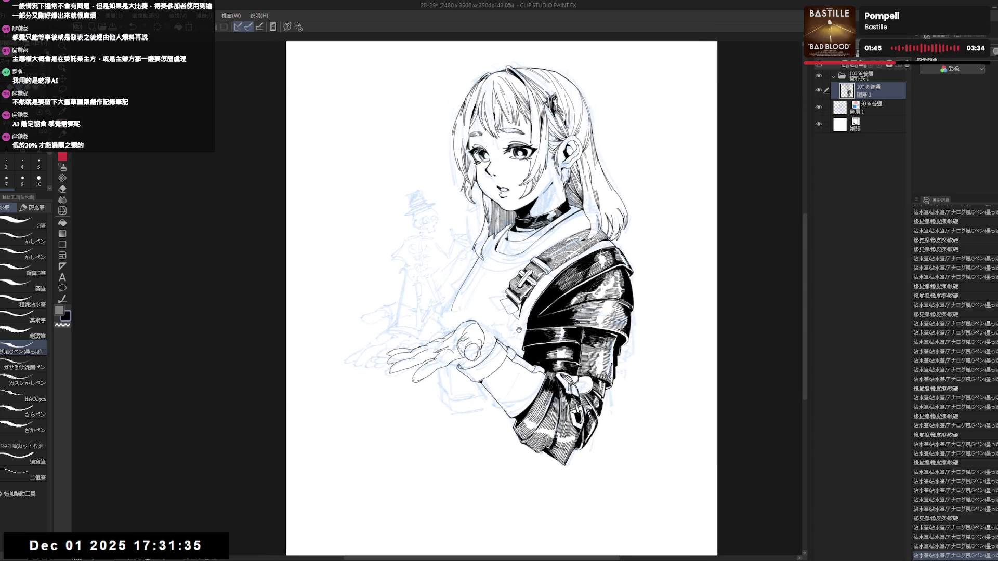
{"action": "mouse_move", "coordinate": [680, 201]}
{"action": "left_mouse_down"}
{"action": "mouse_move", "coordinate": [376, 223]}
{"action": "mouse_move", "coordinate": [452, 355]}
{"action": "mouse_move", "coordinate": [440, 370]}
{"action": "mouse_move", "coordinate": [411, 315]}
{"action": "left_mouse_up"}
{"action": "key", "text": "m"}
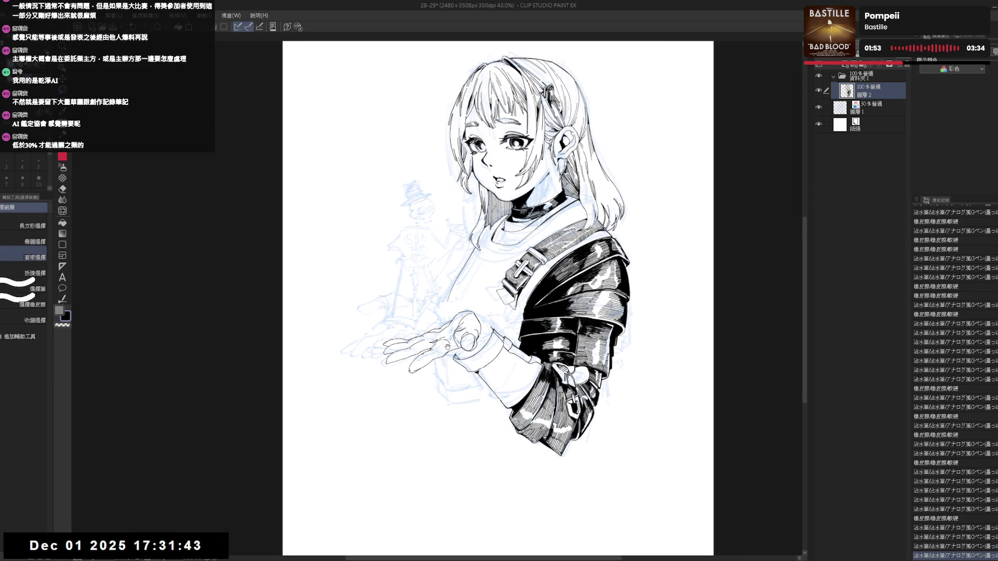
{"action": "left_click", "coordinate": [818, 91]}
{"action": "mouse_move", "coordinate": [455, 308]}
{"action": "left_mouse_down"}
{"action": "mouse_move", "coordinate": [453, 297]}
{"action": "mouse_move", "coordinate": [450, 346]}
{"action": "left_mouse_up"}
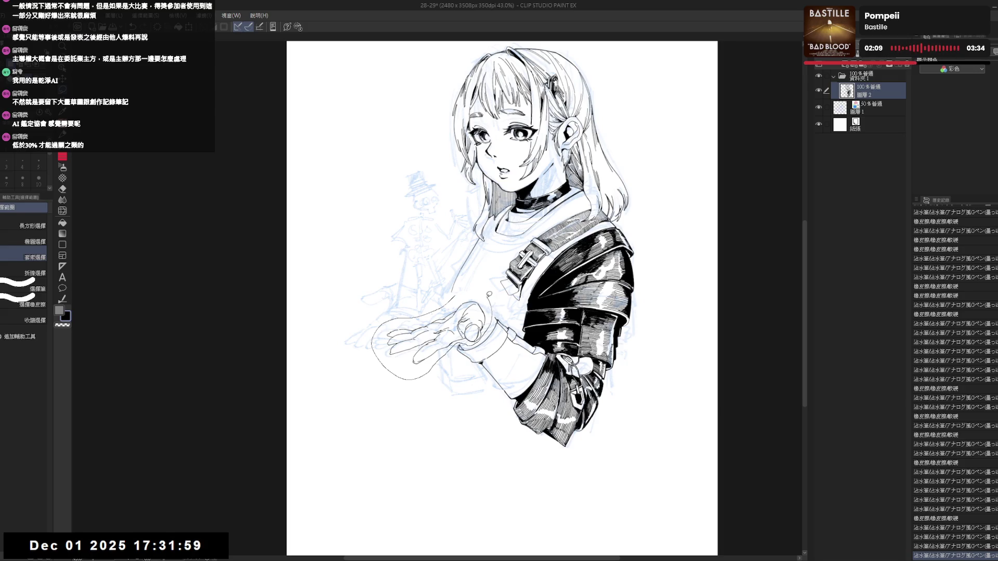
{"action": "left_click_drag", "start_coordinate": [475, 343], "coordinate": [456, 290]}
{"action": "left_click_drag", "start_coordinate": [491, 289], "coordinate": [483, 284]}
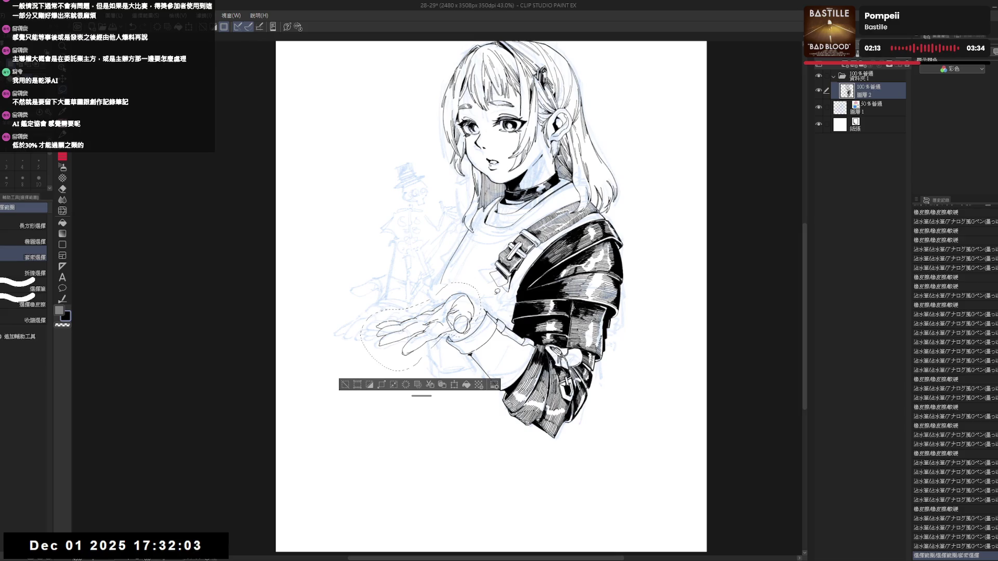
{"action": "key", "text": "ctrl+d"}
{"action": "key", "text": "asciicircum"}
{"action": "key", "text": "asciicircum"}
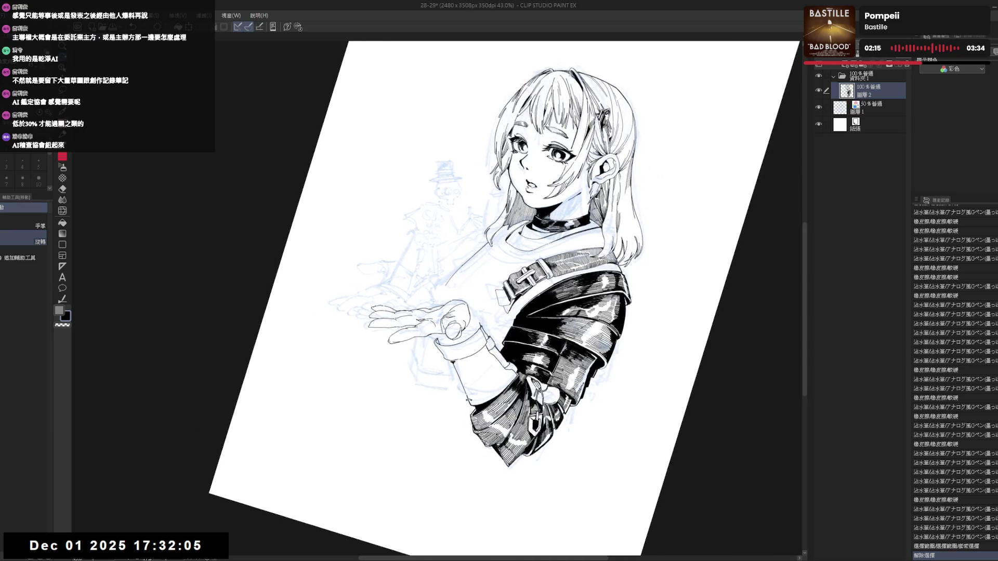
{"action": "key", "text": "ctrl+at"}
{"action": "left_click", "coordinate": [820, 92]}
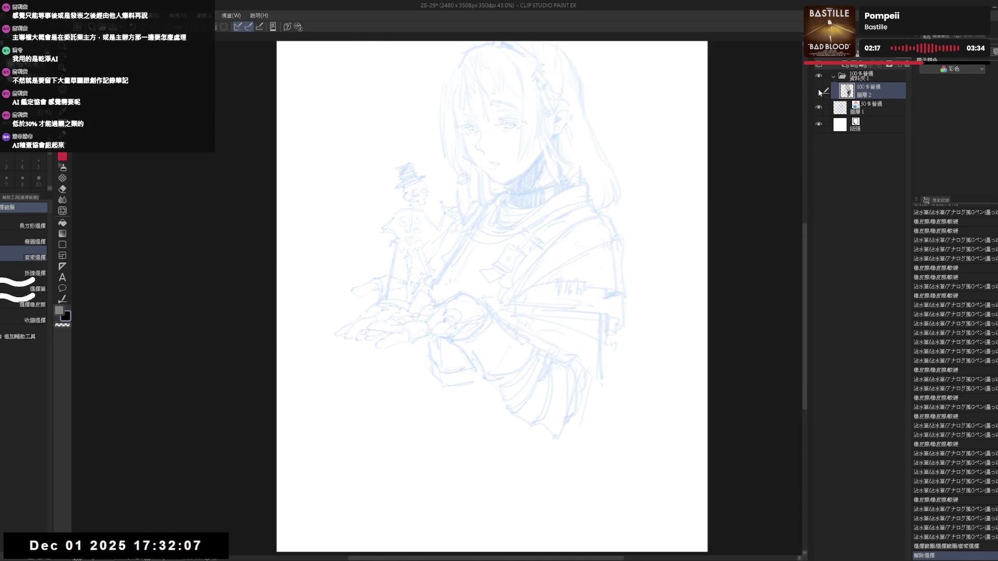
- Rotate the canvas, erase a small bit of the hand's ink, and straighten the view again
{"action": "left_click_drag", "start_coordinate": [653, 244], "coordinate": [608, 281]}
{"action": "key", "text": "p"}
{"action": "left_click_drag", "start_coordinate": [466, 304], "coordinate": [474, 312]}
{"action": "key", "text": "ctrl+at"}
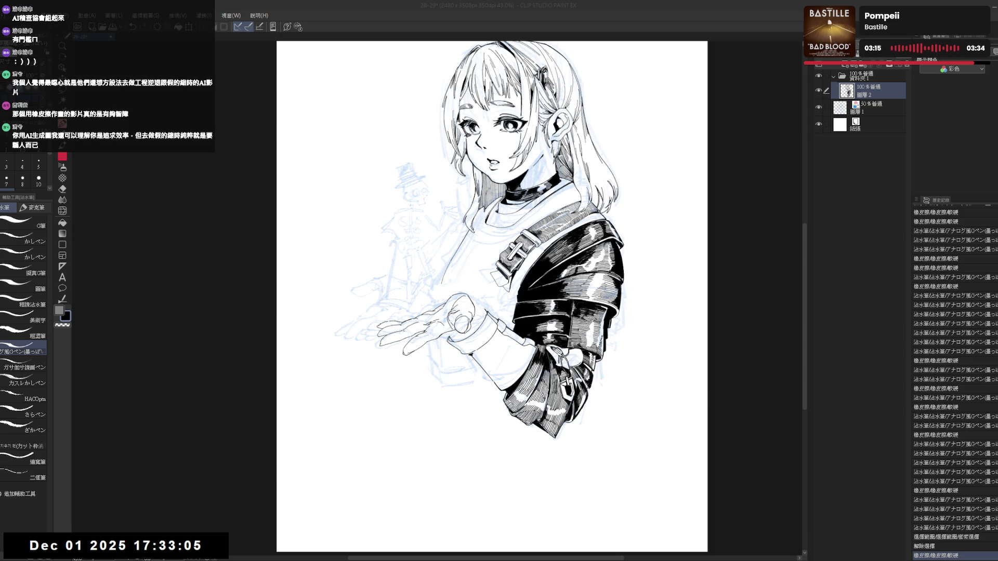
- Lasso-select the inked hand, delete its ink, deselect, and mirror the drawing to check
{"action": "key", "text": "m"}
{"action": "left_click_drag", "start_coordinate": [390, 303], "coordinate": [422, 303]}
{"action": "left_click_drag", "start_coordinate": [389, 361], "coordinate": [484, 321]}
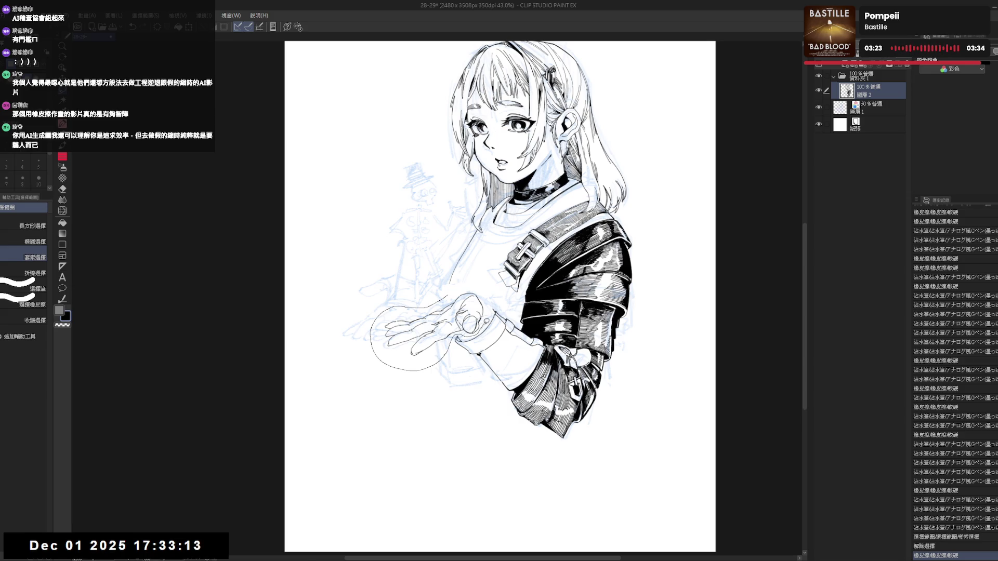
{"action": "left_click_drag", "start_coordinate": [486, 322], "coordinate": [460, 282]}
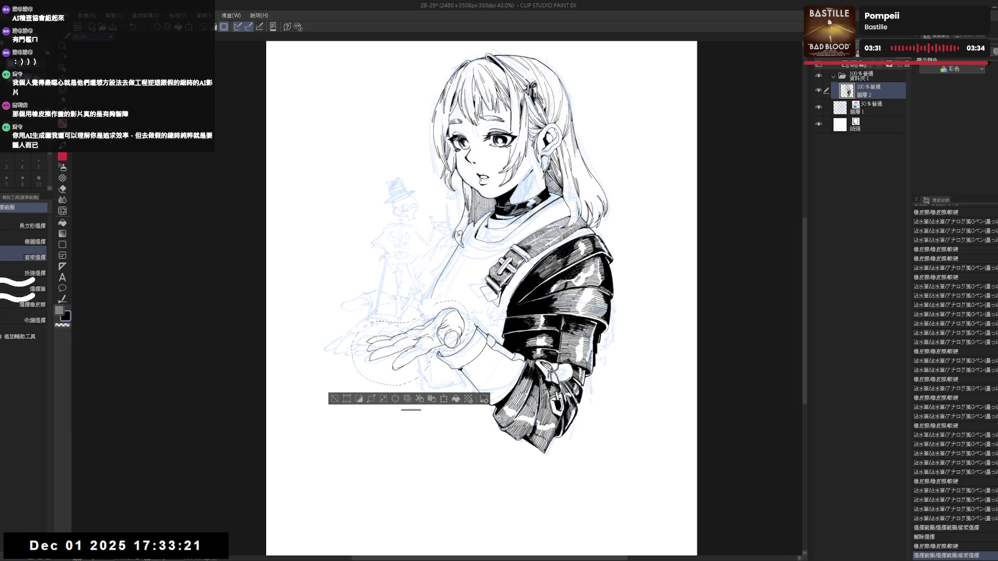
{"action": "key", "text": "Delete"}
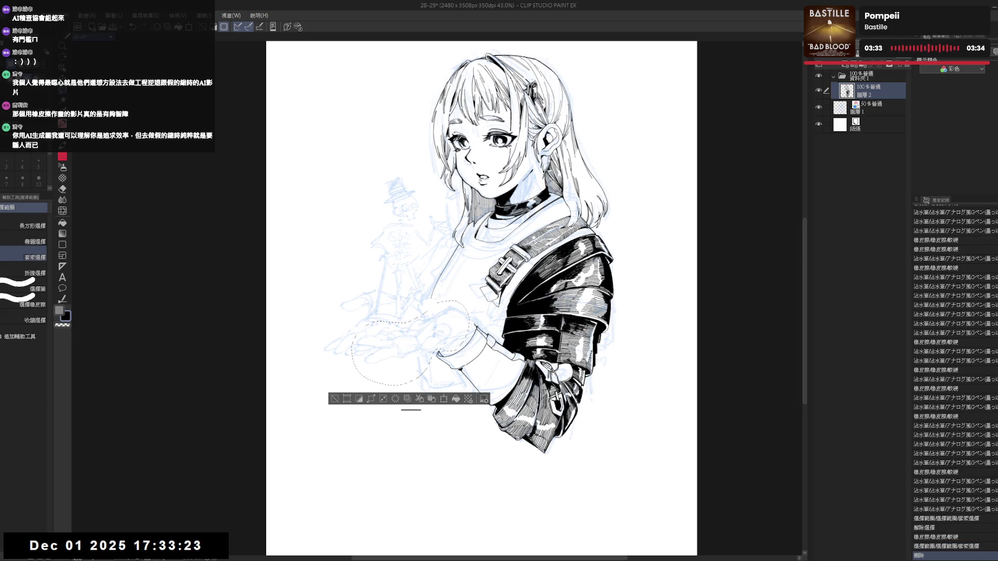
{"action": "key", "text": "ctrl+d"}
{"action": "scroll", "coordinate": [507, 223], "scroll_direction": "down", "scroll_amount": 2}
{"action": "key", "text": "h"}
{"action": "key", "text": "h"}
{"action": "scroll", "coordinate": [485, 247], "scroll_direction": "up", "scroll_amount": 3}
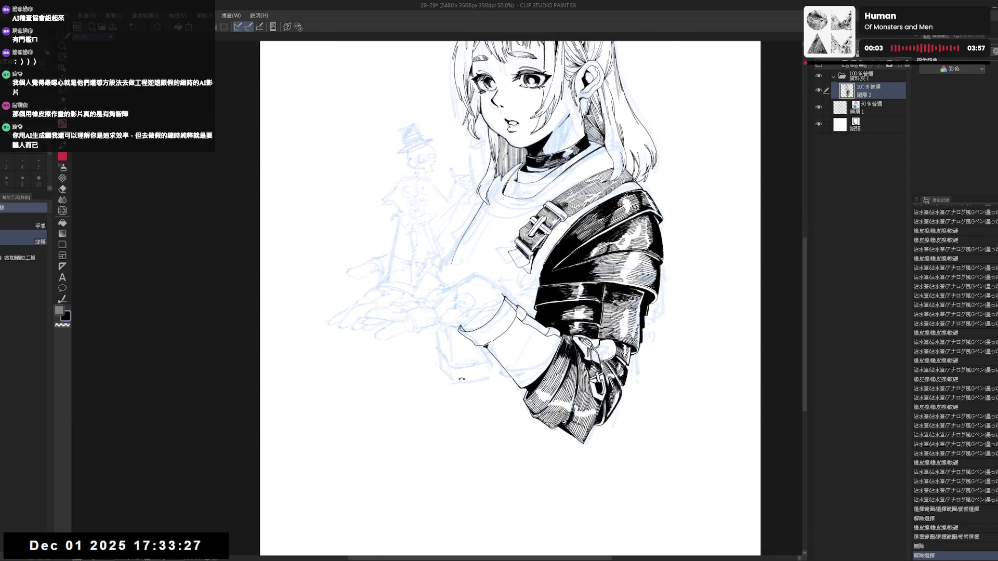
- Rotate and mirror-check the portrait, then zoom in on the arm with the sketched hand
{"action": "left_click_drag", "start_coordinate": [461, 378], "coordinate": [433, 335]}
{"action": "key", "text": "e"}
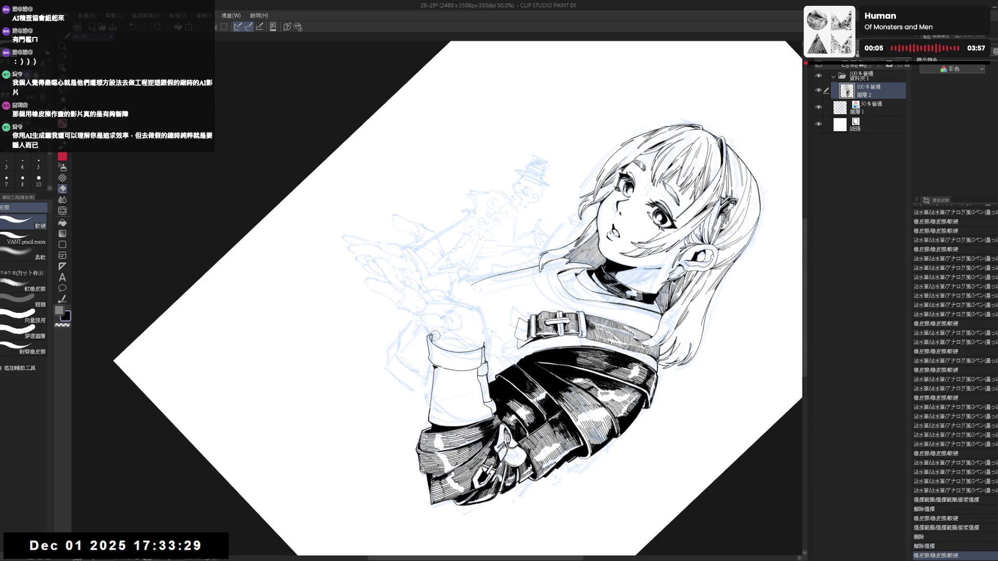
{"action": "key", "text": "p"}
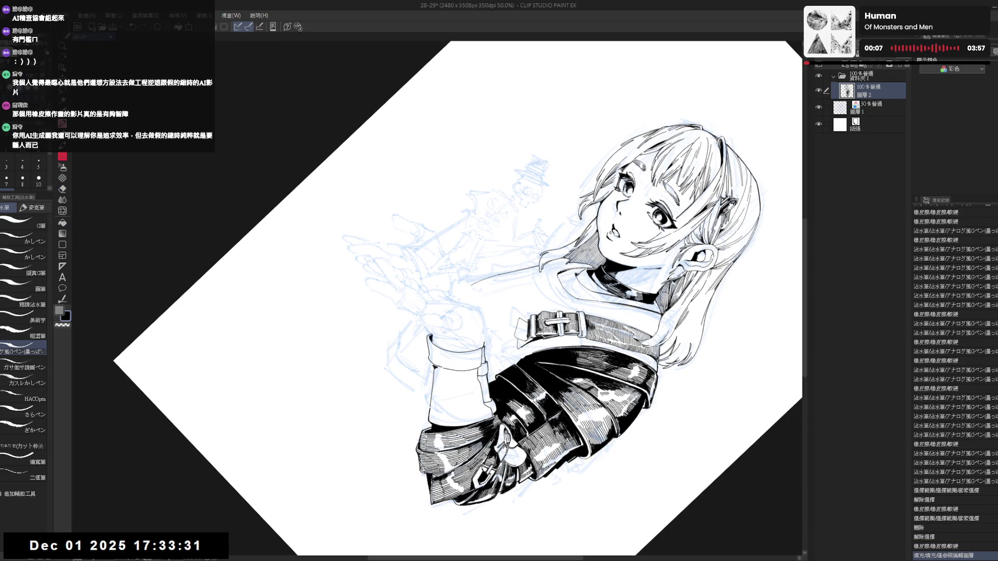
{"action": "key", "text": "ctrl+@"}
{"action": "key", "text": "h"}
{"action": "key", "text": "h"}
{"action": "key", "text": "r"}
{"action": "mouse_move", "coordinate": [427, 325]}
{"action": "left_mouse_down"}
{"action": "mouse_move", "coordinate": [440, 422]}
{"action": "mouse_move", "coordinate": [395, 379]}
{"action": "left_mouse_up"}
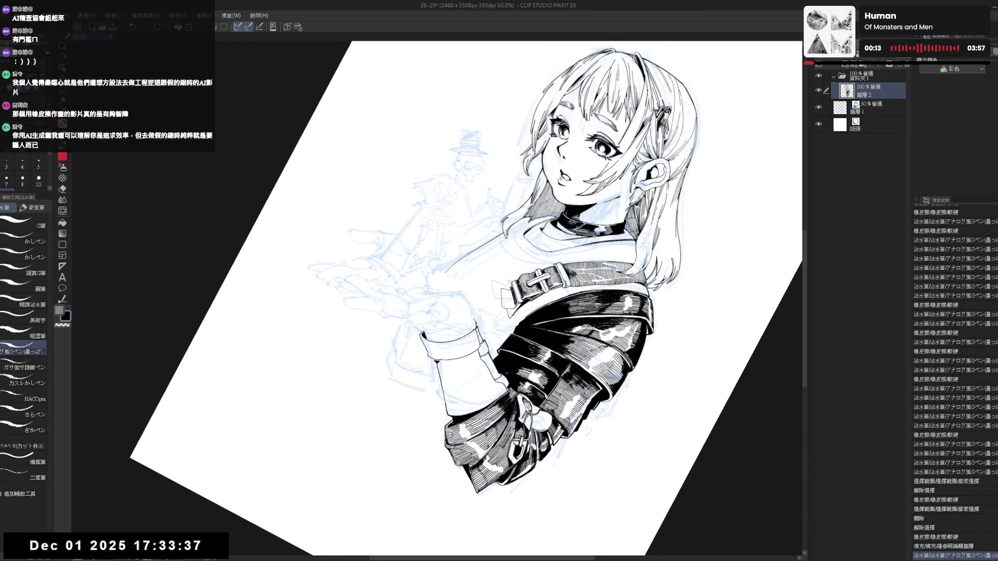
{"action": "key", "text": "r"}
{"action": "mouse_move", "coordinate": [395, 379]}
{"action": "left_mouse_down"}
{"action": "mouse_move", "coordinate": [447, 360]}
{"action": "mouse_move", "coordinate": [454, 267]}
{"action": "left_mouse_up"}
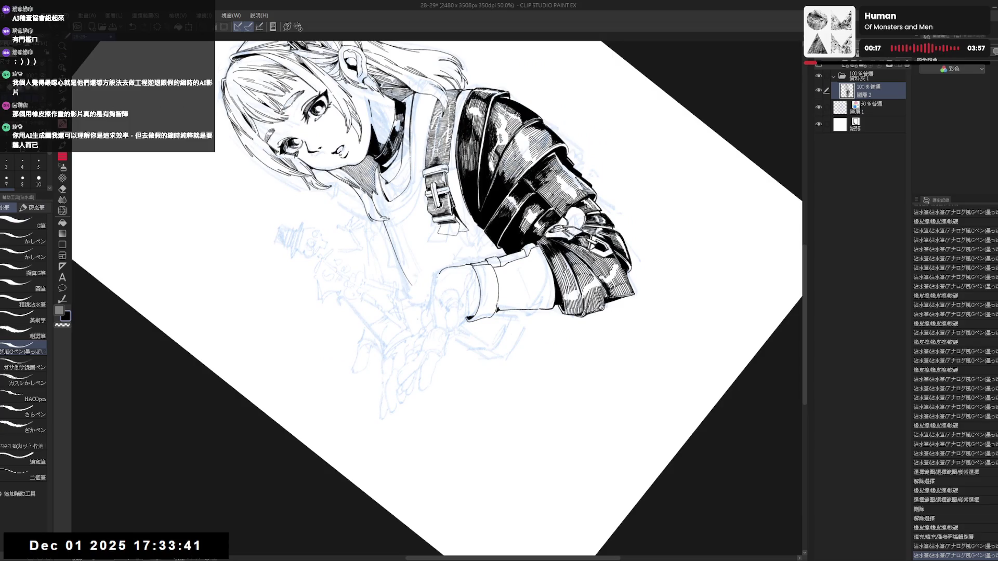
- Fit the page, tilt about 40 degrees to add an ink stroke, then straighten and mirror to check
{"action": "key", "text": "ctrl+0"}
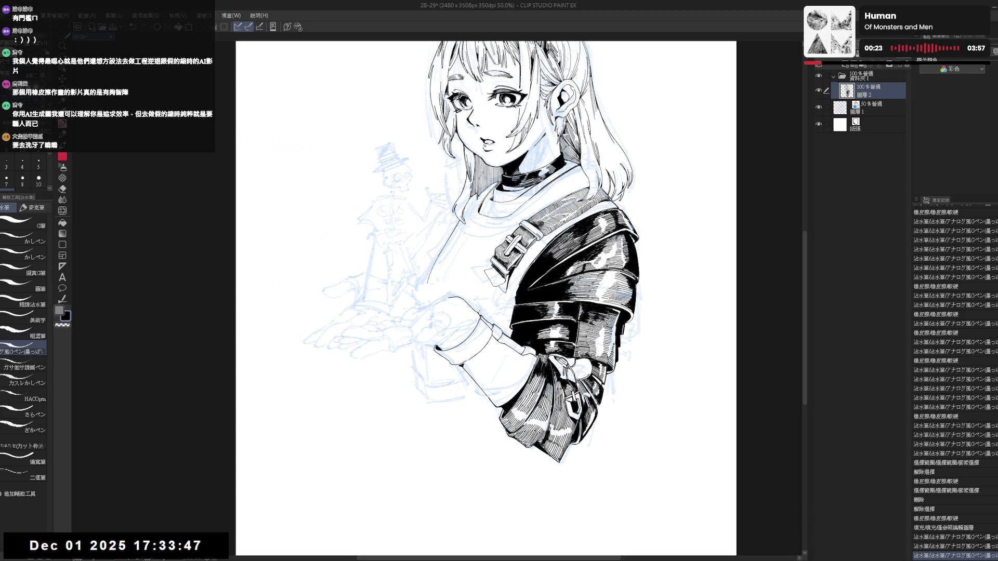
{"action": "mouse_move", "coordinate": [458, 318]}
{"action": "left_mouse_down"}
{"action": "mouse_move", "coordinate": [453, 312]}
{"action": "mouse_move", "coordinate": [460, 331]}
{"action": "left_mouse_up"}
{"action": "key", "text": "p"}
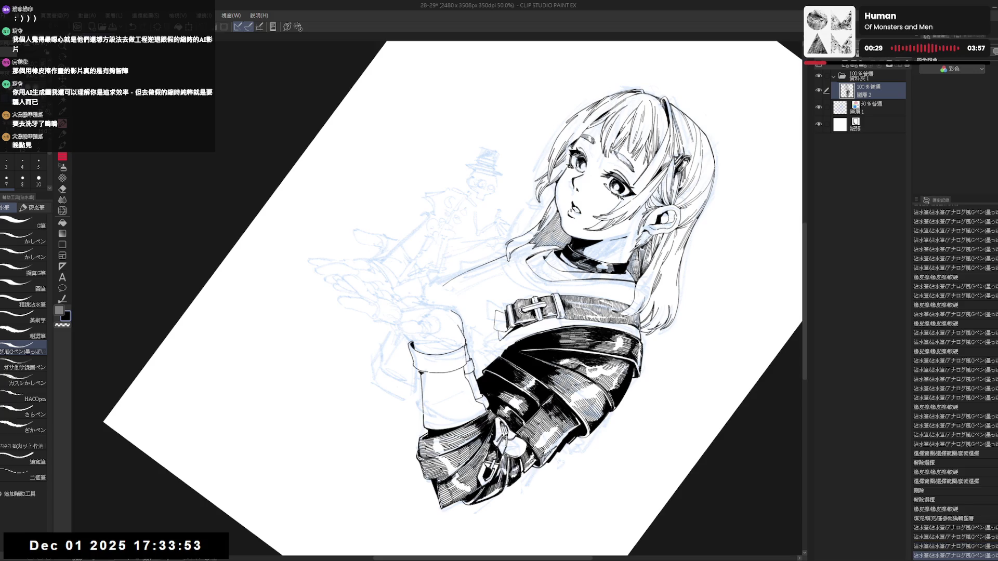
{"action": "left_click_drag", "start_coordinate": [462, 334], "coordinate": [459, 331]}
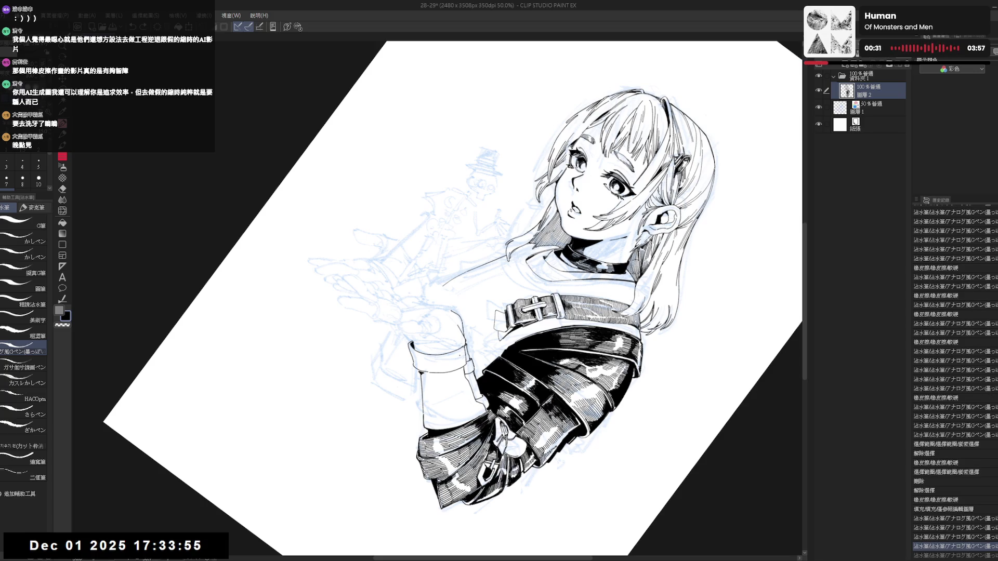
{"action": "key", "text": "ctrl+0"}
{"action": "key", "text": "h"}
{"action": "key", "text": "h"}
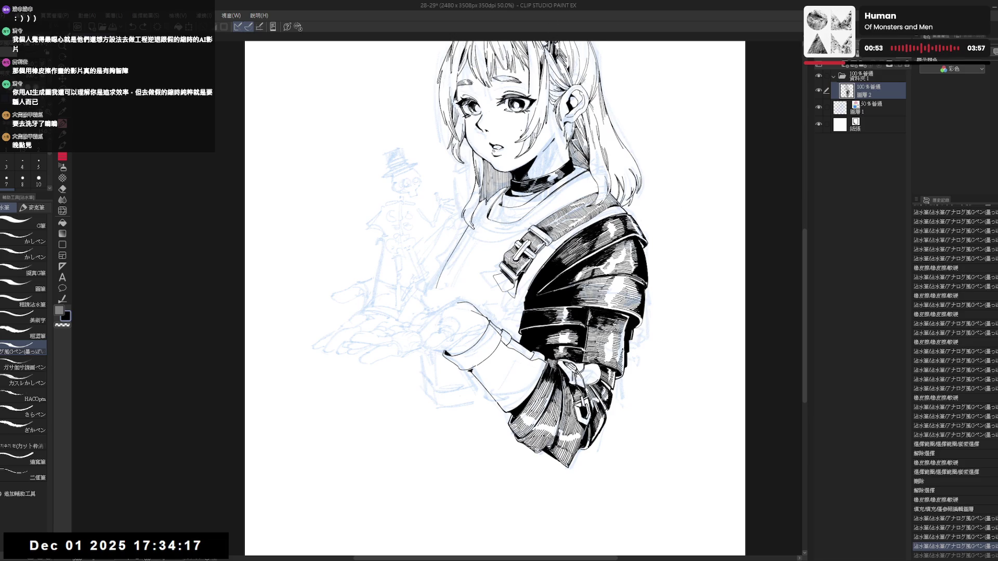
- Zoom toward the hand, ink a short line on it and erase part of that line
{"action": "left_click_drag", "start_coordinate": [498, 312], "coordinate": [507, 289]}
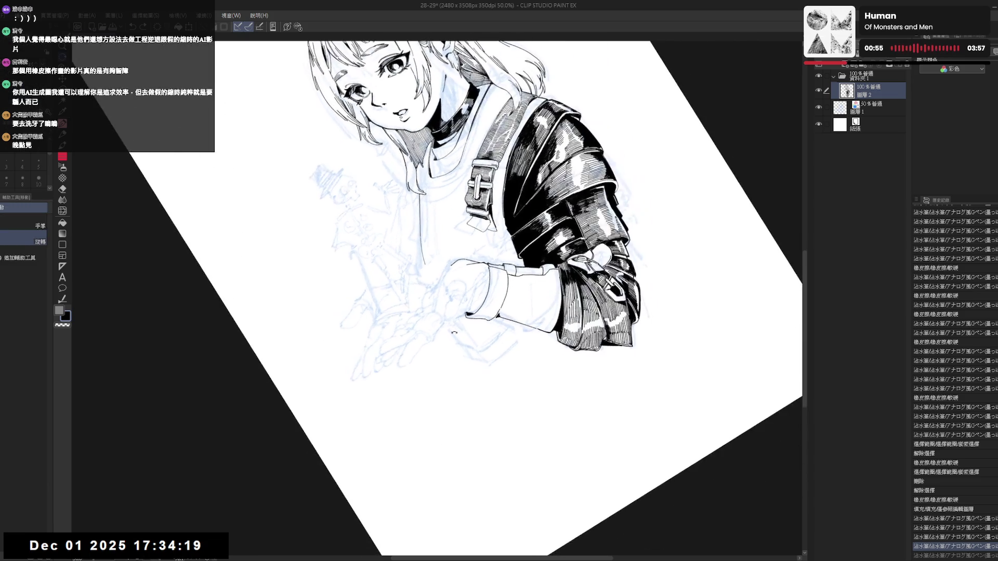
{"action": "key", "text": "p"}
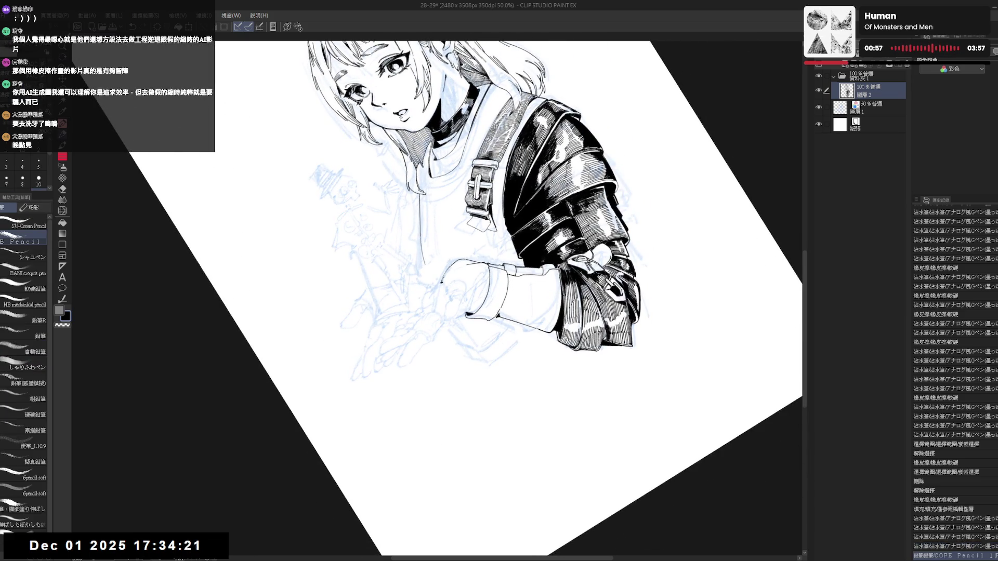
{"action": "key", "text": "p"}
{"action": "key", "text": "p"}
{"action": "key", "text": "p"}
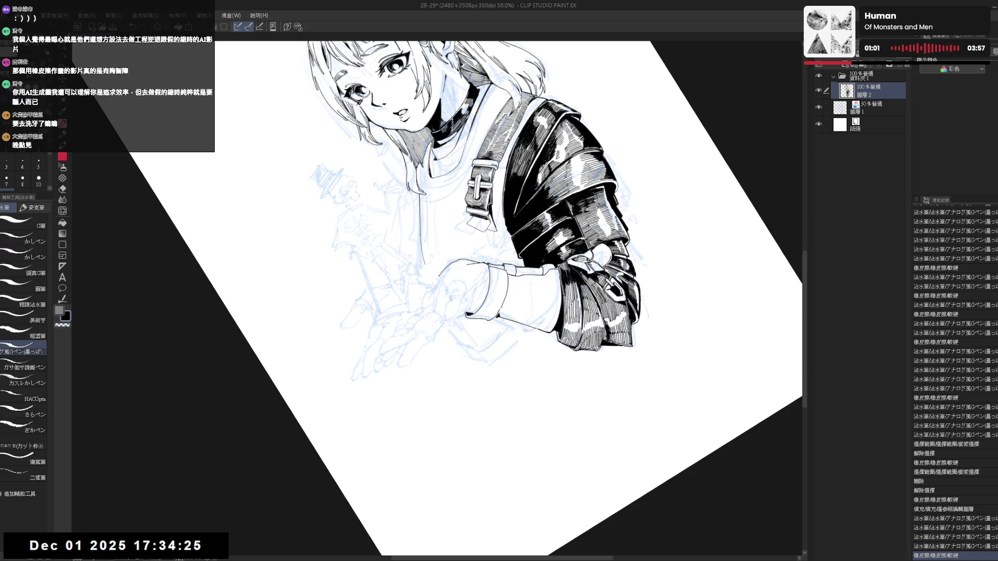
{"action": "left_click", "coordinate": [444, 270]}
{"action": "key", "text": "e"}
{"action": "left_click", "coordinate": [441, 273]}
{"action": "key", "text": "p"}
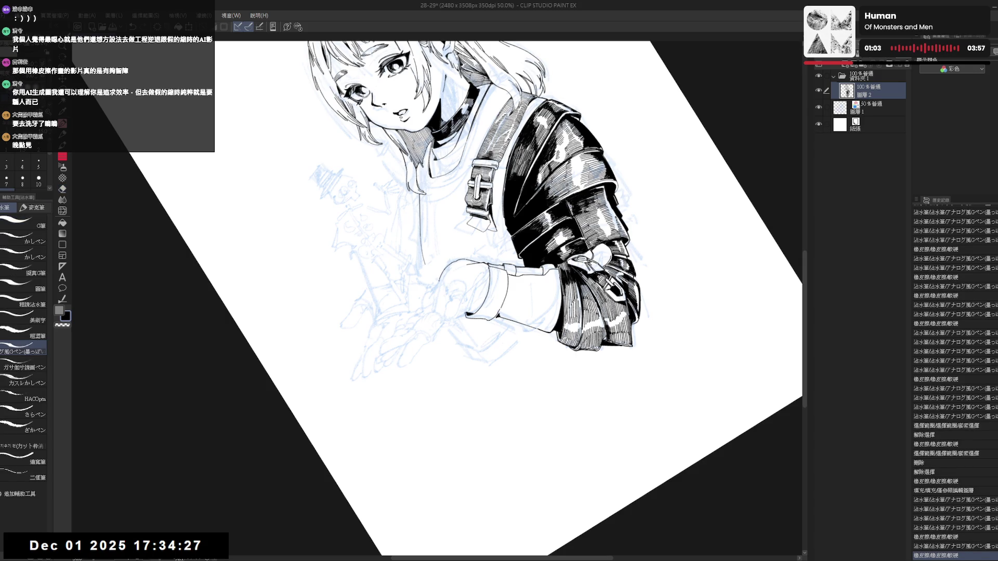
- Rotate and mirror-check the view, ink a short line along the back of the hand, then undo it
{"action": "mouse_move", "coordinate": [471, 379]}
{"action": "left_mouse_down"}
{"action": "mouse_move", "coordinate": [454, 416]}
{"action": "mouse_move", "coordinate": [433, 285]}
{"action": "mouse_move", "coordinate": [406, 257]}
{"action": "left_mouse_up"}
{"action": "key", "text": "h"}
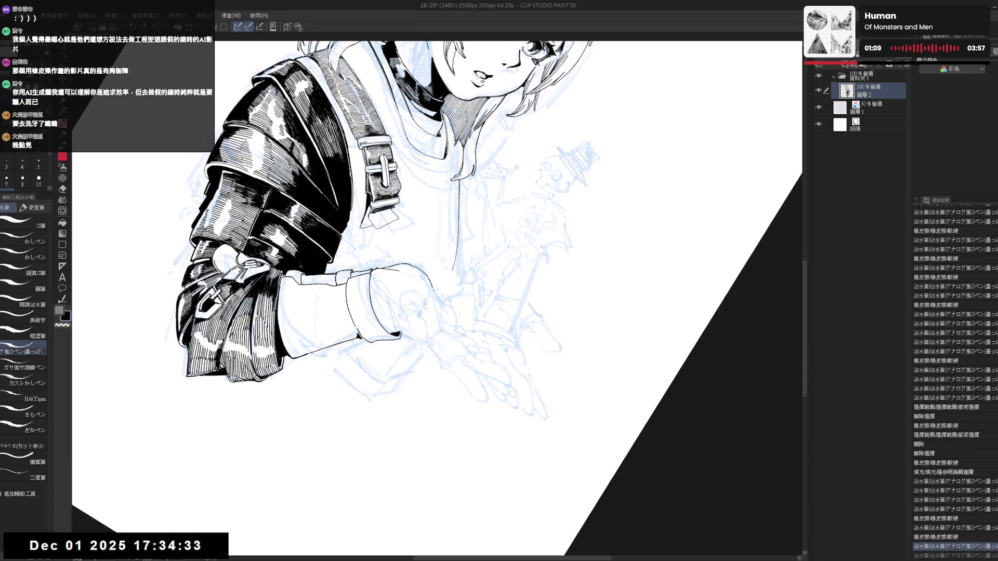
{"action": "key", "text": "h"}
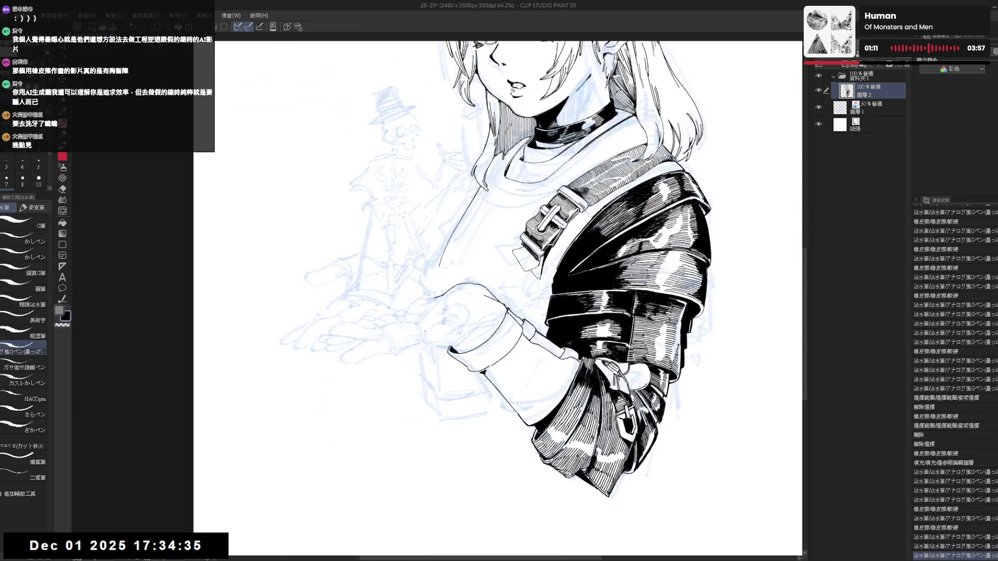
{"action": "left_click_drag", "start_coordinate": [437, 356], "coordinate": [429, 391]}
{"action": "mouse_move", "coordinate": [468, 278]}
{"action": "left_mouse_down"}
{"action": "mouse_move", "coordinate": [485, 291]}
{"action": "mouse_move", "coordinate": [473, 312]}
{"action": "left_mouse_up"}
{"action": "key", "text": "ctrl+z"}
- Reframe on the hand and zoom out to view the whole page
{"action": "mouse_move", "coordinate": [196, 545]}
{"action": "left_mouse_down"}
{"action": "mouse_move", "coordinate": [366, 400]}
{"action": "mouse_move", "coordinate": [432, 312]}
{"action": "left_mouse_up"}
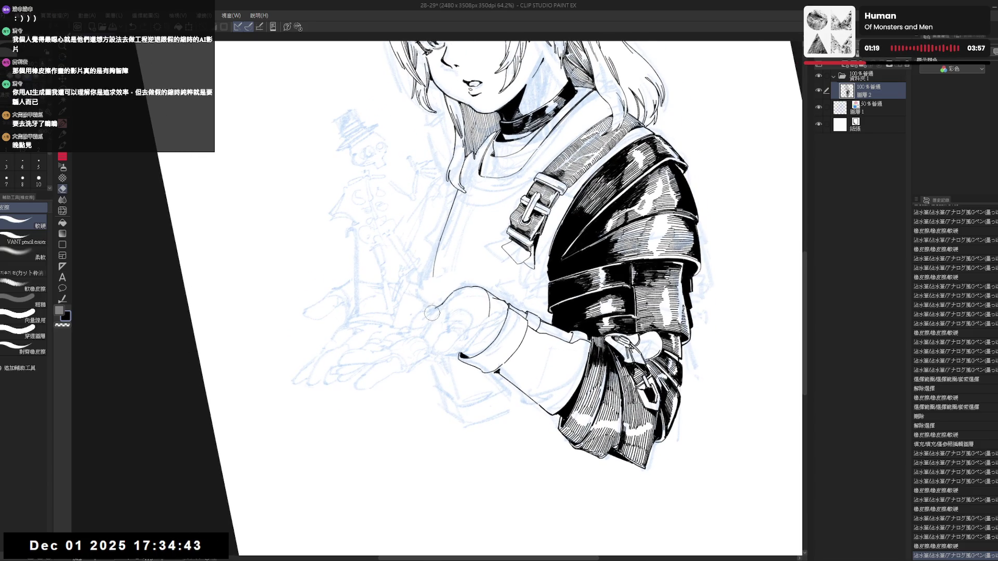
{"action": "mouse_move", "coordinate": [437, 351]}
{"action": "left_mouse_down"}
{"action": "mouse_move", "coordinate": [448, 352]}
{"action": "mouse_move", "coordinate": [425, 318]}
{"action": "left_mouse_up"}
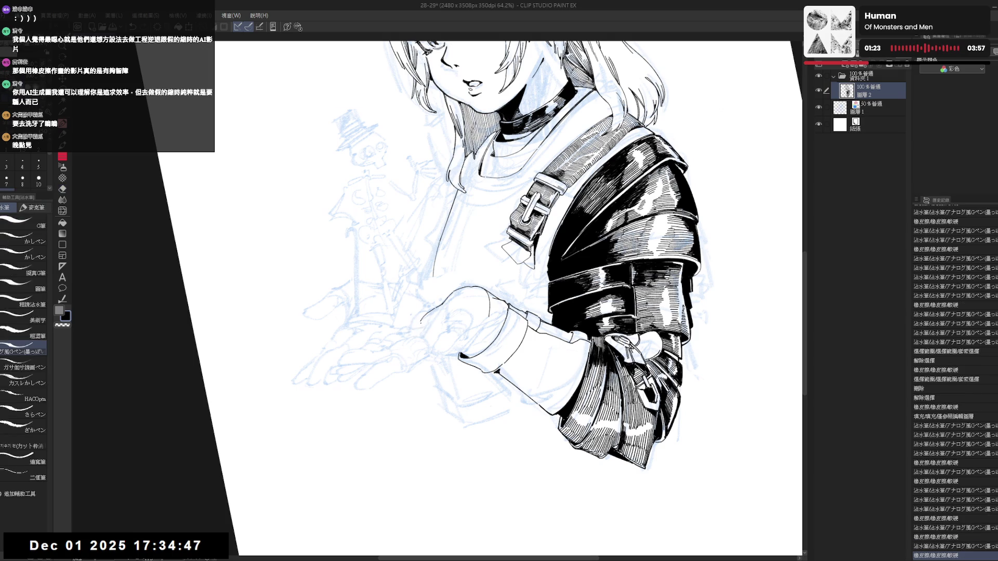
{"action": "key", "text": "ctrl+minus"}
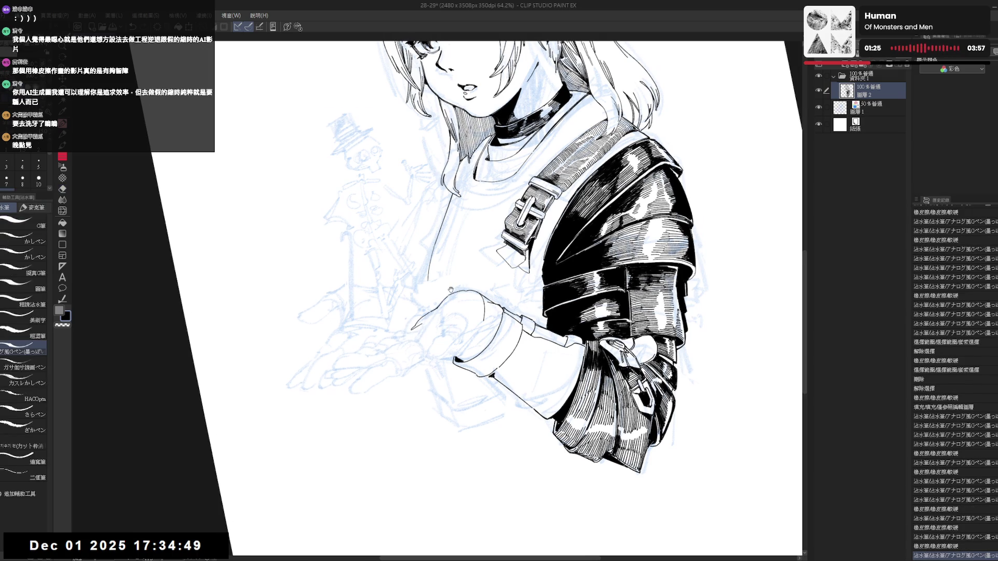
{"action": "key", "text": "ctrl+minus"}
{"action": "key", "text": "ctrl+minus"}
{"action": "key", "text": "ctrl+minus"}
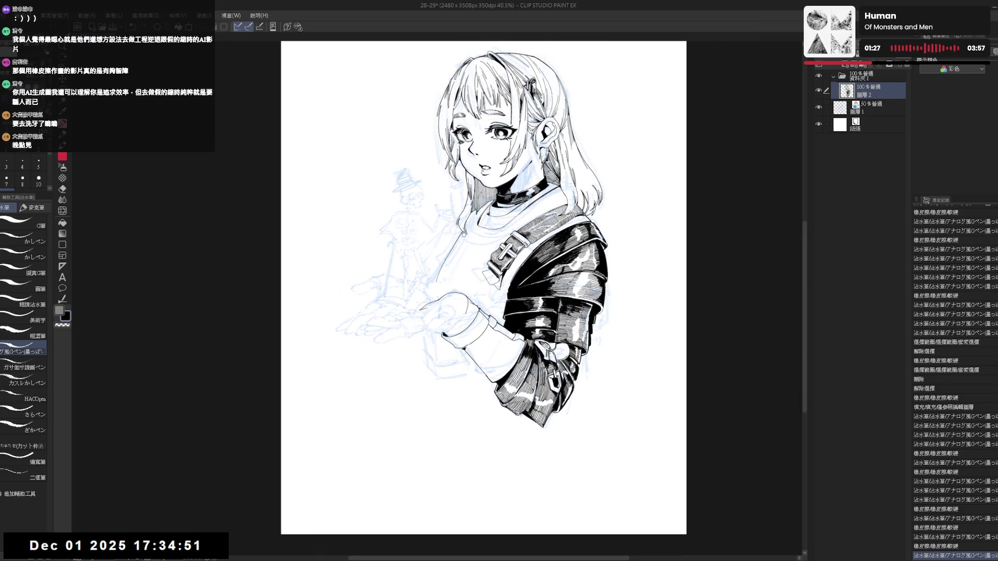
{"action": "key", "text": "ctrl+minus"}
{"action": "scroll", "coordinate": [461, 329], "scroll_direction": "up", "scroll_amount": 2}
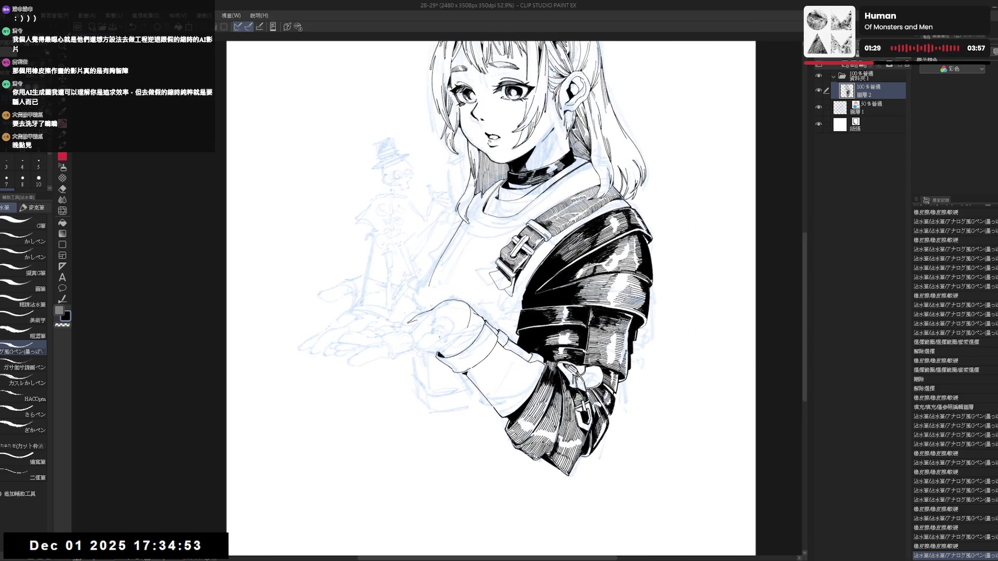
- Add a small ink mark on the sleeve and erase stray ink lines on the hand, checking in mirrored view
{"action": "mouse_move", "coordinate": [461, 328]}
{"action": "left_mouse_down"}
{"action": "mouse_move", "coordinate": [406, 423]}
{"action": "mouse_move", "coordinate": [456, 452]}
{"action": "left_mouse_up"}
{"action": "left_click_drag", "start_coordinate": [528, 280], "coordinate": [538, 268]}
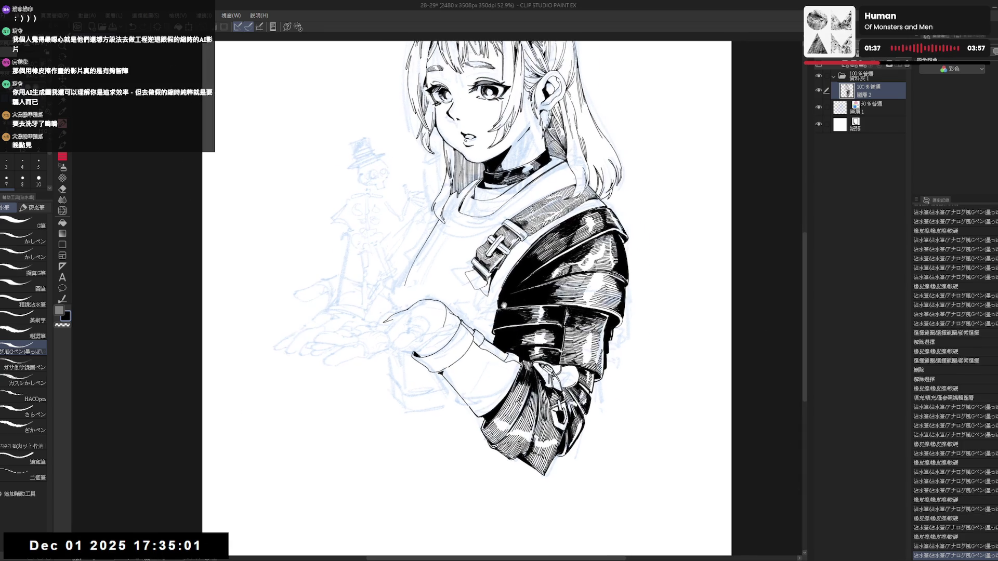
{"action": "left_click_drag", "start_coordinate": [639, 352], "coordinate": [608, 257]}
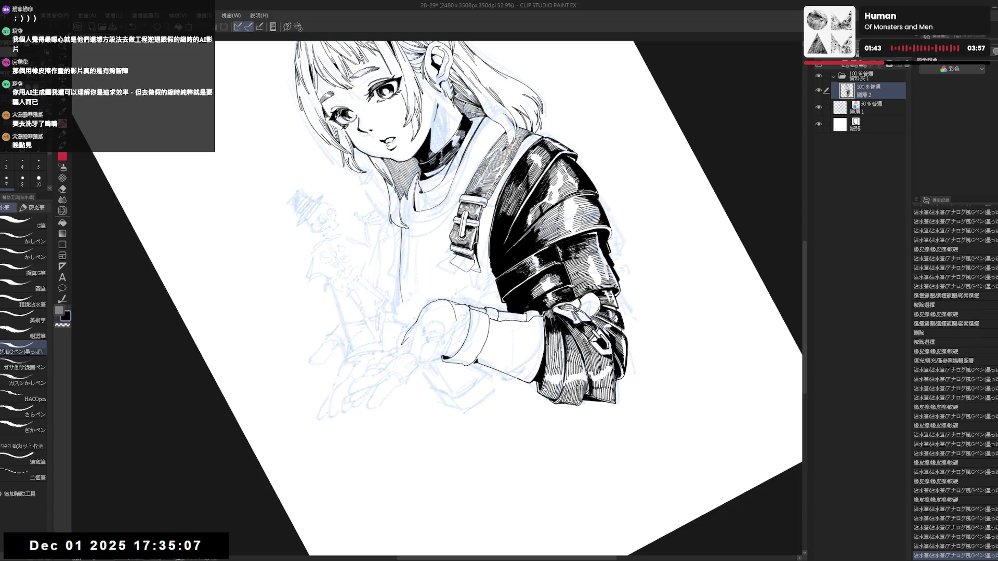
{"action": "key", "text": "ctrl+@"}
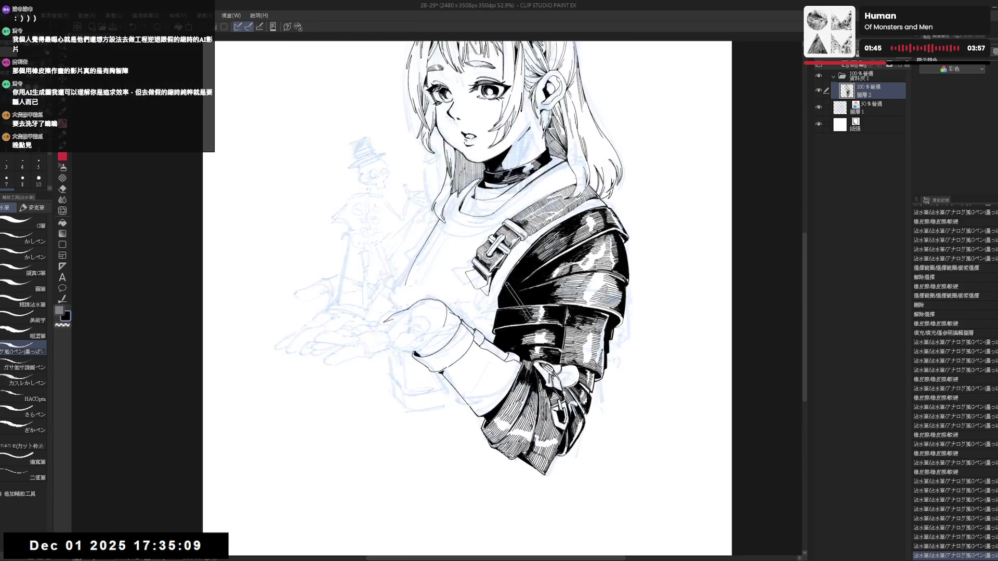
{"action": "key", "text": "h"}
{"action": "key", "text": "h"}
{"action": "mouse_move", "coordinate": [436, 263]}
{"action": "left_mouse_down"}
{"action": "mouse_move", "coordinate": [485, 311]}
{"action": "mouse_move", "coordinate": [426, 331]}
{"action": "left_mouse_up"}
{"action": "key", "text": "e"}
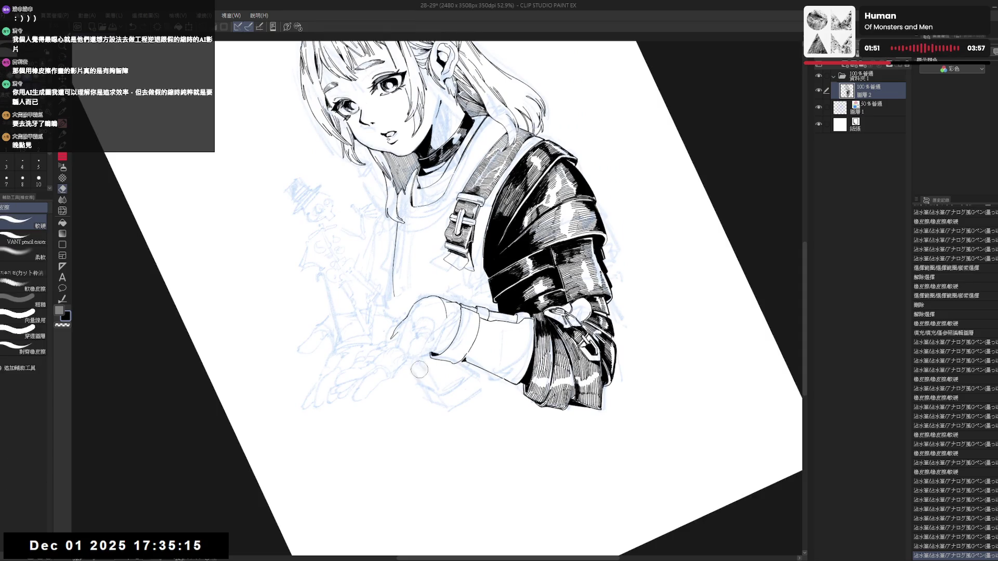
{"action": "left_click_drag", "start_coordinate": [420, 374], "coordinate": [440, 322]}
{"action": "key", "text": "p"}
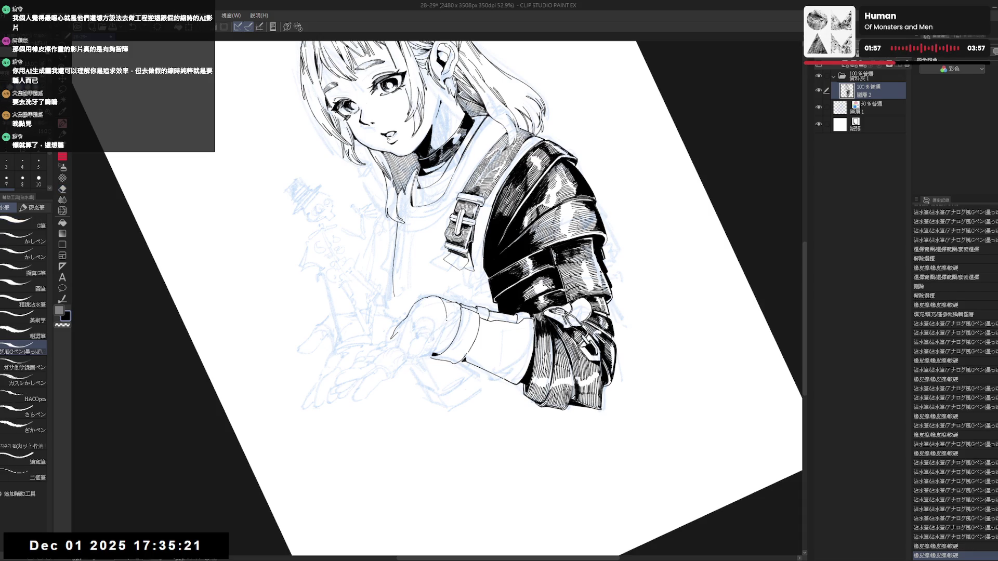
- Dab small ink touches near the hand and ink a curved line along the palm
{"action": "key", "text": "ctrl+@"}
{"action": "key", "text": "h"}
{"action": "key", "text": "h"}
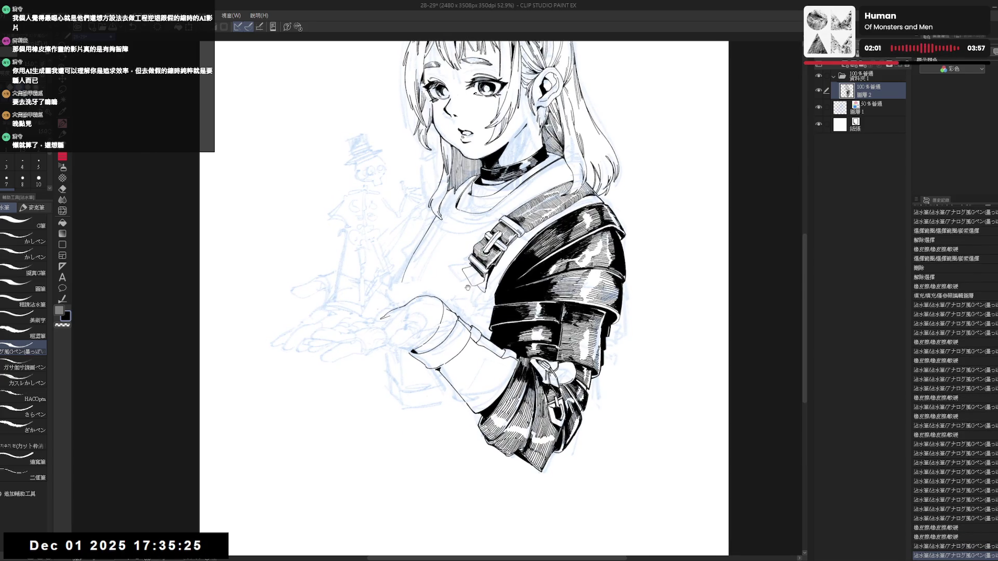
{"action": "key", "text": "ctrl+@"}
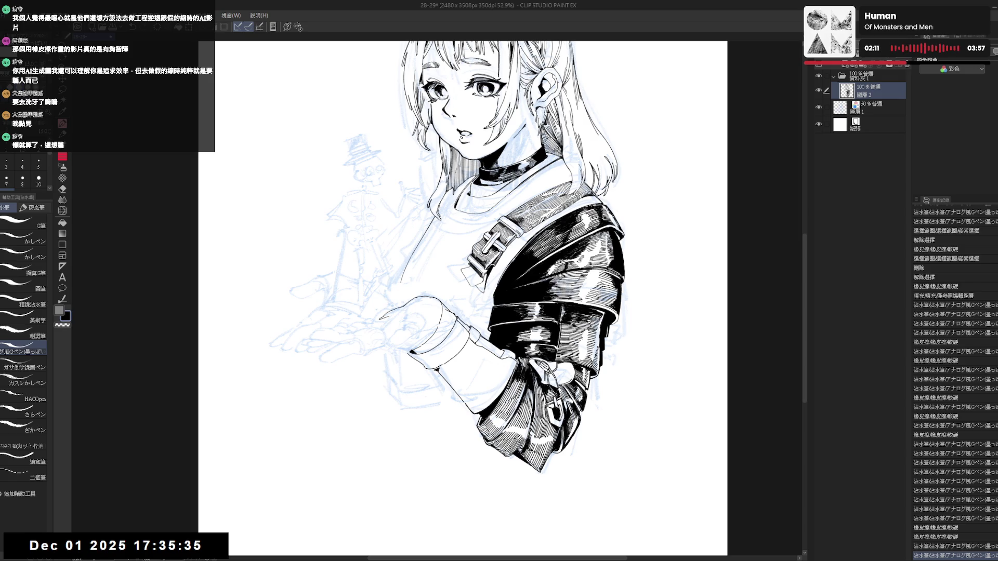
{"action": "key", "text": "r"}
{"action": "left_click_drag", "start_coordinate": [448, 269], "coordinate": [464, 304]}
{"action": "key", "text": "p"}
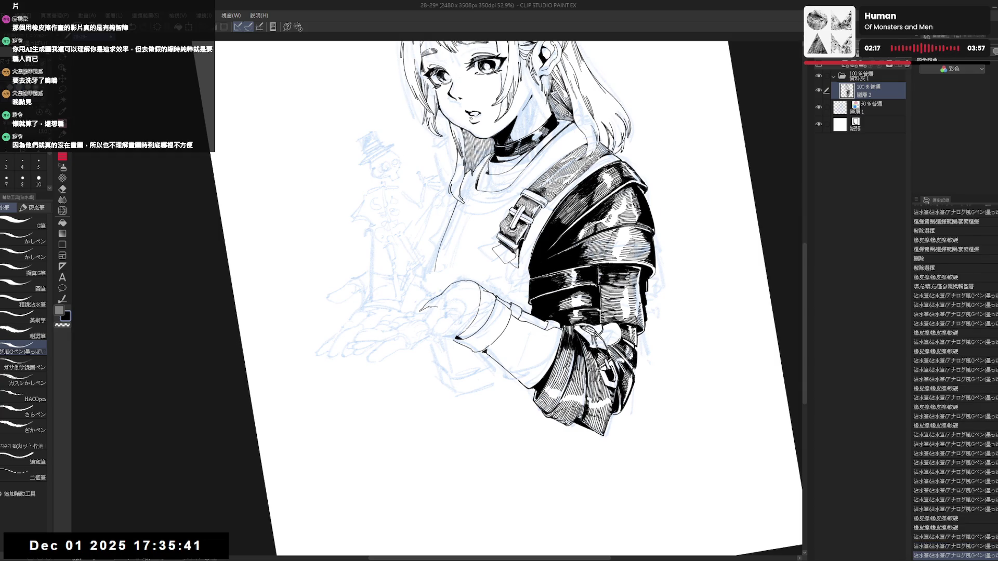
{"action": "left_click", "coordinate": [430, 310]}
{"action": "left_click", "coordinate": [430, 311]}
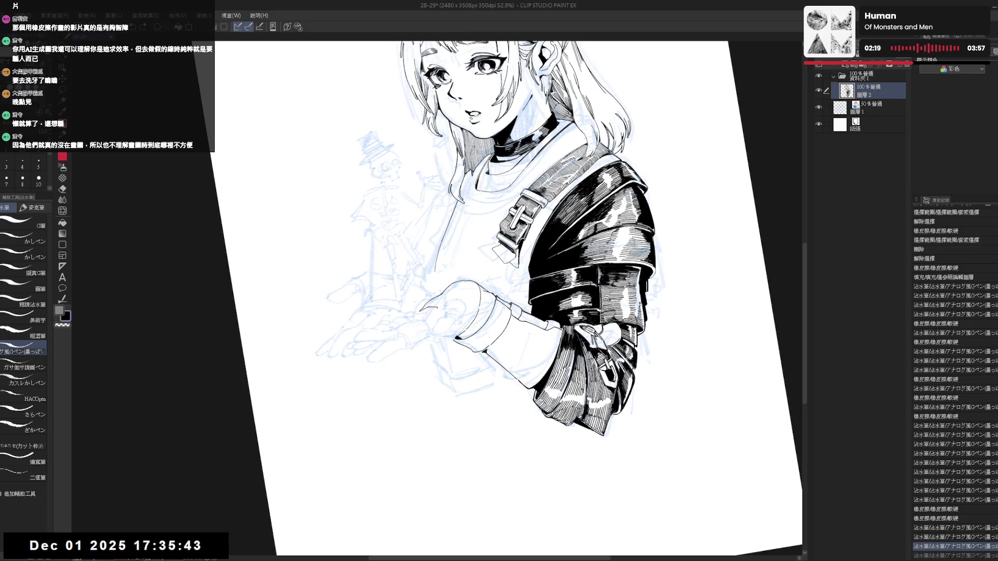
{"action": "key", "text": "ctrl+@"}
{"action": "key", "text": "h"}
{"action": "left_click_drag", "start_coordinate": [499, 390], "coordinate": [460, 425]}
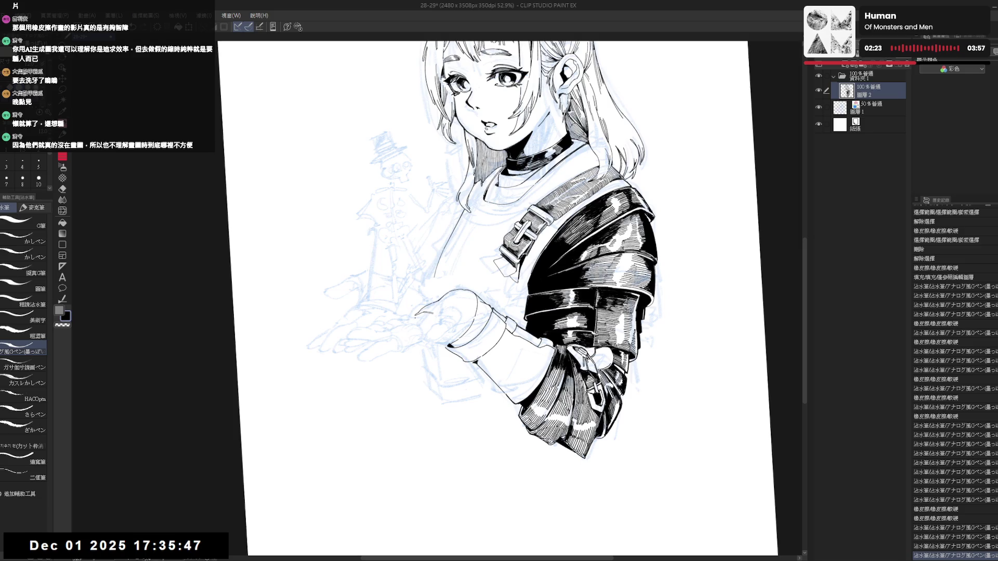
{"action": "mouse_move", "coordinate": [417, 315]}
{"action": "left_mouse_down"}
{"action": "mouse_move", "coordinate": [431, 307]}
{"action": "mouse_move", "coordinate": [406, 316]}
{"action": "mouse_move", "coordinate": [437, 351]}
{"action": "left_mouse_up"}
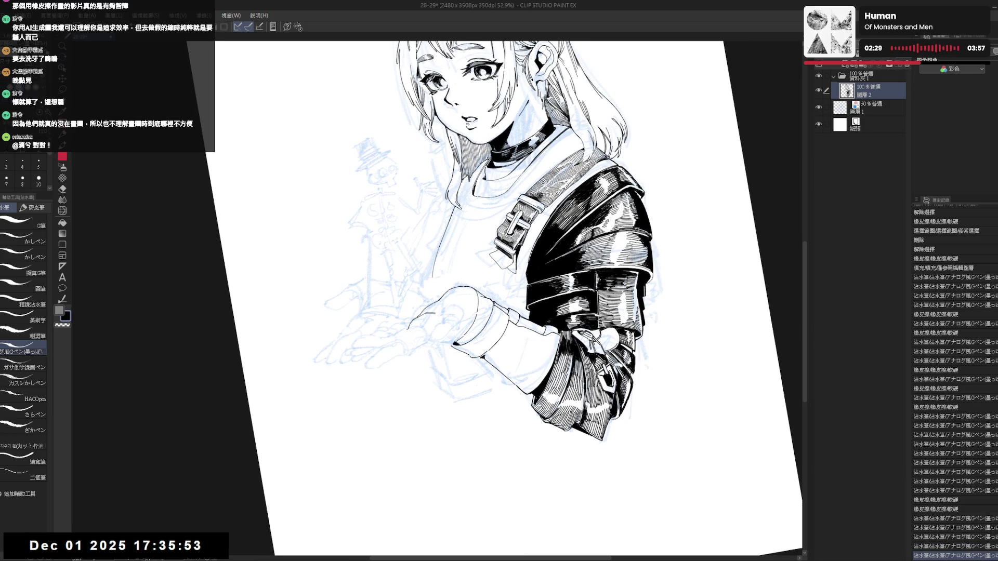
- Ink another short line on the hand while tilting and straightening the view to review it
{"action": "key", "text": "ctrl+0"}
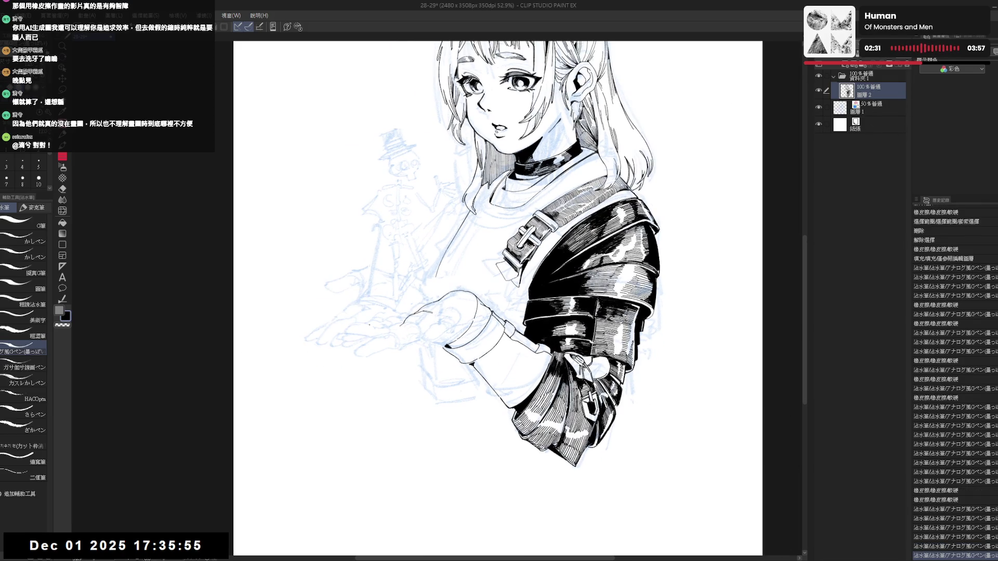
{"action": "left_click_drag", "start_coordinate": [523, 29], "coordinate": [546, 93]}
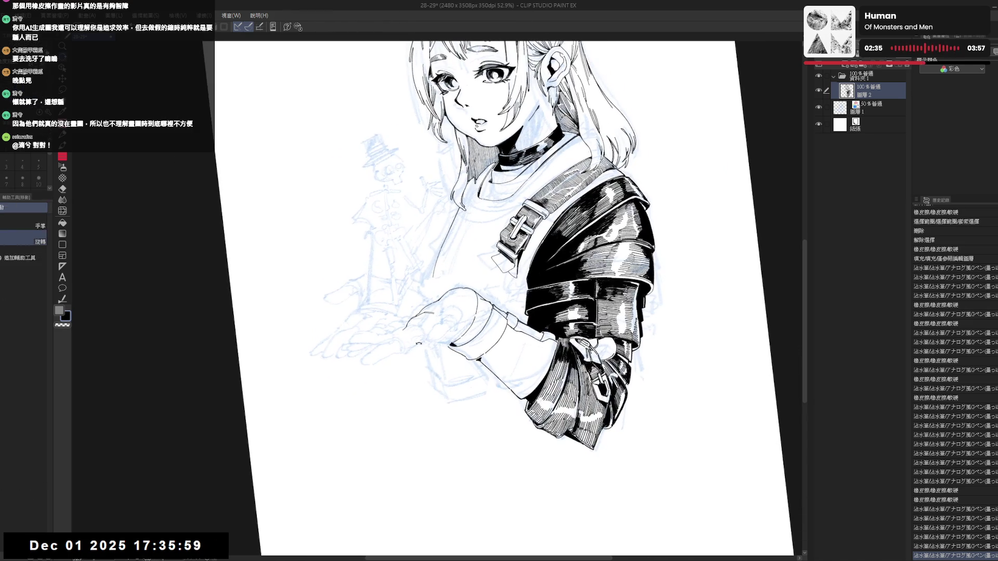
{"action": "key", "text": "e"}
{"action": "key", "text": "p"}
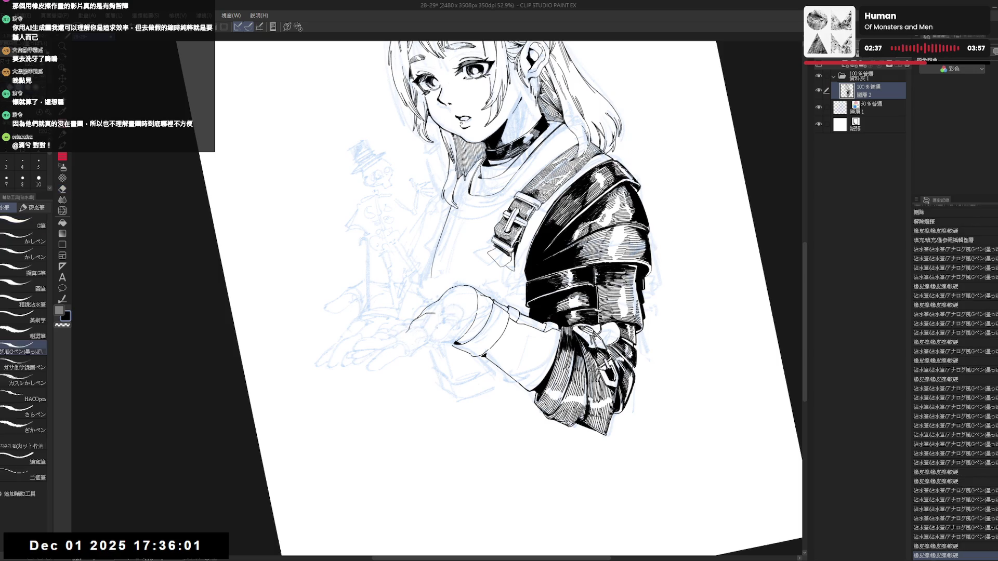
{"action": "key", "text": "ctrl+0"}
{"action": "left_click_drag", "start_coordinate": [470, 274], "coordinate": [470, 283]}
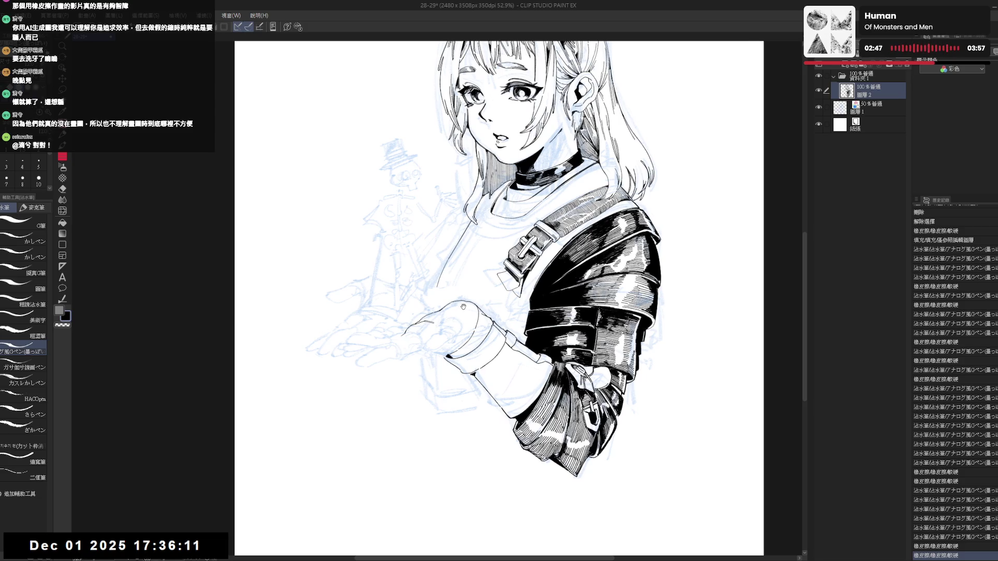
{"action": "left_click_drag", "start_coordinate": [465, 311], "coordinate": [442, 388]}
{"action": "key", "text": "p"}
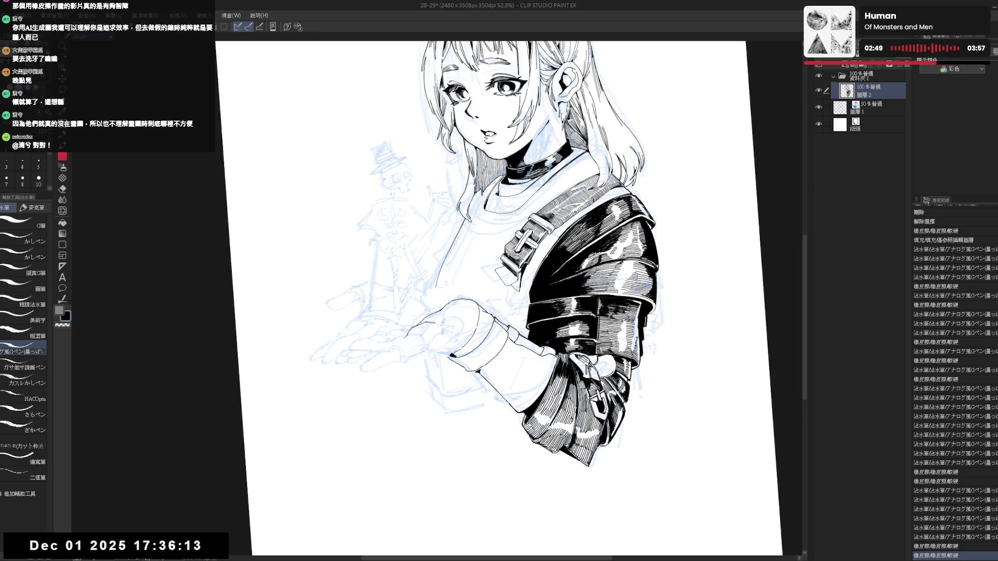
{"action": "left_click_drag", "start_coordinate": [442, 306], "coordinate": [451, 312]}
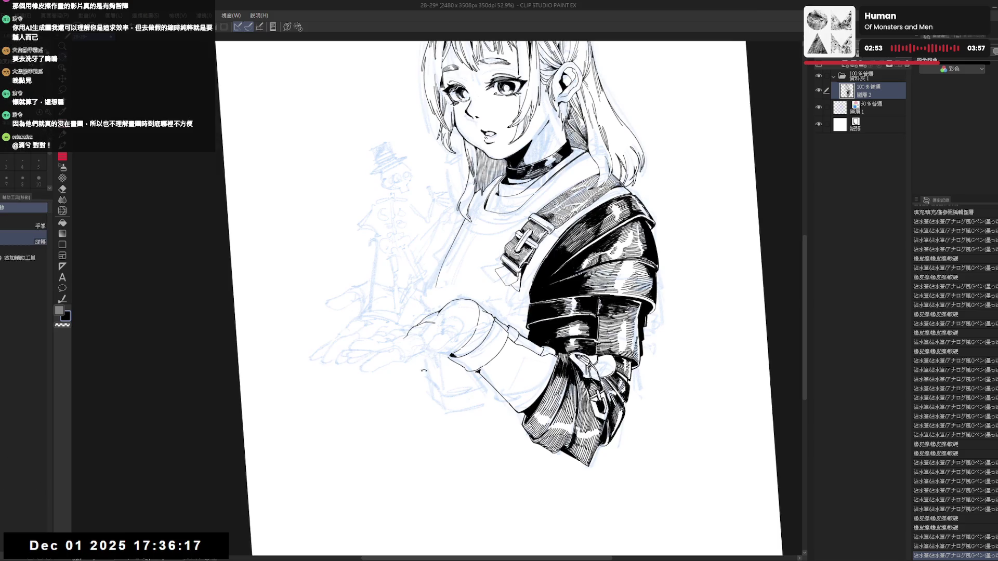
{"action": "left_click_drag", "start_coordinate": [468, 312], "coordinate": [445, 374]}
{"action": "mouse_move", "coordinate": [482, 313]}
{"action": "left_mouse_down"}
{"action": "mouse_move", "coordinate": [453, 385]}
{"action": "mouse_move", "coordinate": [437, 366]}
{"action": "left_mouse_up"}
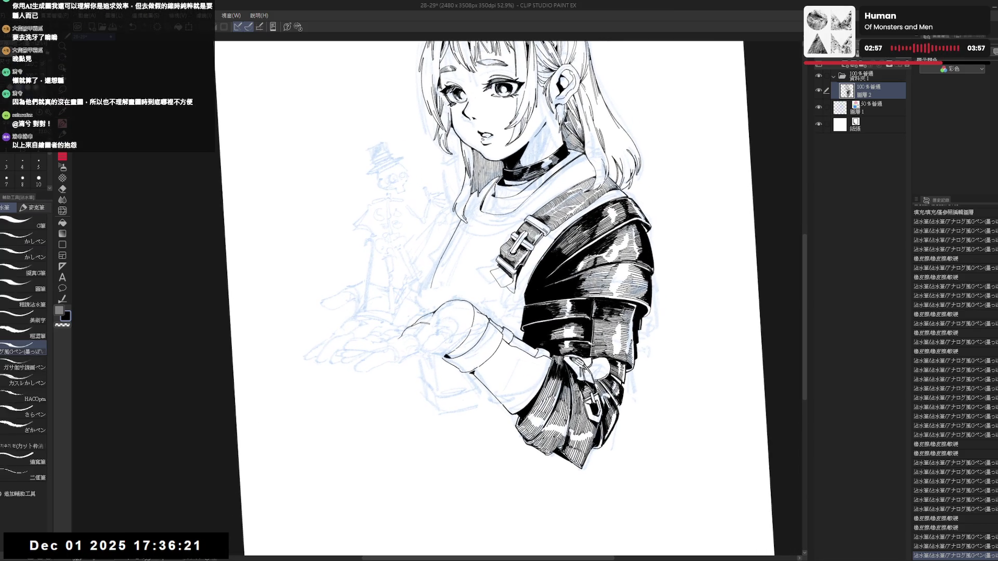
{"action": "left_click_drag", "start_coordinate": [455, 296], "coordinate": [461, 268]}
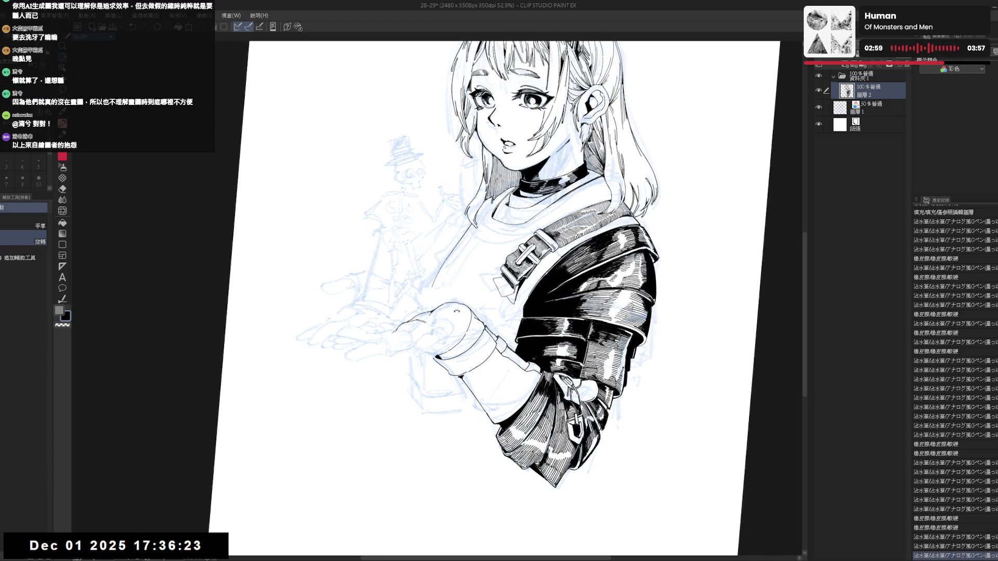
{"action": "left_click_drag", "start_coordinate": [438, 321], "coordinate": [472, 313]}
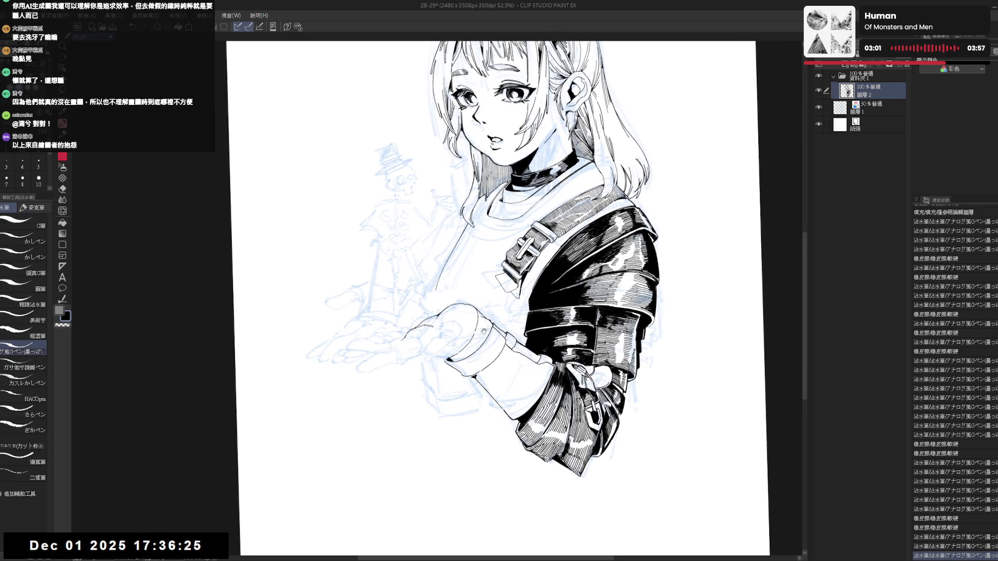
{"action": "scroll", "coordinate": [455, 325], "scroll_direction": "down", "scroll_amount": 1}
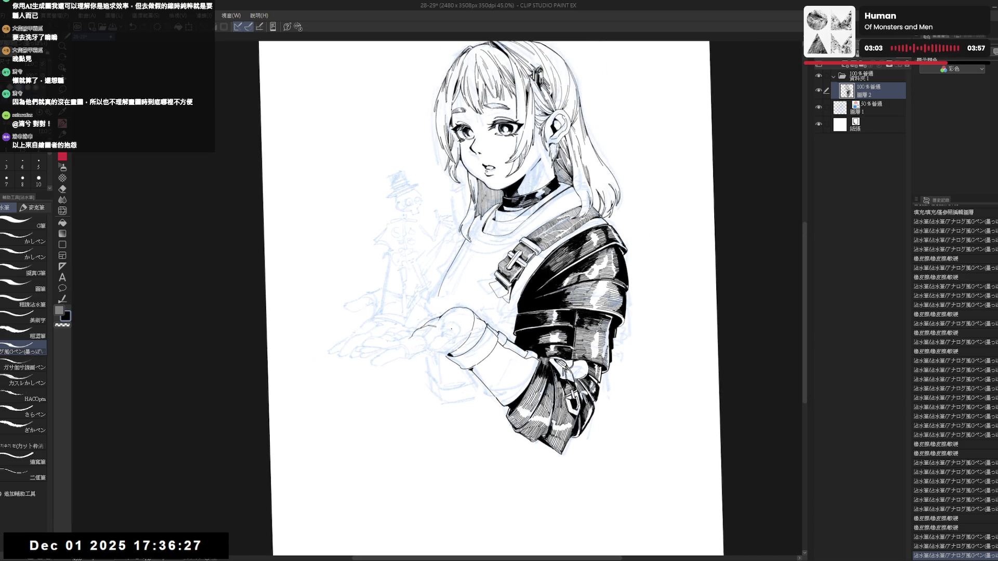
- Raise the blue sketch layer to 61% opacity, erase faint lines around the hand and add a pencil stroke
{"action": "left_click", "coordinate": [872, 114]}
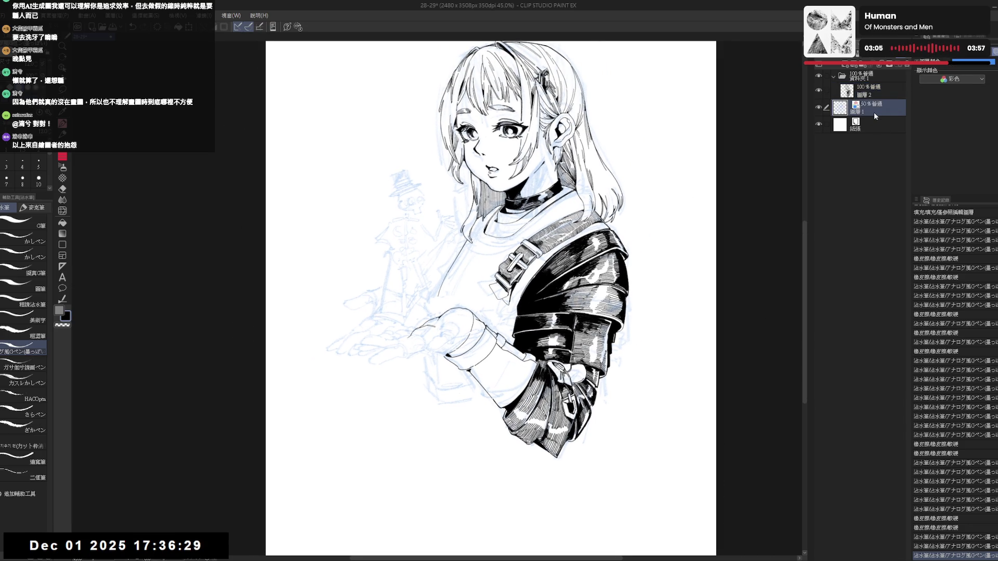
{"action": "left_click", "coordinate": [965, 61]}
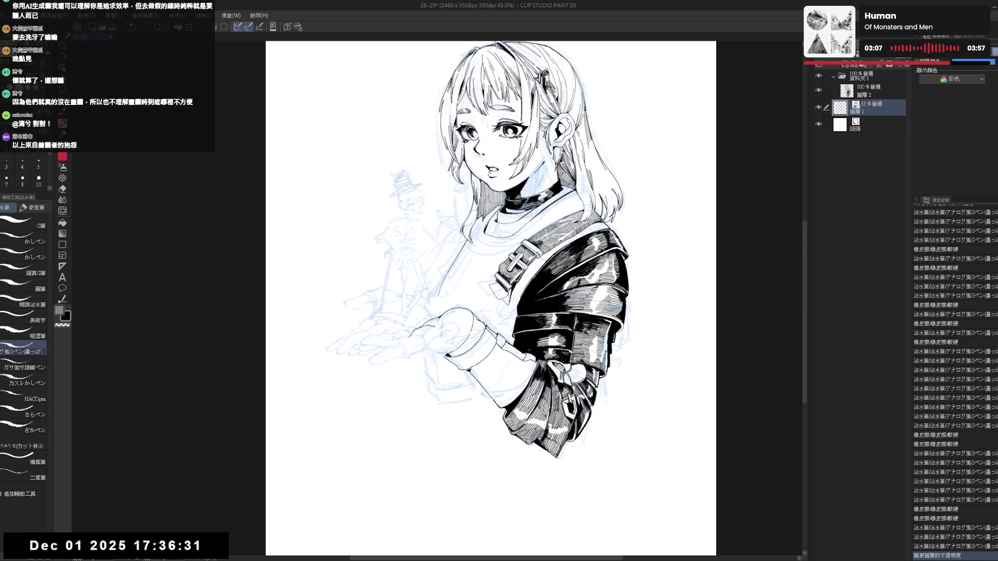
{"action": "key", "text": "e"}
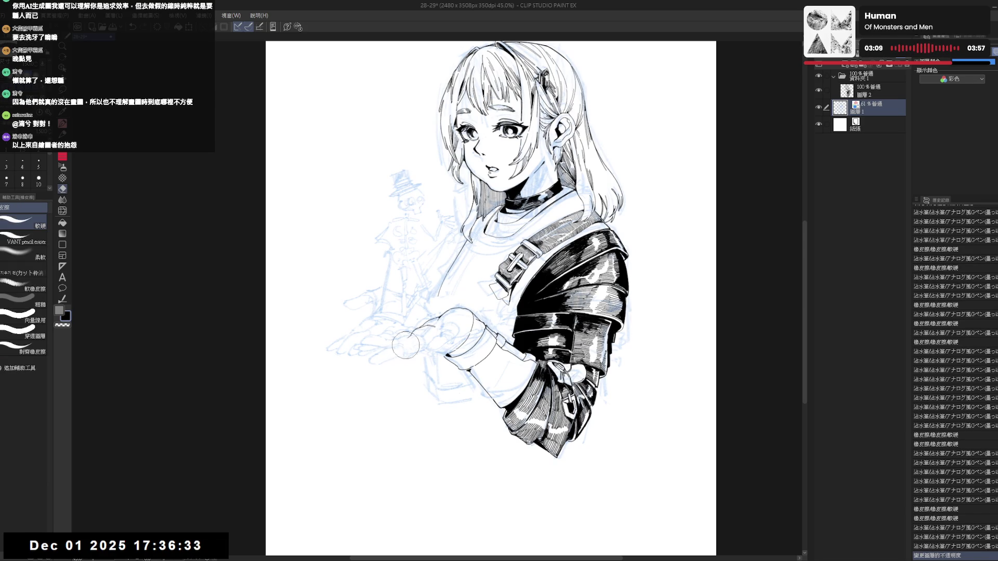
{"action": "mouse_move", "coordinate": [403, 341]}
{"action": "left_mouse_down"}
{"action": "mouse_move", "coordinate": [430, 350]}
{"action": "mouse_move", "coordinate": [462, 335]}
{"action": "left_mouse_up"}
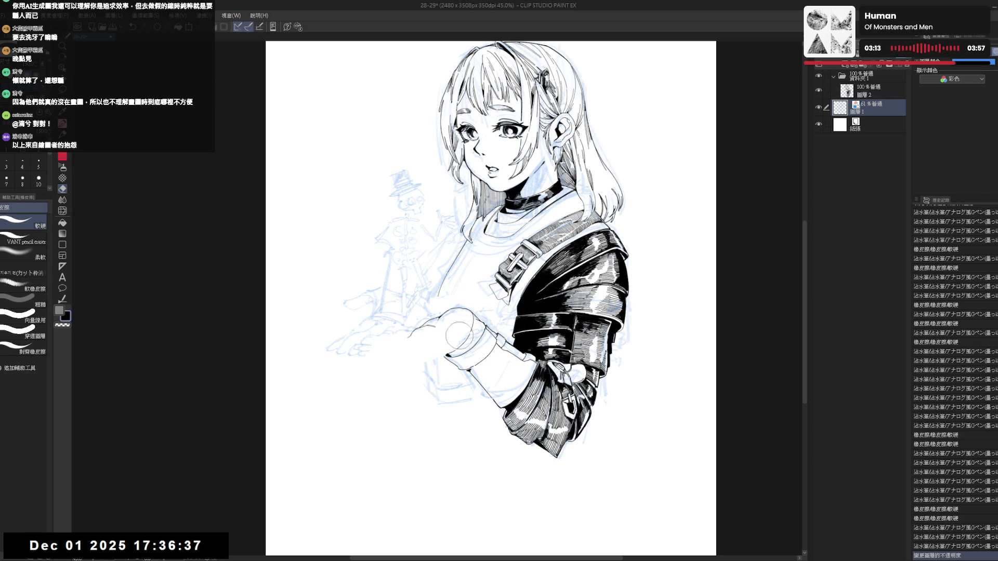
{"action": "key", "text": "p"}
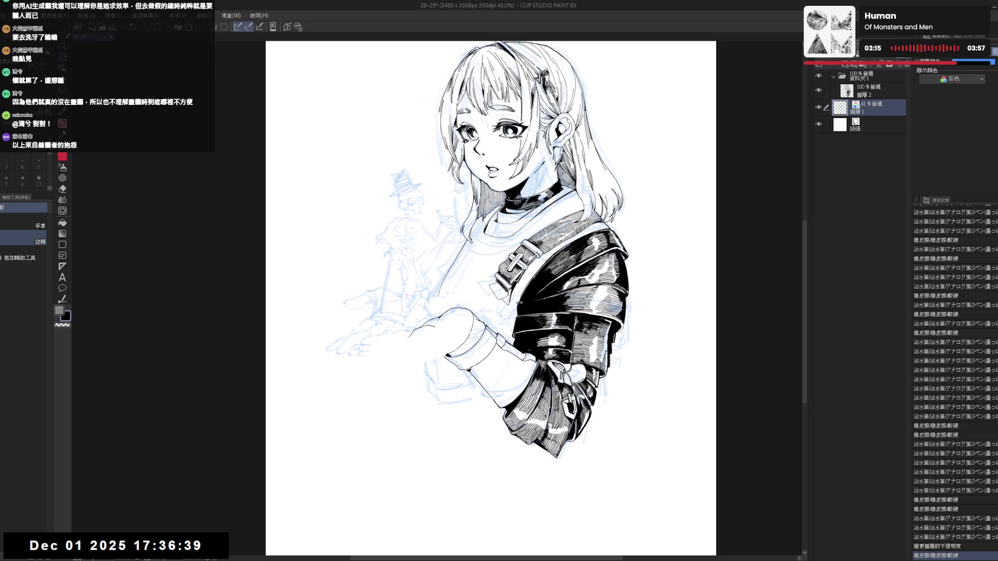
{"action": "key", "text": "p"}
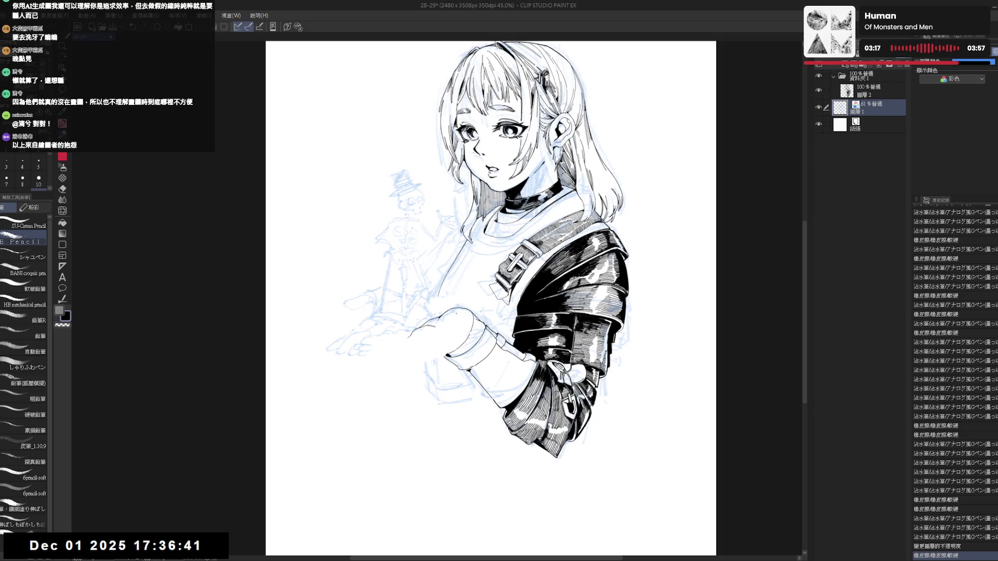
{"action": "left_click", "coordinate": [453, 321]}
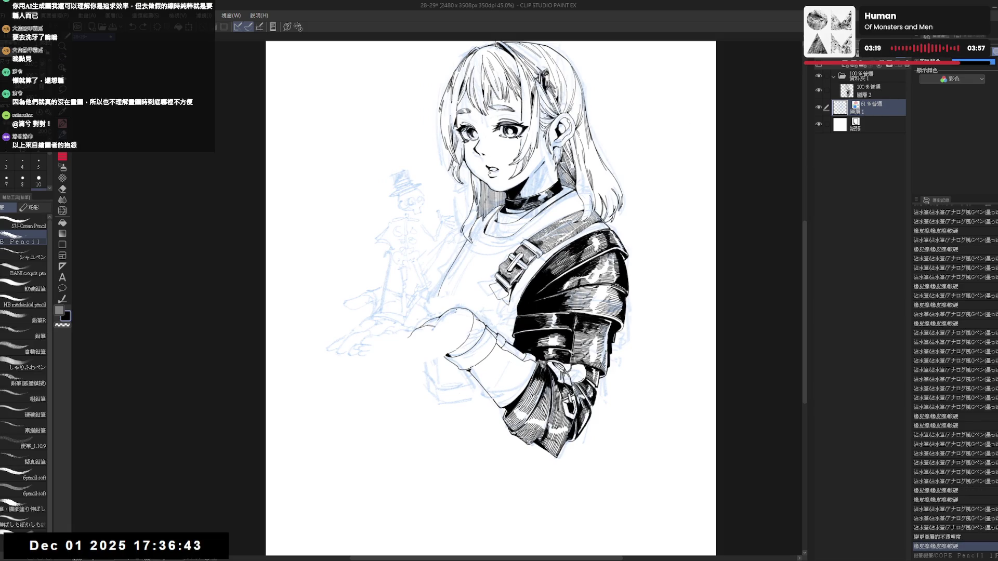
{"action": "left_click_drag", "start_coordinate": [343, 305], "coordinate": [385, 294]}
{"action": "mouse_move", "coordinate": [452, 307]}
{"action": "left_mouse_down"}
{"action": "mouse_move", "coordinate": [460, 291]}
{"action": "mouse_move", "coordinate": [471, 293]}
{"action": "left_mouse_up"}
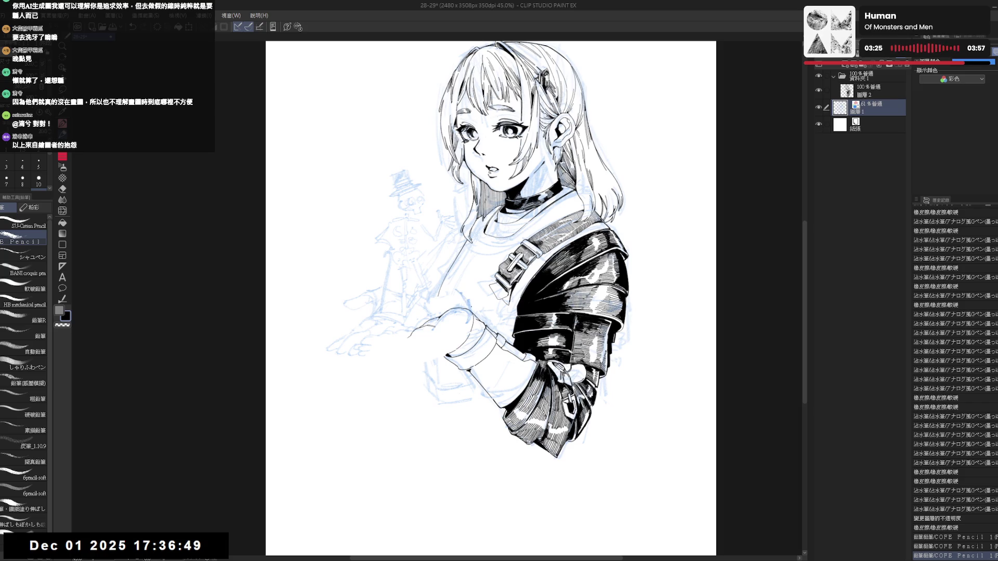
- Hide the black inked line art layer and make the top layer the working layer
{"action": "left_click", "coordinate": [818, 92]}
{"action": "left_click", "coordinate": [869, 94]}
{"action": "scroll", "coordinate": [430, 345], "scroll_direction": "up", "scroll_amount": 1}
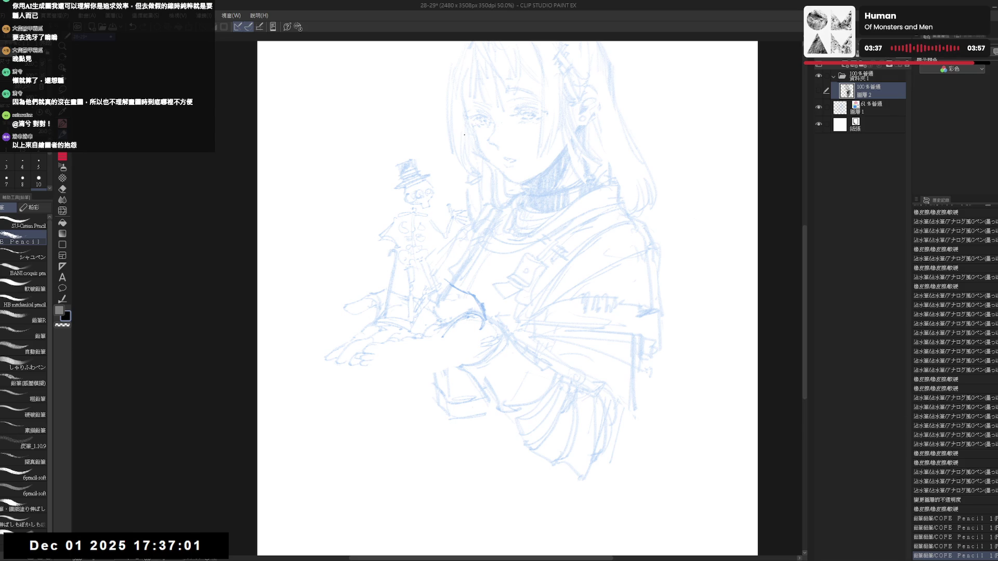
- On the blue sketch layer, erase the dark strokes on the hand and add a short pencil stroke
{"action": "key", "text": "e"}
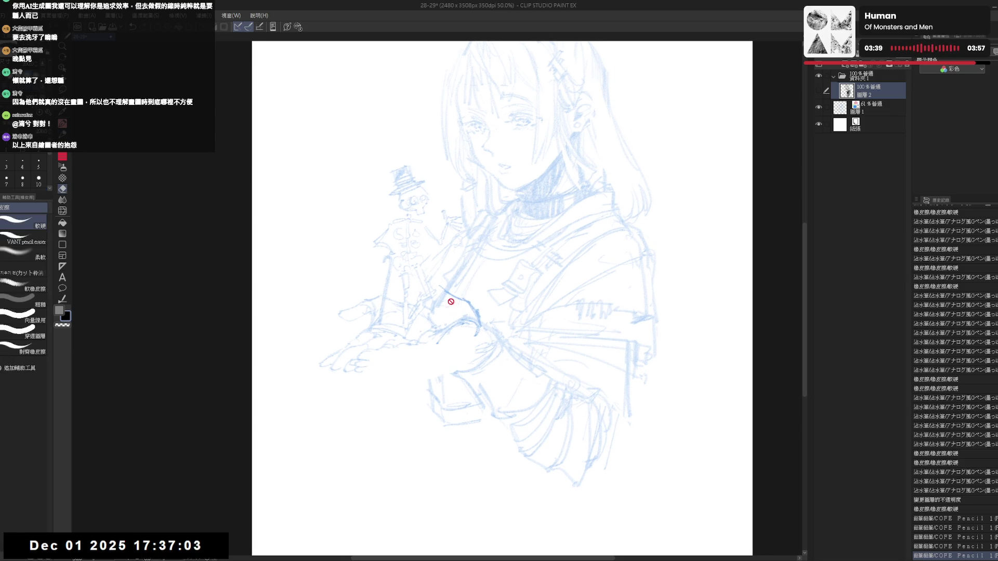
{"action": "left_click", "coordinate": [842, 110]}
{"action": "left_click_drag", "start_coordinate": [480, 301], "coordinate": [449, 336]}
{"action": "mouse_move", "coordinate": [460, 296]}
{"action": "left_mouse_down"}
{"action": "mouse_move", "coordinate": [483, 332]}
{"action": "mouse_move", "coordinate": [460, 300]}
{"action": "mouse_move", "coordinate": [480, 324]}
{"action": "left_mouse_up"}
{"action": "key", "text": "p"}
{"action": "key", "text": "e"}
{"action": "left_click_drag", "start_coordinate": [424, 301], "coordinate": [437, 312]}
{"action": "key", "text": "p"}
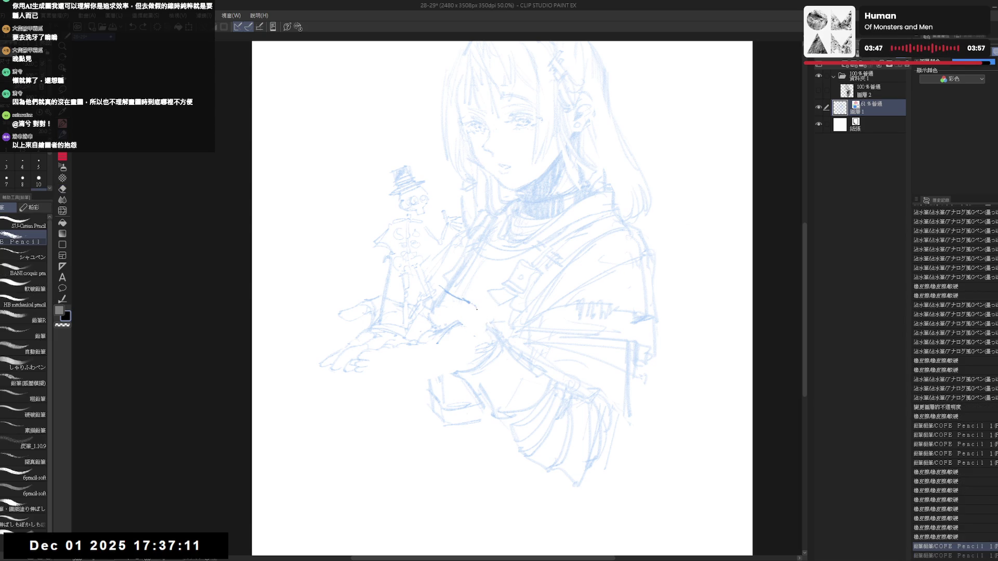
{"action": "left_click_drag", "start_coordinate": [466, 303], "coordinate": [494, 340]}
{"action": "key", "text": "e"}
{"action": "left_click_drag", "start_coordinate": [472, 382], "coordinate": [479, 390]}
{"action": "key", "text": "p"}
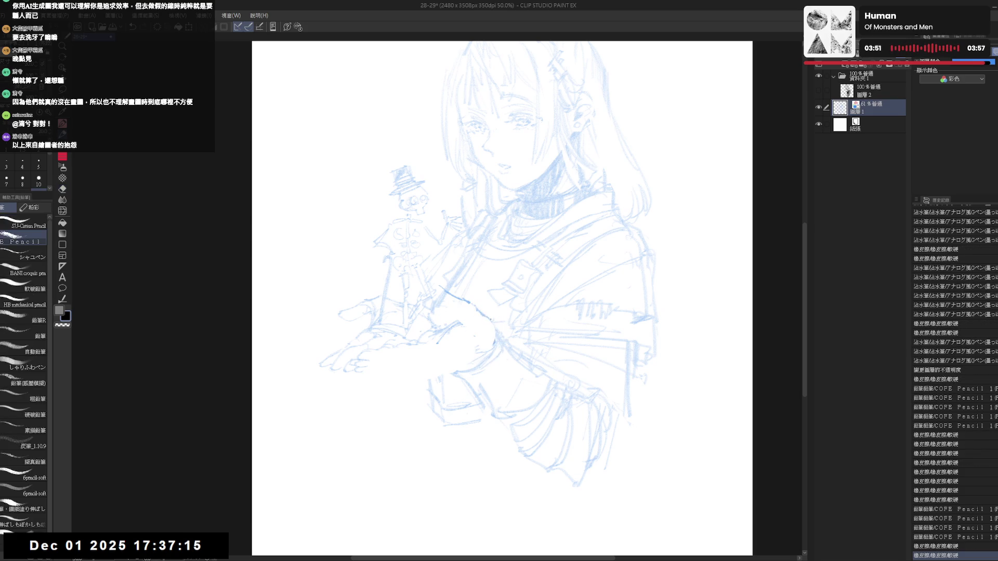
- Erase old hand lines in mirrored view, flip back and draw a short pencil line on the hand
{"action": "key", "text": "h"}
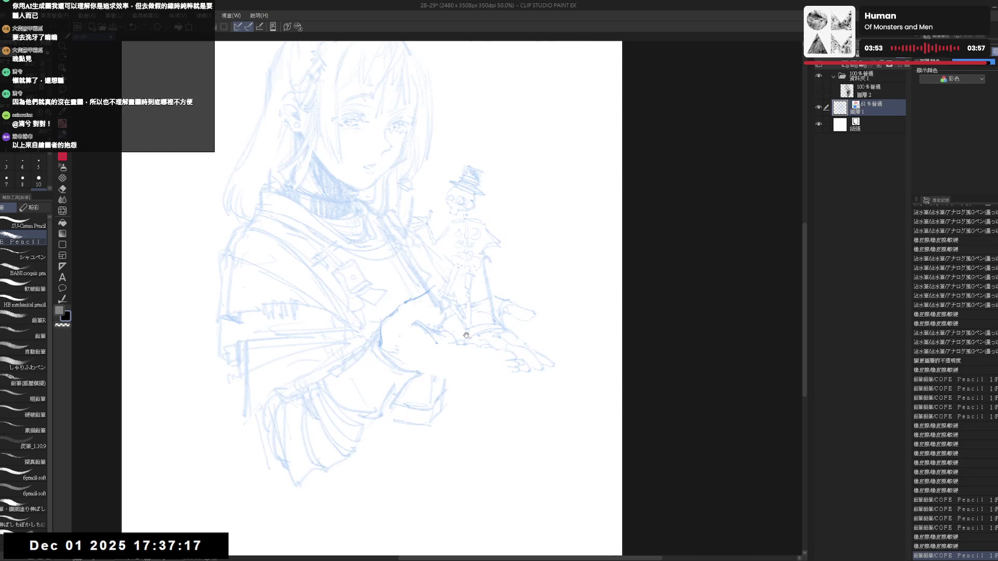
{"action": "key", "text": "e"}
{"action": "mouse_move", "coordinate": [419, 326]}
{"action": "left_mouse_down"}
{"action": "mouse_move", "coordinate": [427, 334]}
{"action": "mouse_move", "coordinate": [402, 328]}
{"action": "left_mouse_up"}
{"action": "key", "text": "p"}
{"action": "key", "text": "e"}
{"action": "key", "text": "p"}
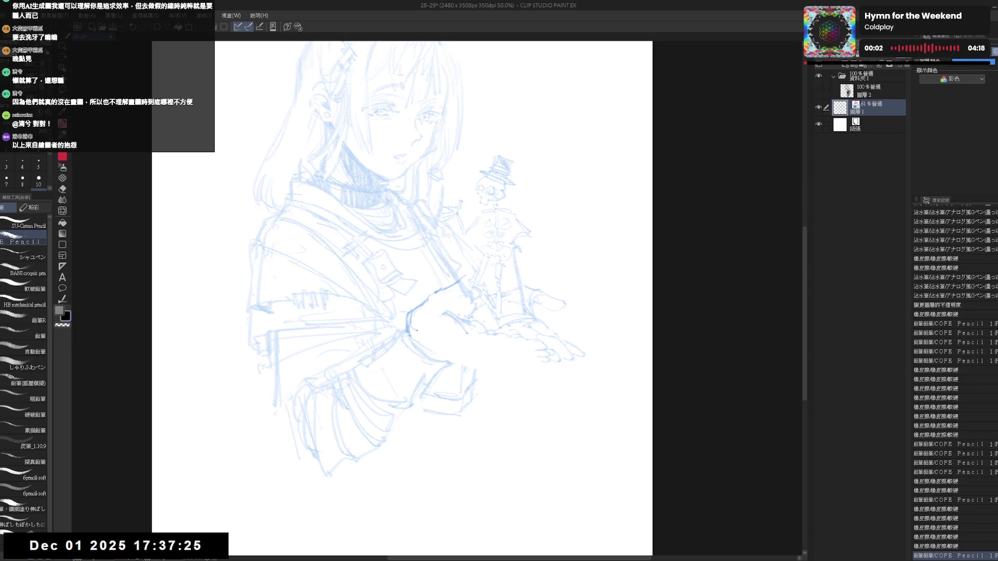
{"action": "key", "text": "h"}
{"action": "key", "text": "e"}
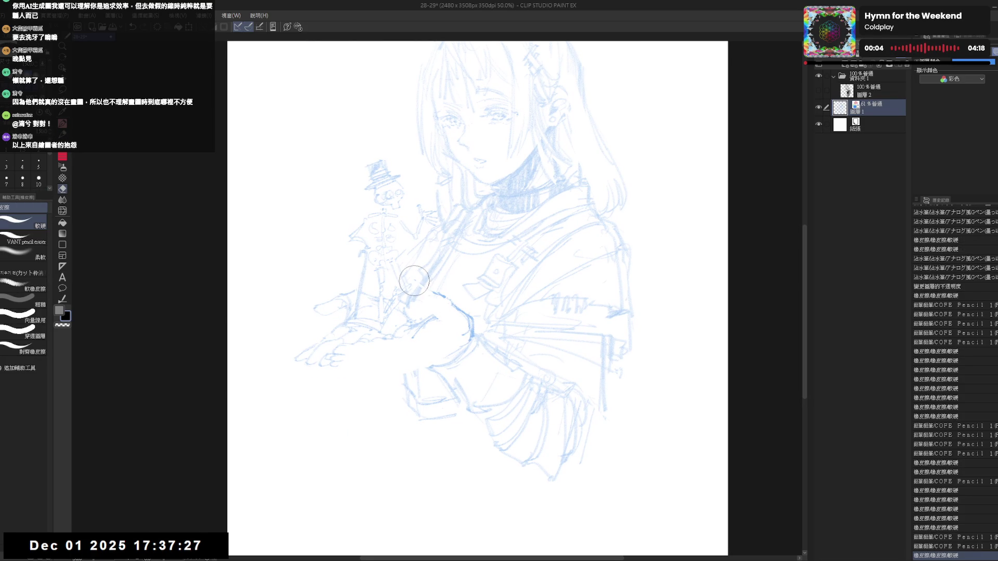
{"action": "key", "text": "p"}
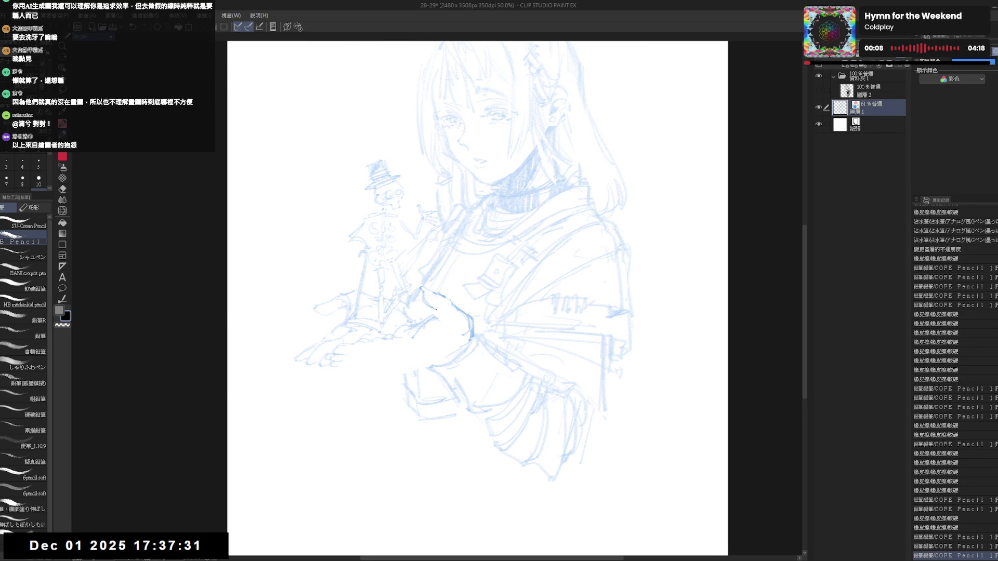
{"action": "key", "text": "e"}
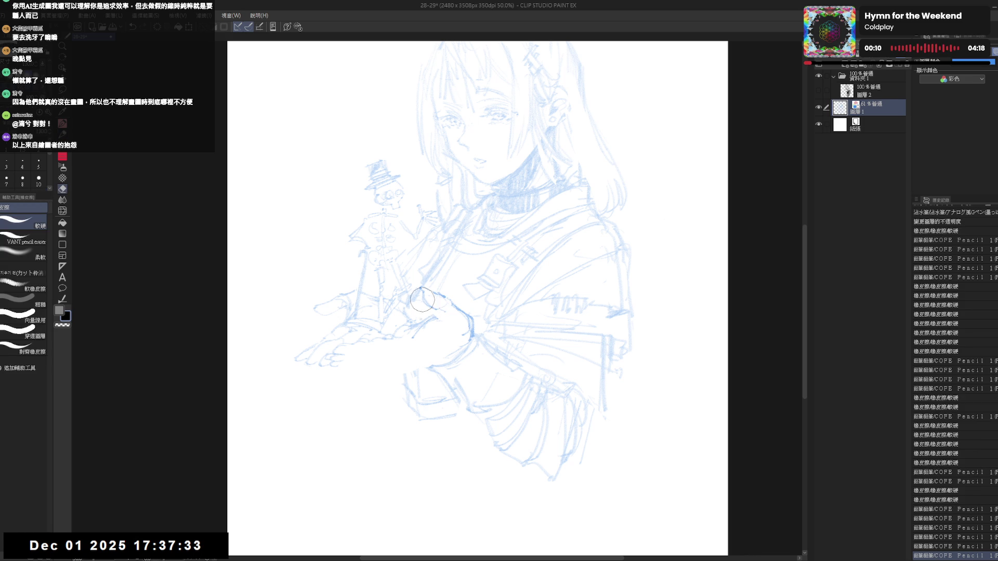
{"action": "key", "text": "p"}
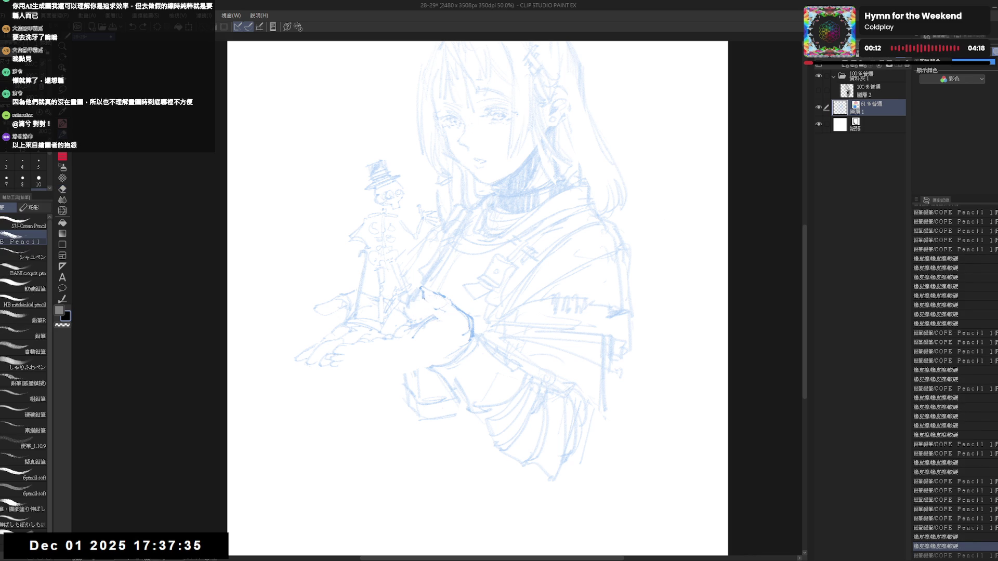
{"action": "left_click_drag", "start_coordinate": [423, 298], "coordinate": [433, 306]}
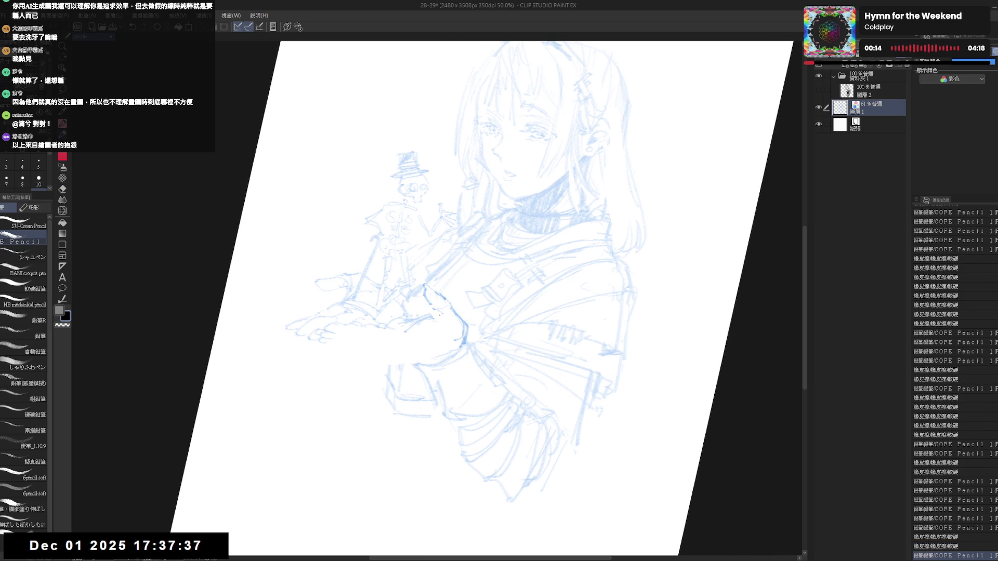
- Add small pencil strokes on the hand, resetting and mirroring the view to check them
{"action": "left_click_drag", "start_coordinate": [436, 311], "coordinate": [451, 335]}
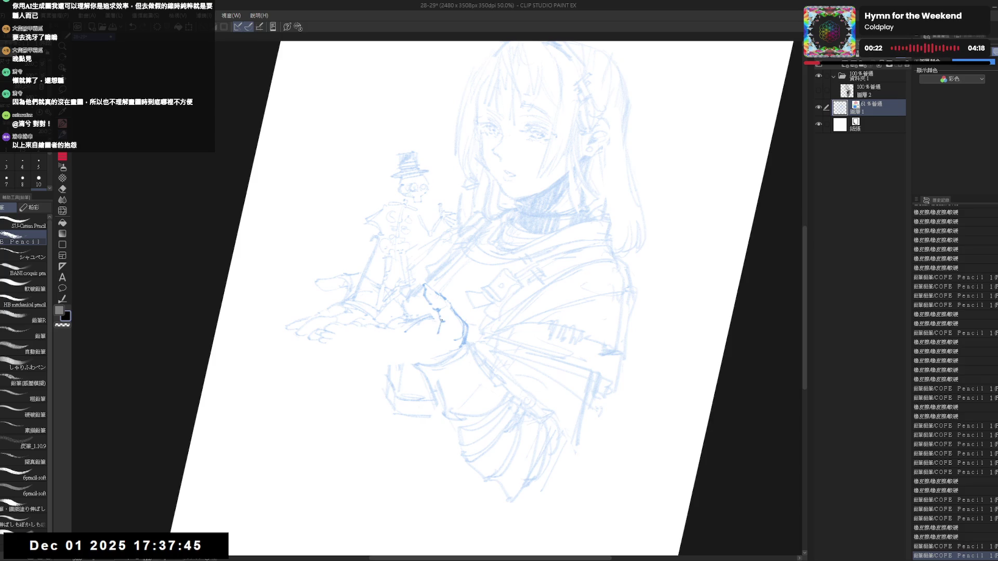
{"action": "key", "text": "ctrl+0"}
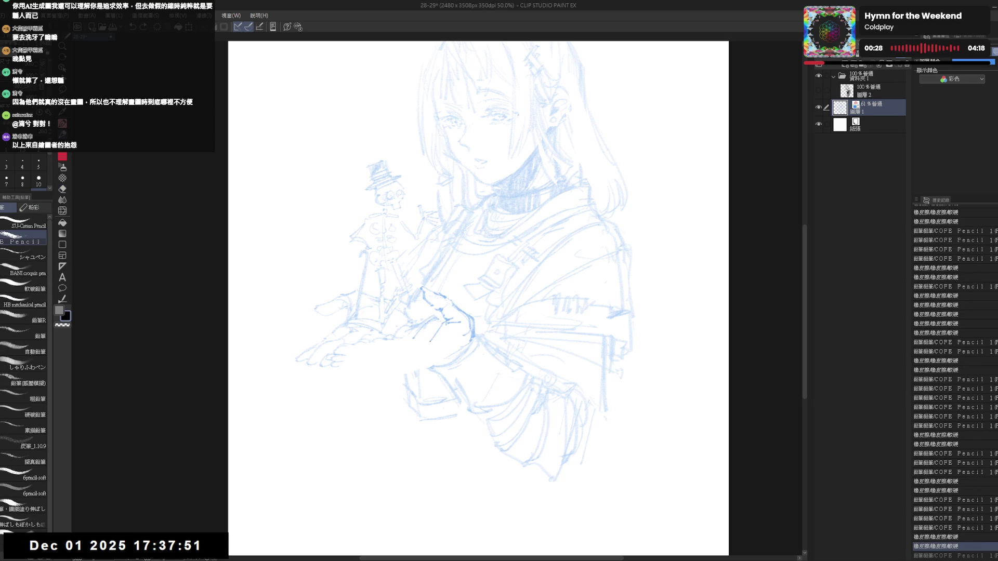
{"action": "left_click_drag", "start_coordinate": [443, 326], "coordinate": [432, 341]}
{"action": "key", "text": "h"}
{"action": "key", "text": "h"}
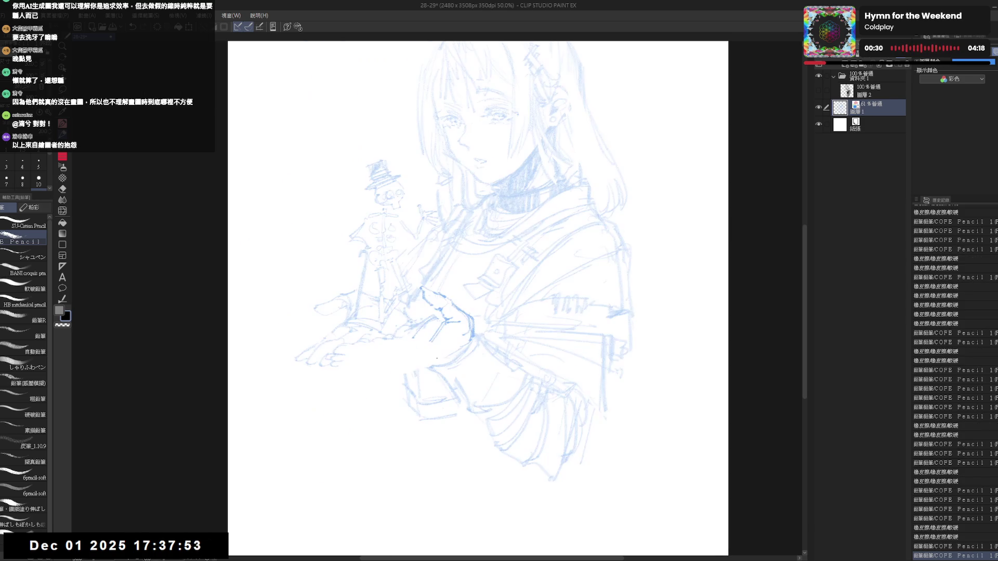
{"action": "key", "text": "e"}
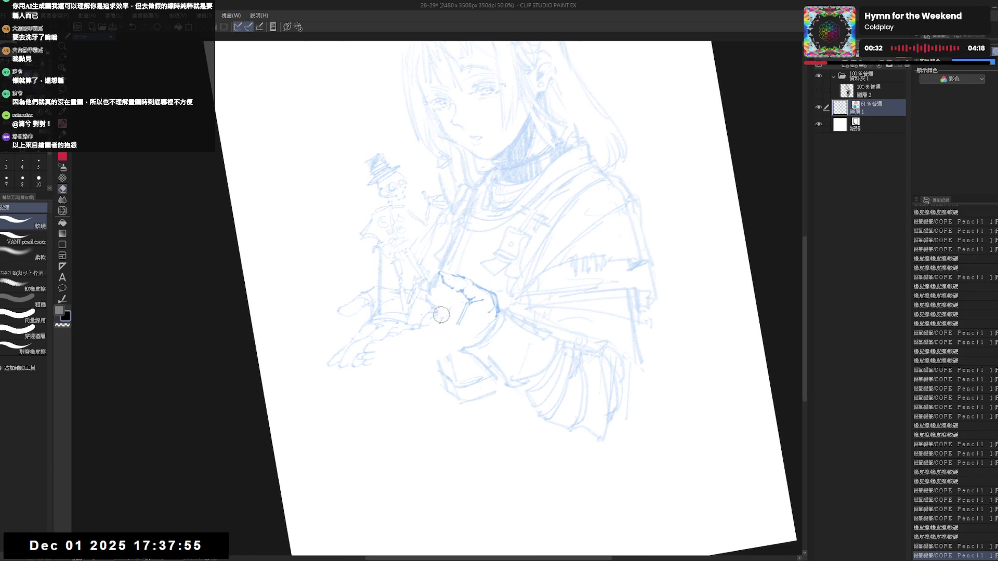
{"action": "key", "text": "p"}
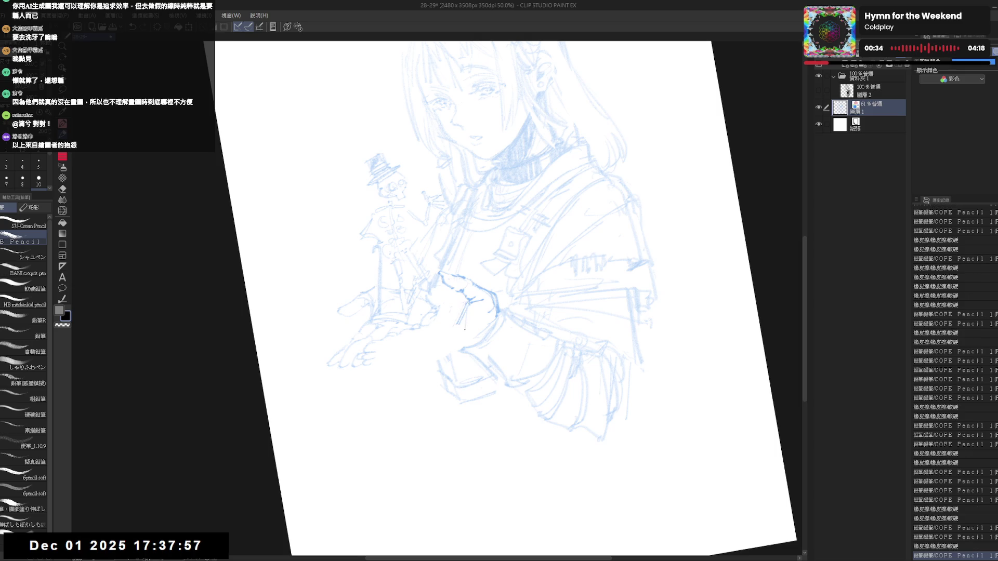
{"action": "key", "text": "ctrl+0"}
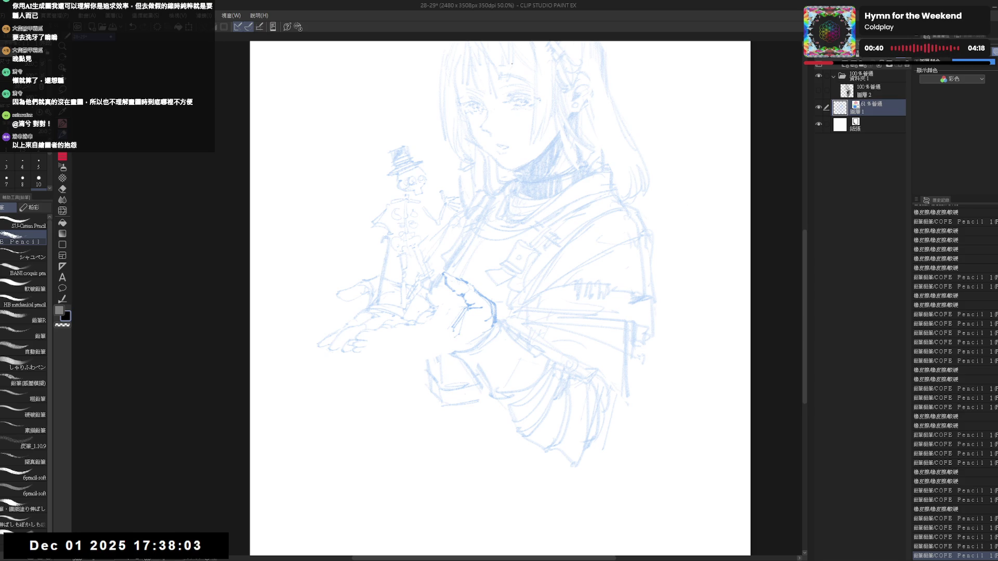
- Erase a stray stroke on the hand and old lines on the fingers, then resume pencil sketching
{"action": "key", "text": "e"}
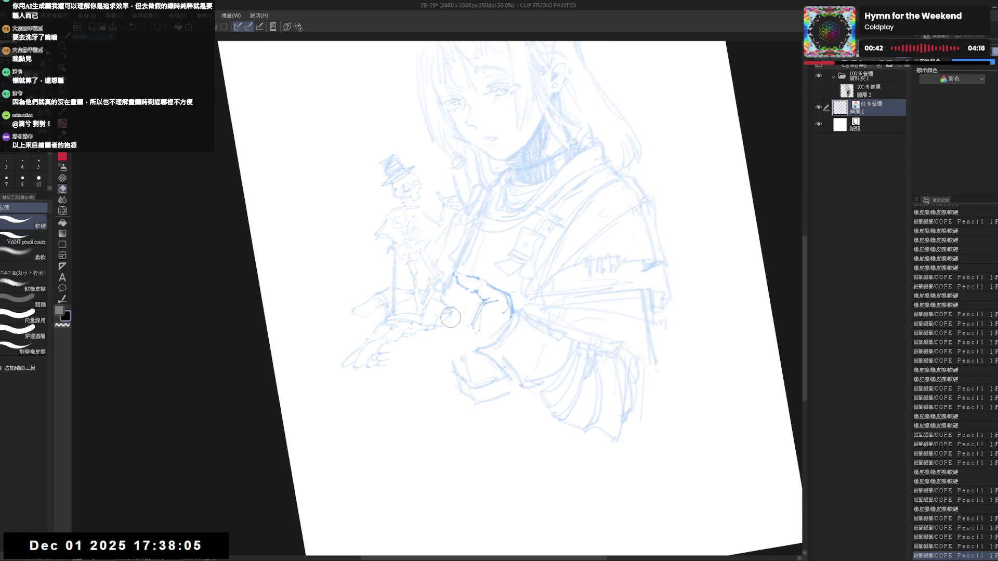
{"action": "key", "text": "p"}
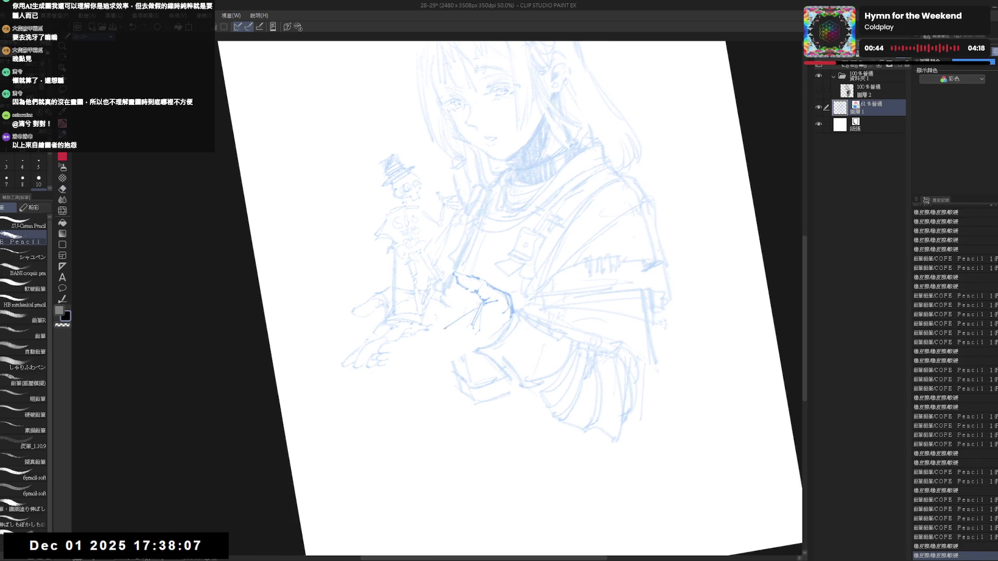
{"action": "left_click_drag", "start_coordinate": [444, 328], "coordinate": [484, 315]}
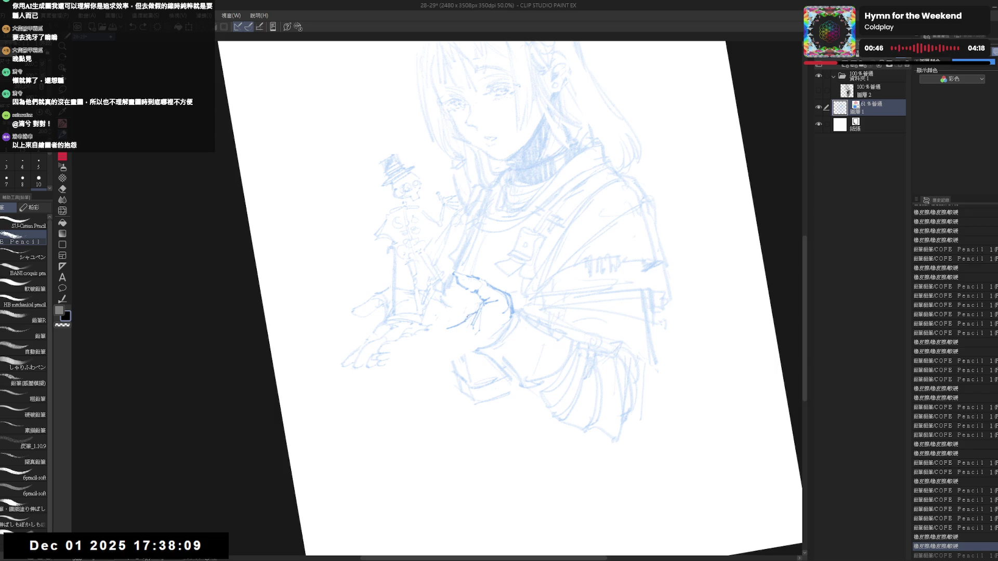
{"action": "key", "text": "e"}
{"action": "mouse_move", "coordinate": [437, 347]}
{"action": "left_mouse_down"}
{"action": "mouse_move", "coordinate": [475, 325]}
{"action": "mouse_move", "coordinate": [462, 407]}
{"action": "left_mouse_up"}
{"action": "key", "text": "p"}
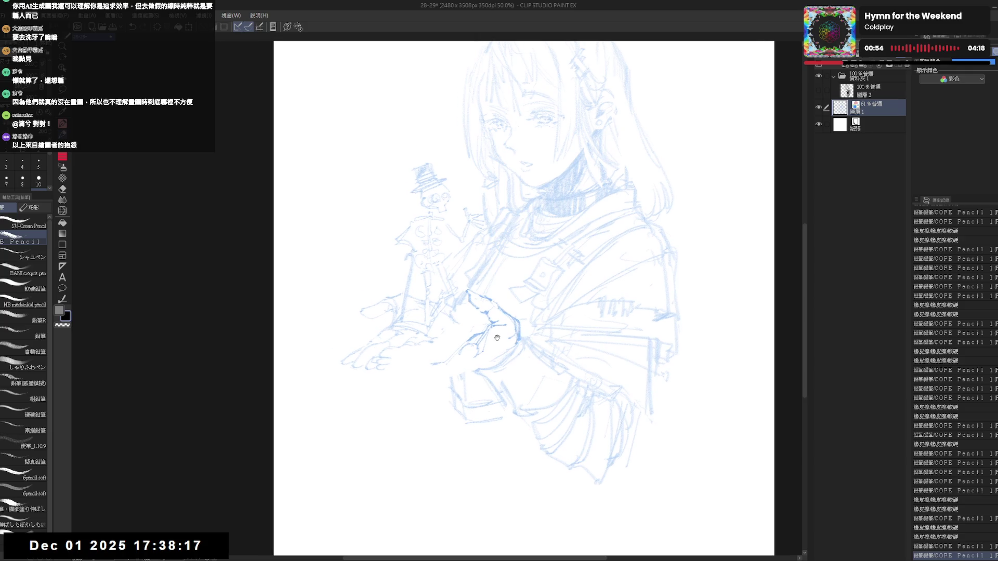
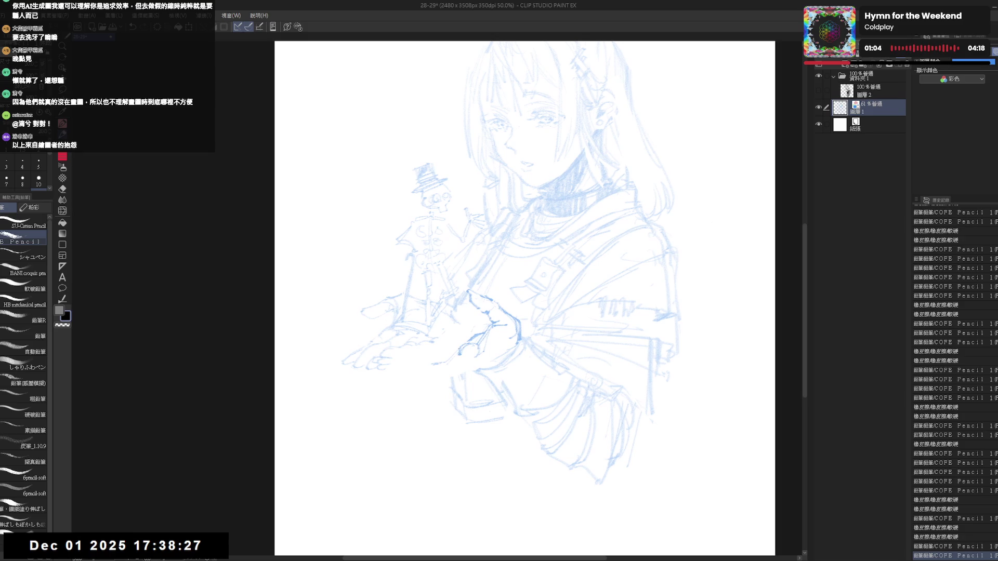
- Add pencil strokes to the figure in the hand and erase stray lines, checking in mirrored view
{"action": "left_click_drag", "start_coordinate": [459, 343], "coordinate": [472, 365]}
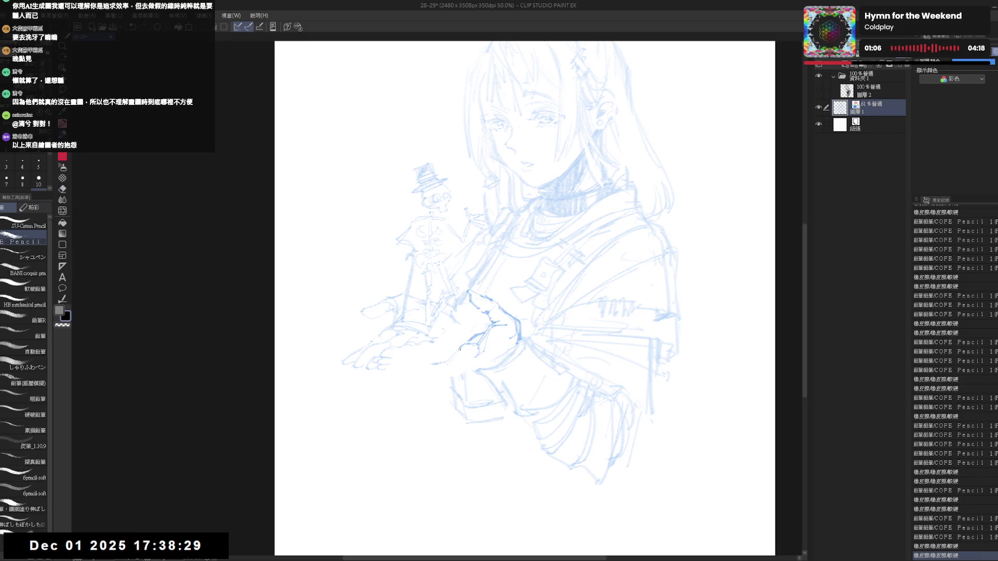
{"action": "key", "text": "e"}
{"action": "left_click_drag", "start_coordinate": [465, 349], "coordinate": [459, 352]}
{"action": "key", "text": "p"}
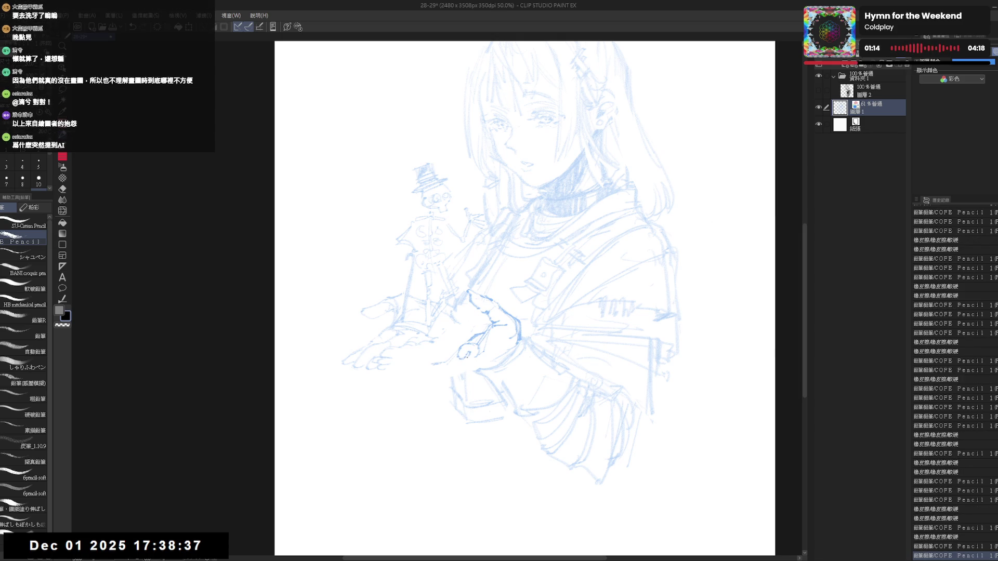
{"action": "key", "text": "h"}
{"action": "key", "text": "h"}
{"action": "left_click_drag", "start_coordinate": [463, 356], "coordinate": [459, 352]}
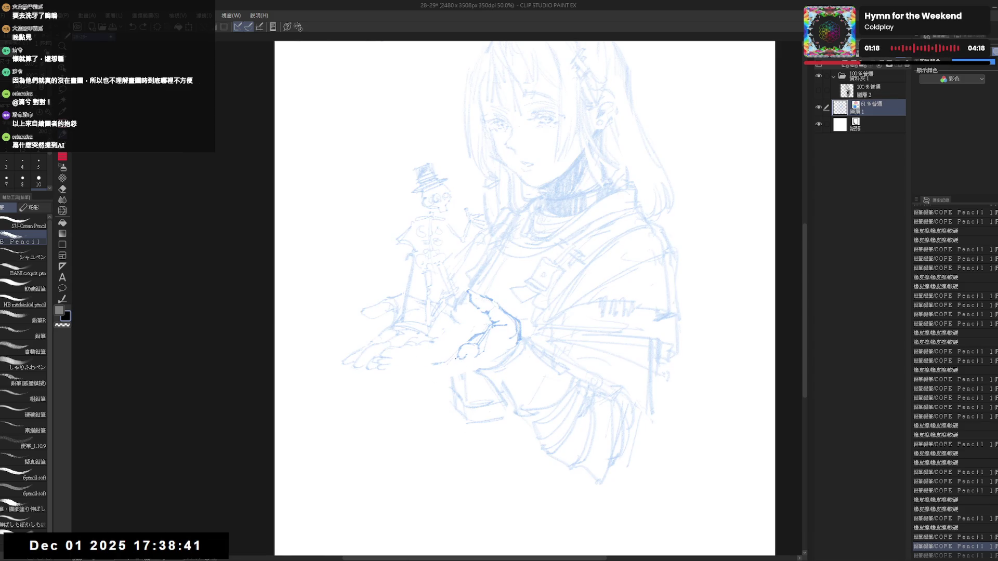
{"action": "mouse_move", "coordinate": [457, 354]}
{"action": "left_mouse_down"}
{"action": "mouse_move", "coordinate": [466, 358]}
{"action": "mouse_move", "coordinate": [479, 331]}
{"action": "mouse_move", "coordinate": [468, 328]}
{"action": "left_mouse_up"}
{"action": "key", "text": "h"}
{"action": "key", "text": "h"}
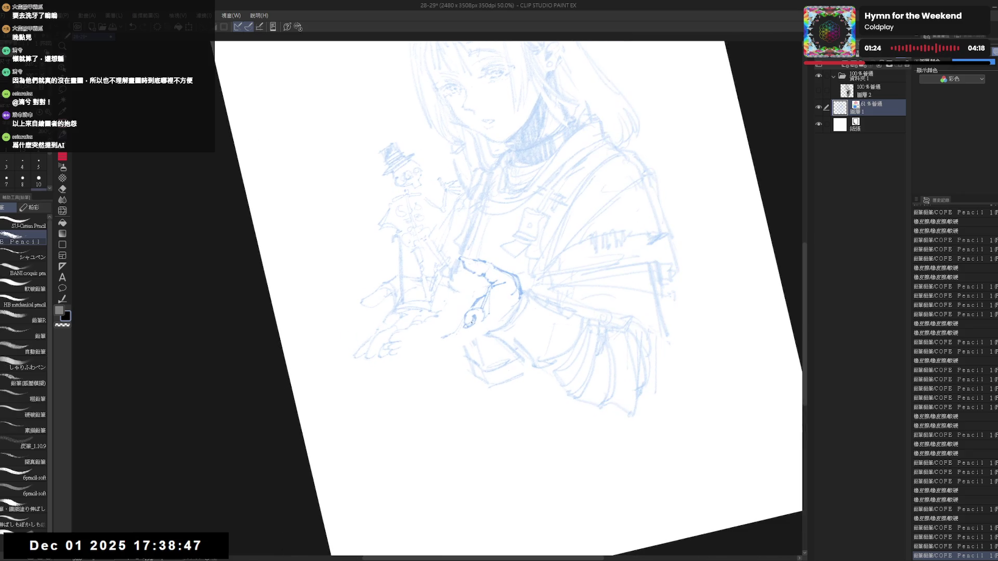
- Undo and redo the last stroke to compare, then add fine strokes near the hand on a tilted view
{"action": "key", "text": "ctrl+z"}
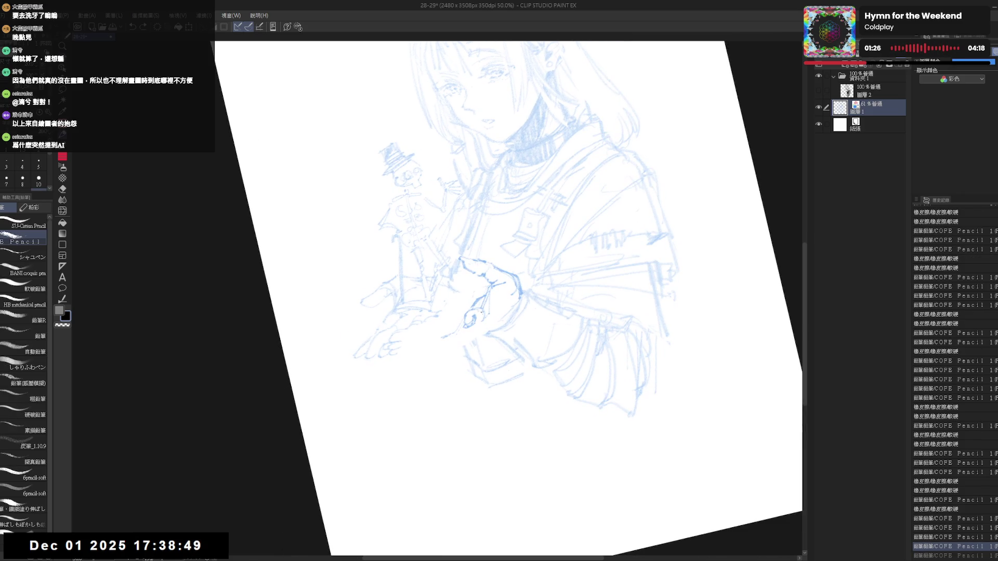
{"action": "key", "text": "ctrl+y"}
{"action": "key", "text": "ctrl+z"}
{"action": "key", "text": "ctrl+y"}
{"action": "key", "text": "ctrl+@"}
{"action": "key", "text": "h"}
{"action": "key", "text": "h"}
{"action": "key", "text": "minus"}
{"action": "key", "text": "e"}
{"action": "key", "text": "p"}
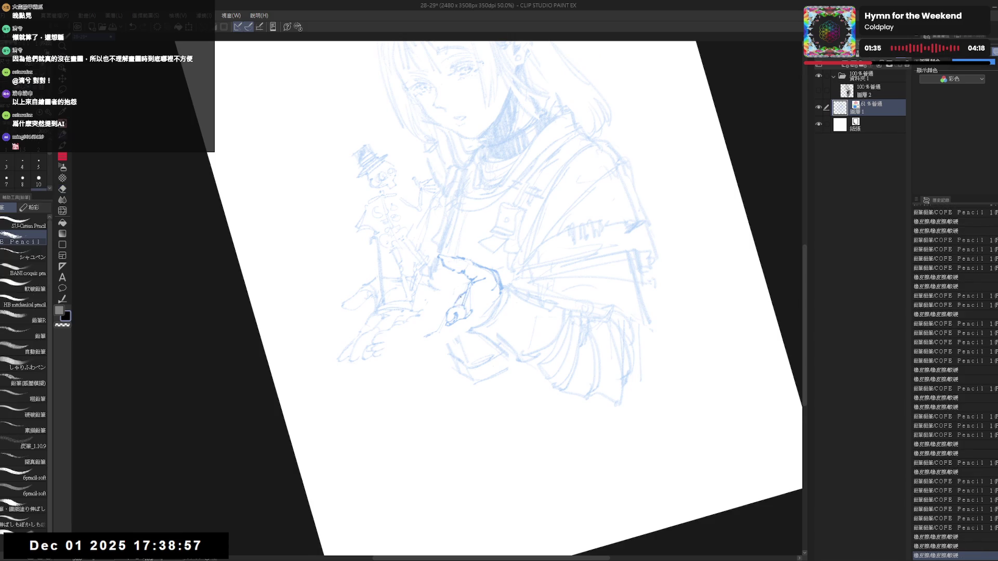
{"action": "mouse_move", "coordinate": [460, 321]}
{"action": "left_mouse_down"}
{"action": "mouse_move", "coordinate": [430, 338]}
{"action": "mouse_move", "coordinate": [458, 338]}
{"action": "mouse_move", "coordinate": [446, 339]}
{"action": "left_mouse_up"}
- Erase the small stray marks around the hand, toggling between eraser and pencil
{"action": "key", "text": "e"}
{"action": "key", "text": "p"}
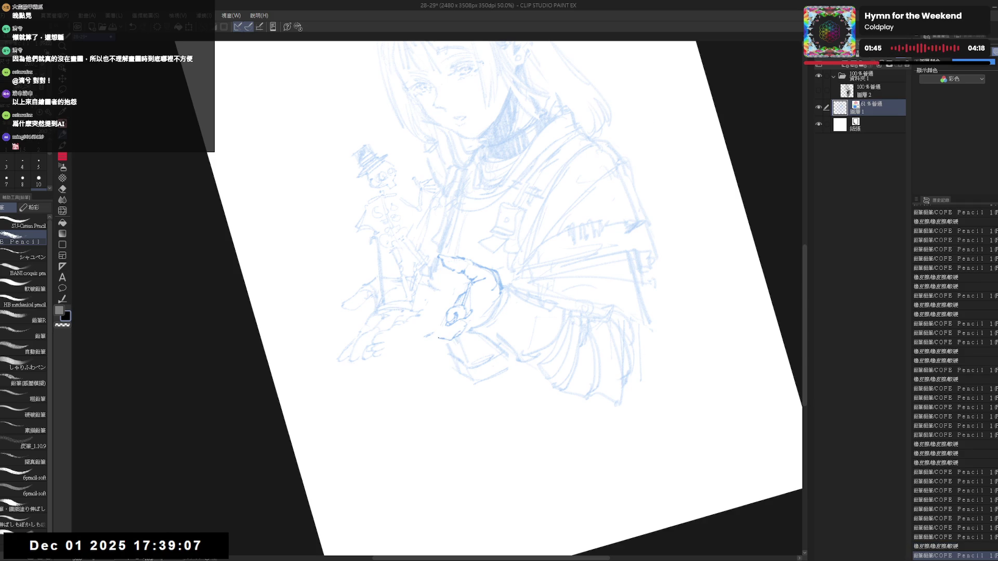
{"action": "key", "text": "e"}
{"action": "key", "text": "p"}
{"action": "key", "text": "e"}
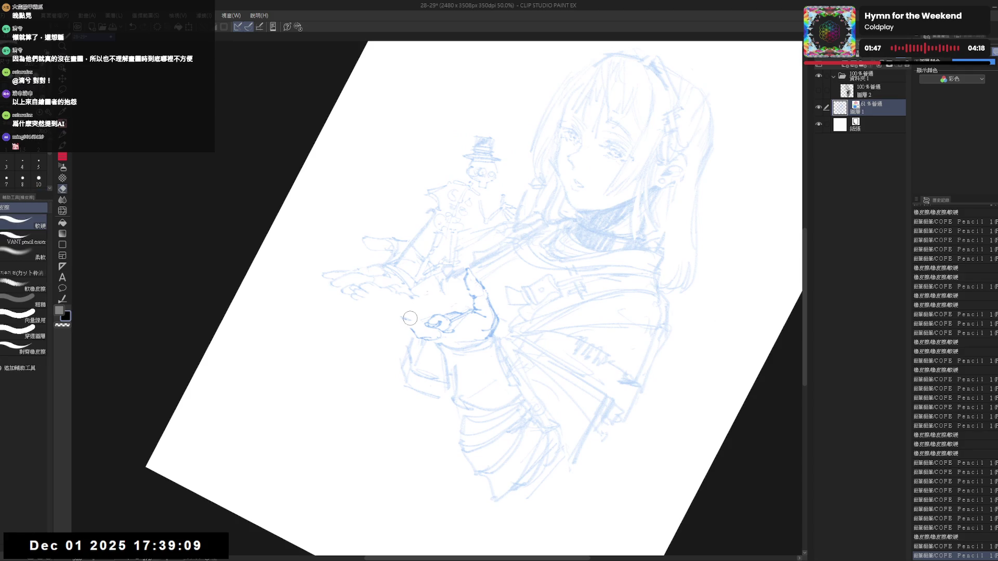
{"action": "left_click_drag", "start_coordinate": [409, 318], "coordinate": [405, 323]}
{"action": "key", "text": "p"}
{"action": "key", "text": "e"}
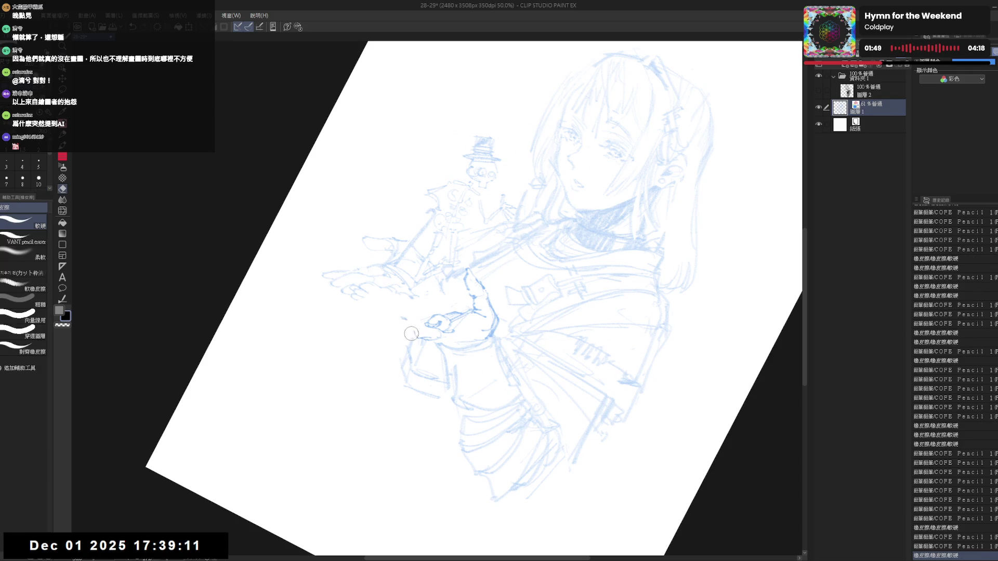
{"action": "key", "text": "p"}
{"action": "left_click_drag", "start_coordinate": [404, 316], "coordinate": [409, 319]}
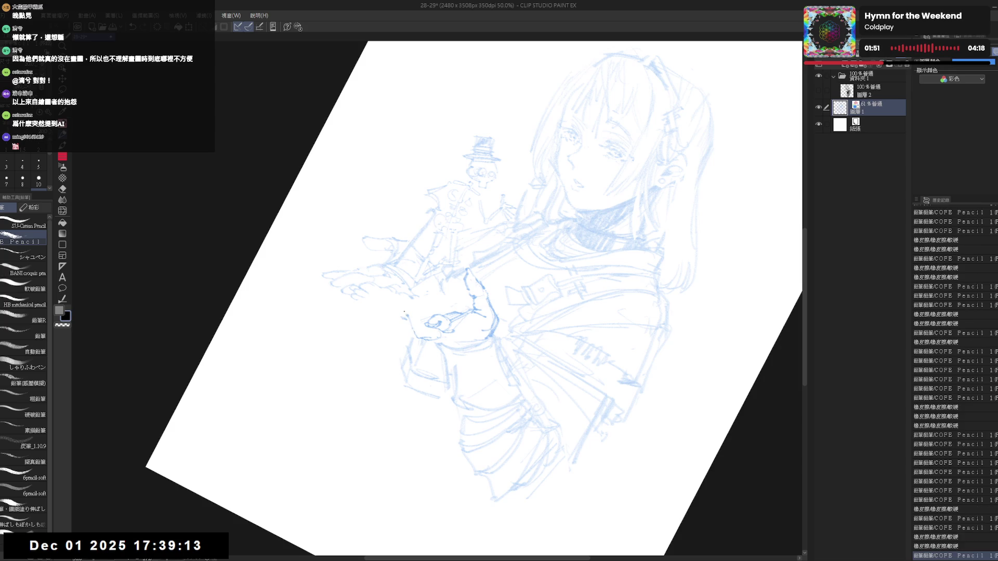
- On a mirrored, 40°-rotated view, draw new strokes on the hand figure, then return upright
{"action": "key", "text": "ctrl+shift+r"}
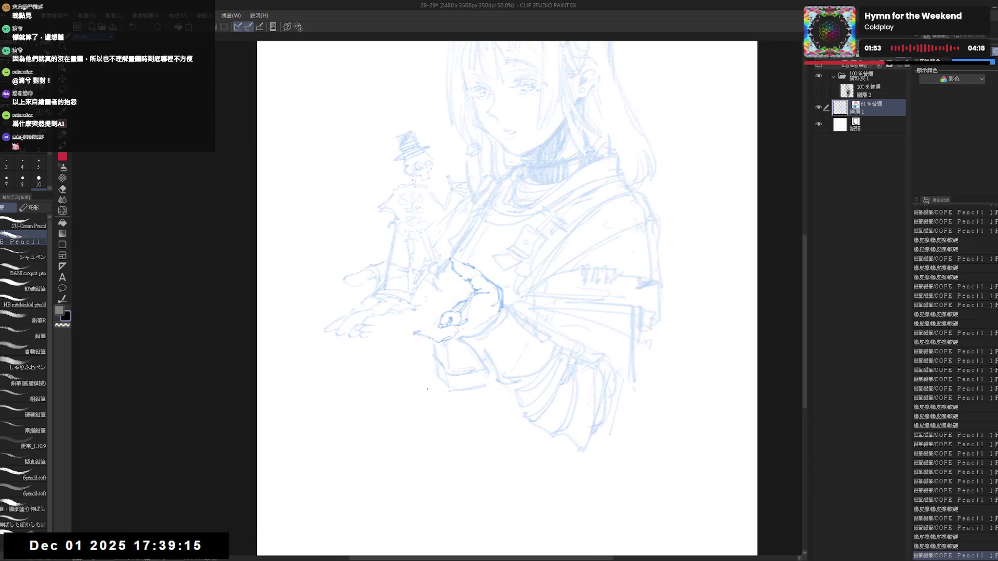
{"action": "key", "text": "h"}
{"action": "key", "text": "r"}
{"action": "left_click_drag", "start_coordinate": [397, 410], "coordinate": [347, 318]}
{"action": "key", "text": "p"}
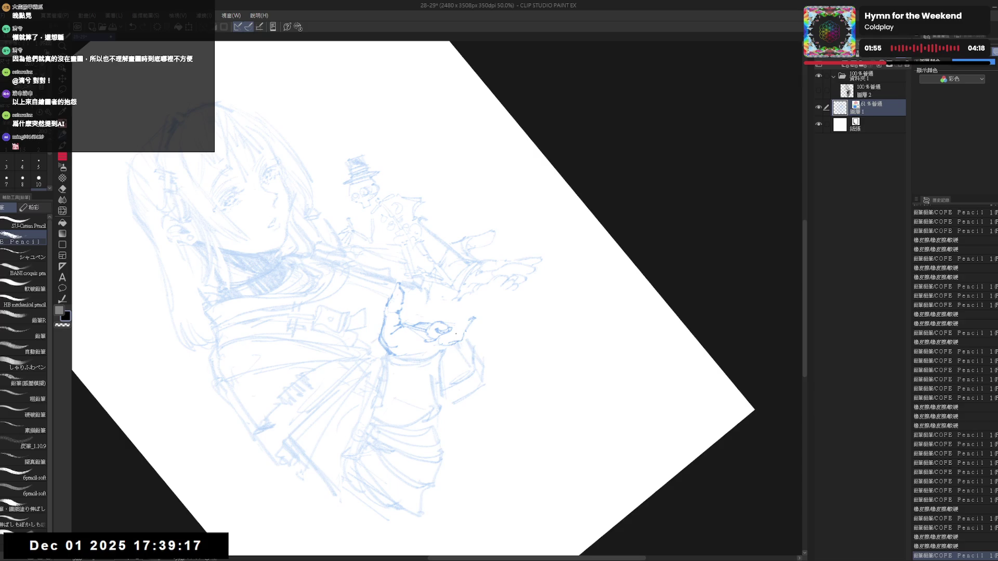
{"action": "mouse_move", "coordinate": [473, 318]}
{"action": "left_mouse_down"}
{"action": "mouse_move", "coordinate": [466, 342]}
{"action": "mouse_move", "coordinate": [466, 310]}
{"action": "left_mouse_up"}
{"action": "key", "text": "e"}
{"action": "key", "text": "p"}
{"action": "key", "text": "e"}
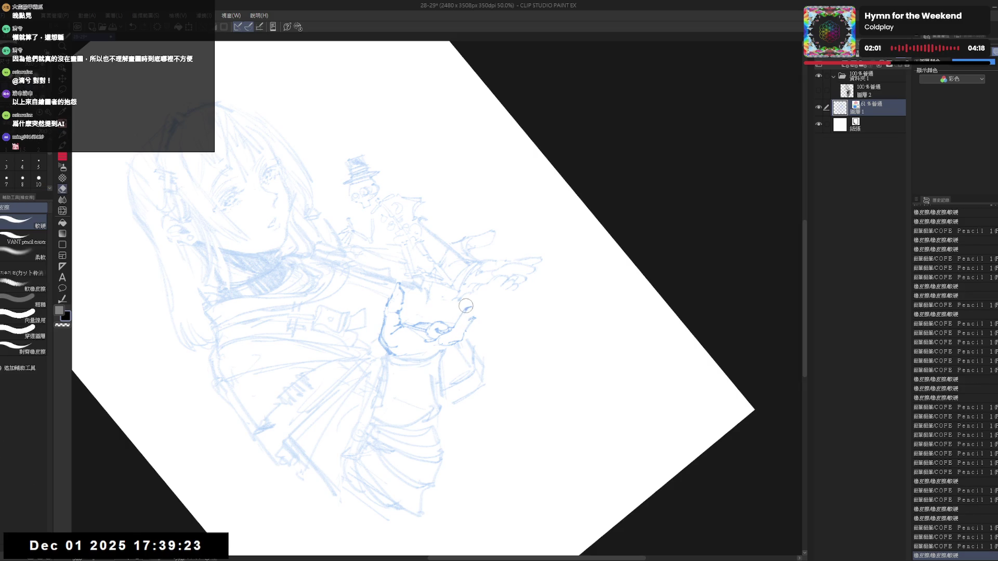
{"action": "key", "text": "p"}
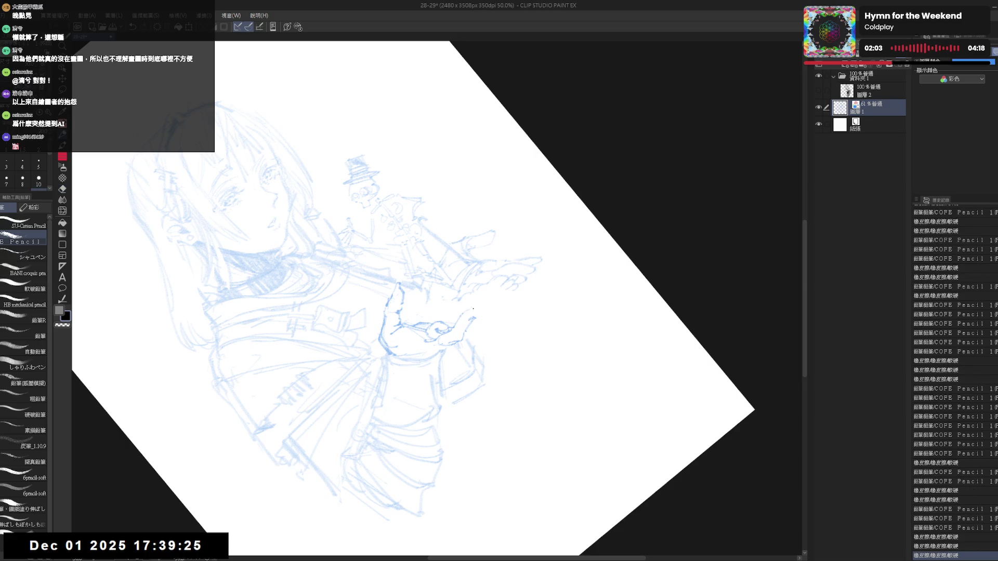
{"action": "left_click_drag", "start_coordinate": [461, 319], "coordinate": [479, 306]}
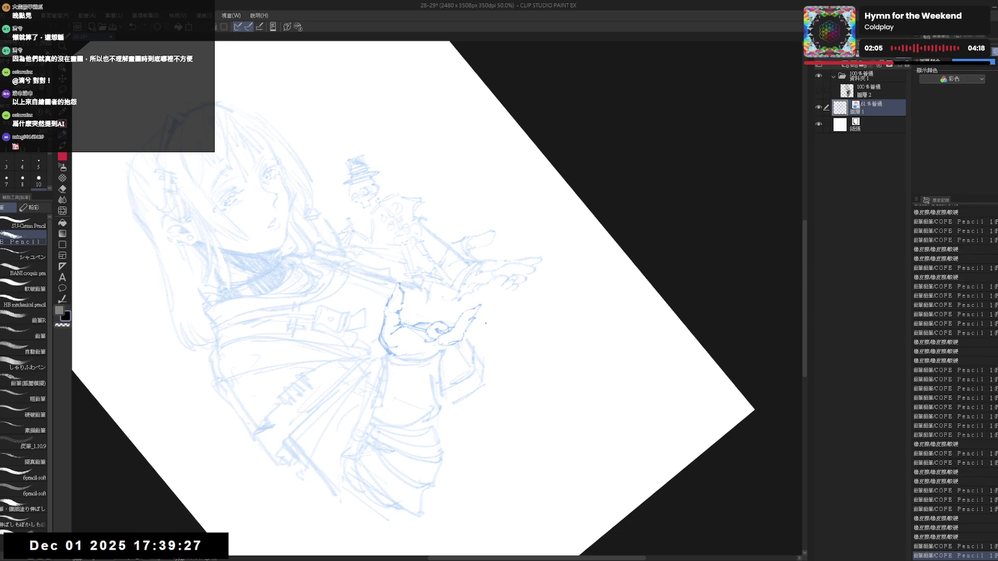
{"action": "key", "text": "ctrl+@"}
{"action": "key", "text": "h"}
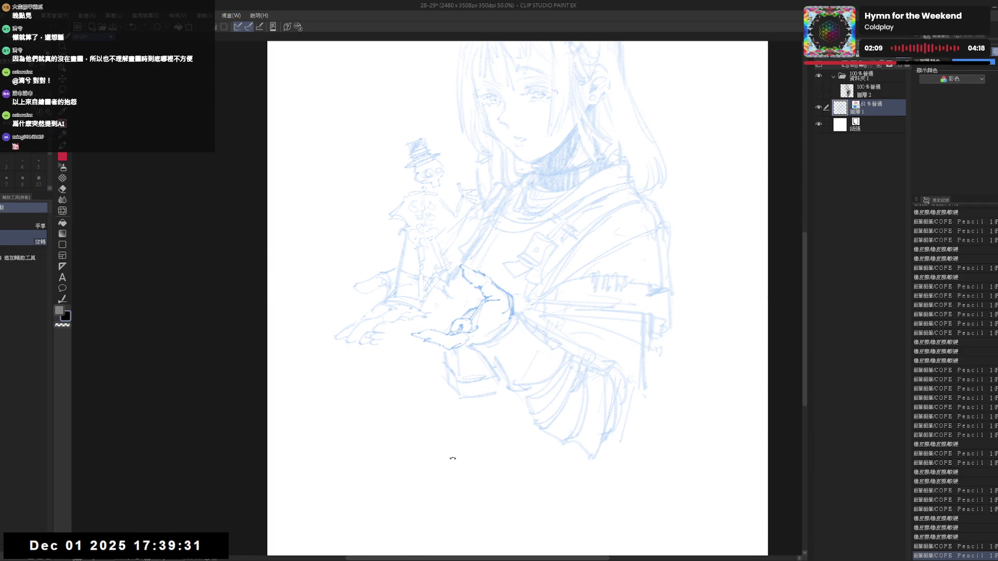
- Straighten the canvas view and erase stray sketch lines around the hand
{"action": "left_click_drag", "start_coordinate": [443, 376], "coordinate": [401, 471]}
{"action": "key", "text": "e"}
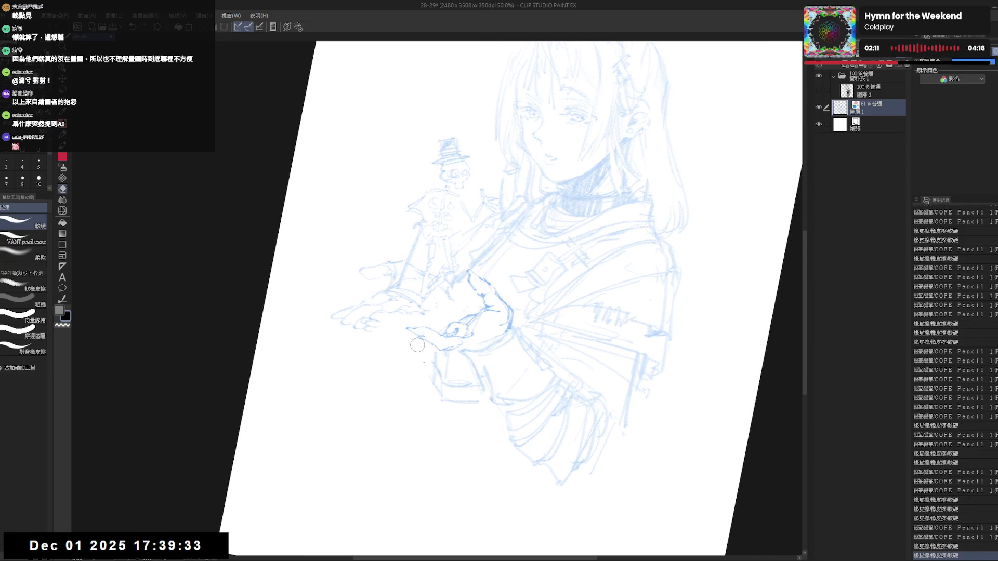
{"action": "left_click_drag", "start_coordinate": [415, 338], "coordinate": [400, 312]}
{"action": "key", "text": "p"}
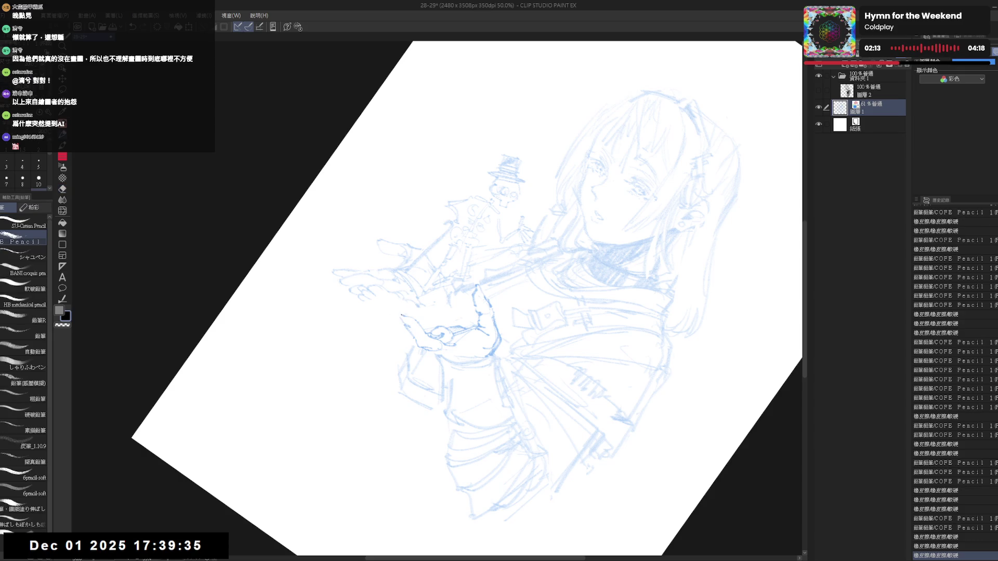
{"action": "left_click_drag", "start_coordinate": [468, 351], "coordinate": [499, 312]}
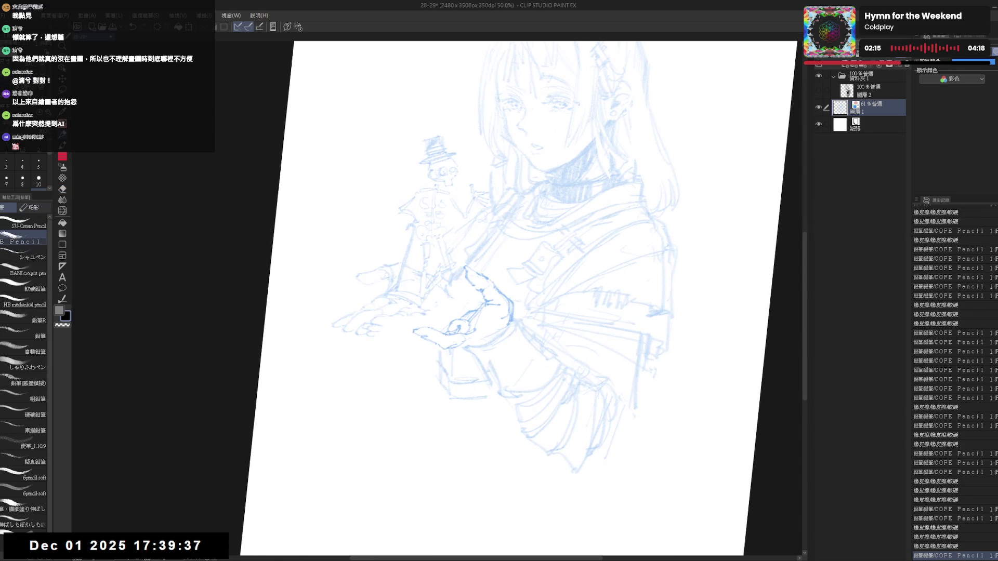
{"action": "left_click_drag", "start_coordinate": [647, 312], "coordinate": [654, 310]}
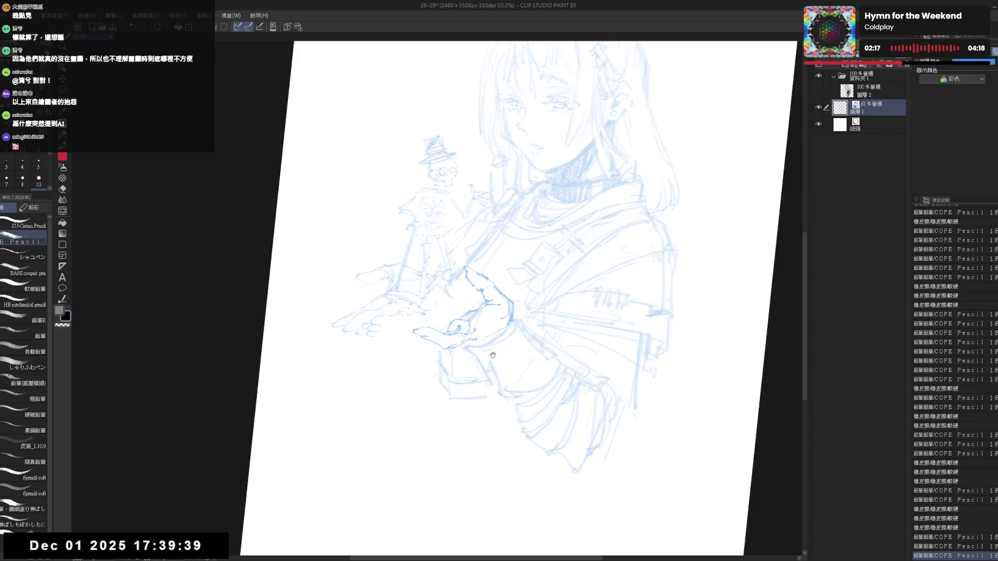
{"action": "key", "text": "ctrl+0"}
{"action": "left_click_drag", "start_coordinate": [462, 326], "coordinate": [474, 317]}
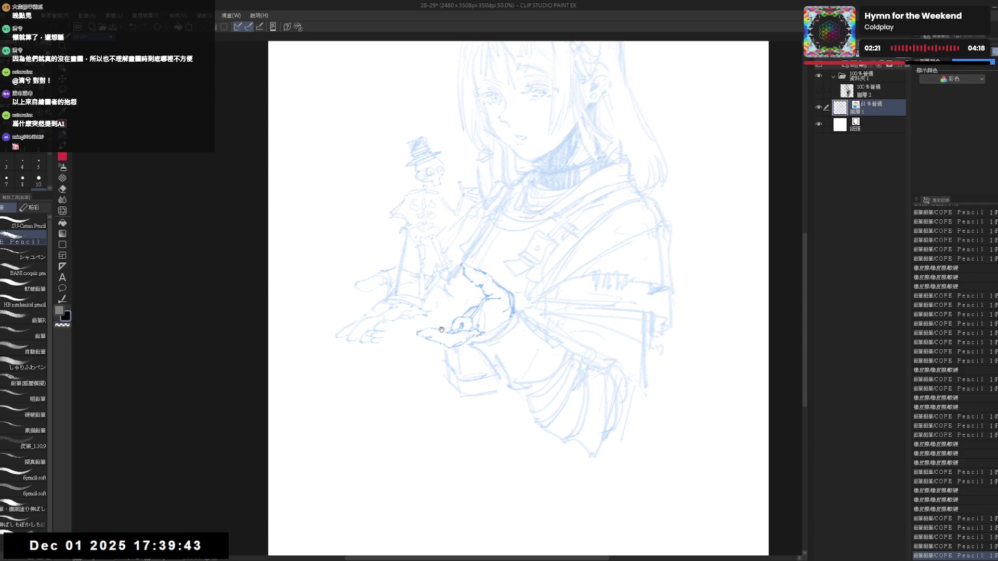
{"action": "key", "text": "e"}
{"action": "key", "text": "p"}
{"action": "mouse_move", "coordinate": [435, 322]}
{"action": "left_mouse_down"}
{"action": "mouse_move", "coordinate": [442, 336]}
{"action": "mouse_move", "coordinate": [431, 340]}
{"action": "left_mouse_up"}
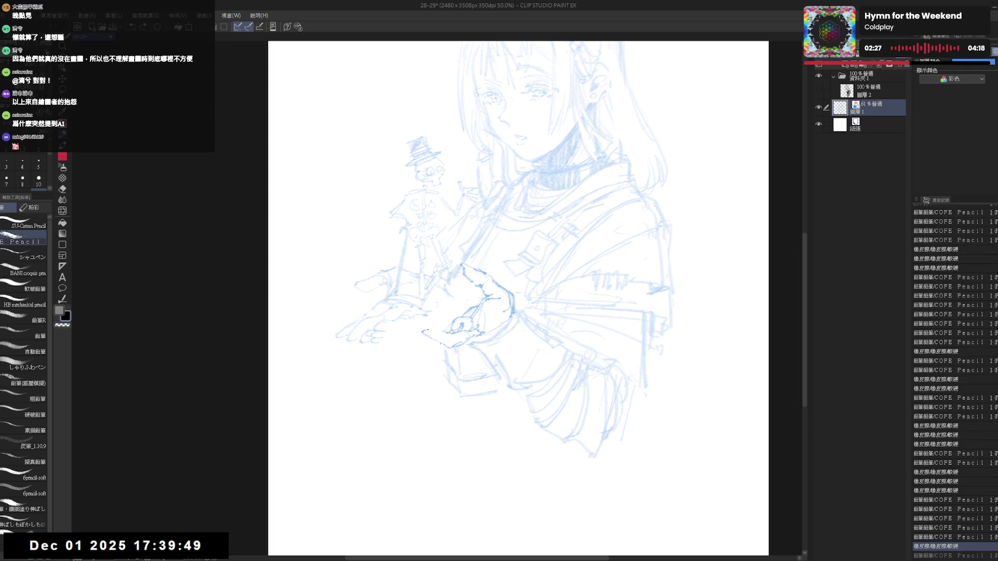
{"action": "key", "text": "e"}
{"action": "left_click_drag", "start_coordinate": [423, 327], "coordinate": [432, 336]}
{"action": "key", "text": "p"}
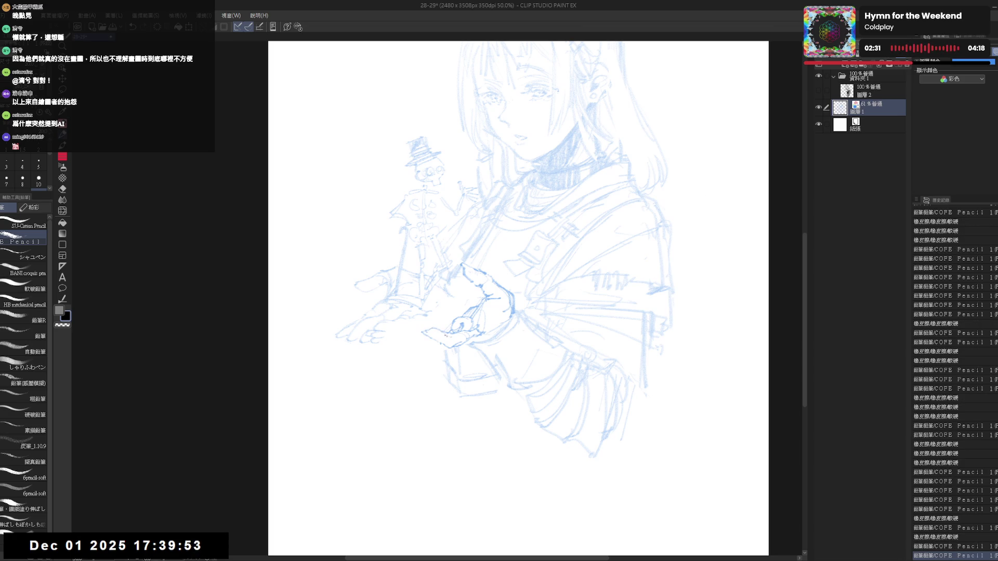
- In mirrored view, try tiny pencil marks on the hand and undo them
{"action": "key", "text": "h"}
{"action": "key", "text": "h"}
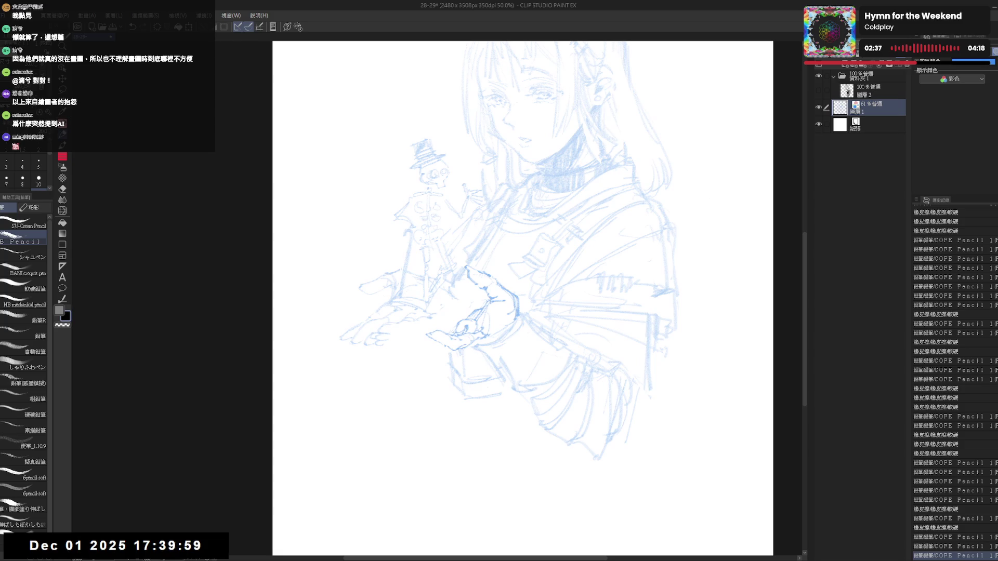
{"action": "left_click", "coordinate": [442, 351]}
{"action": "left_click_drag", "start_coordinate": [439, 352], "coordinate": [446, 354]}
{"action": "left_click_drag", "start_coordinate": [441, 353], "coordinate": [449, 355]}
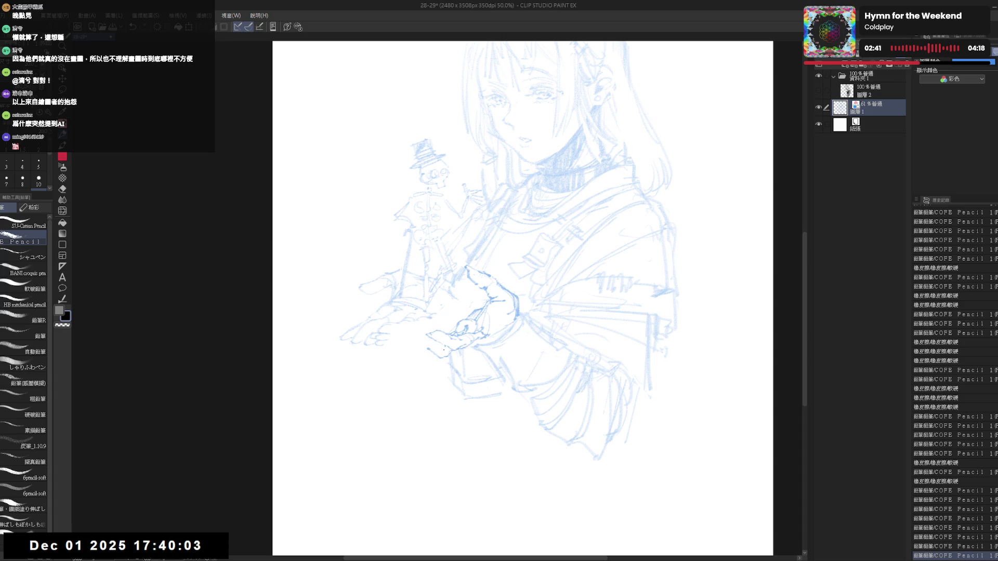
{"action": "key", "text": "ctrl+z"}
{"action": "key", "text": "ctrl+z"}
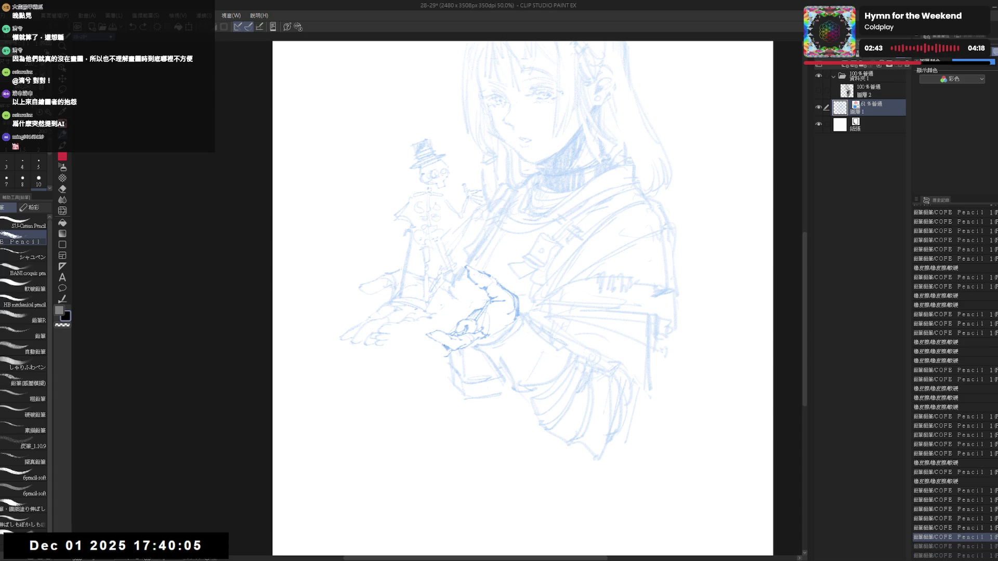
{"action": "key", "text": "e"}
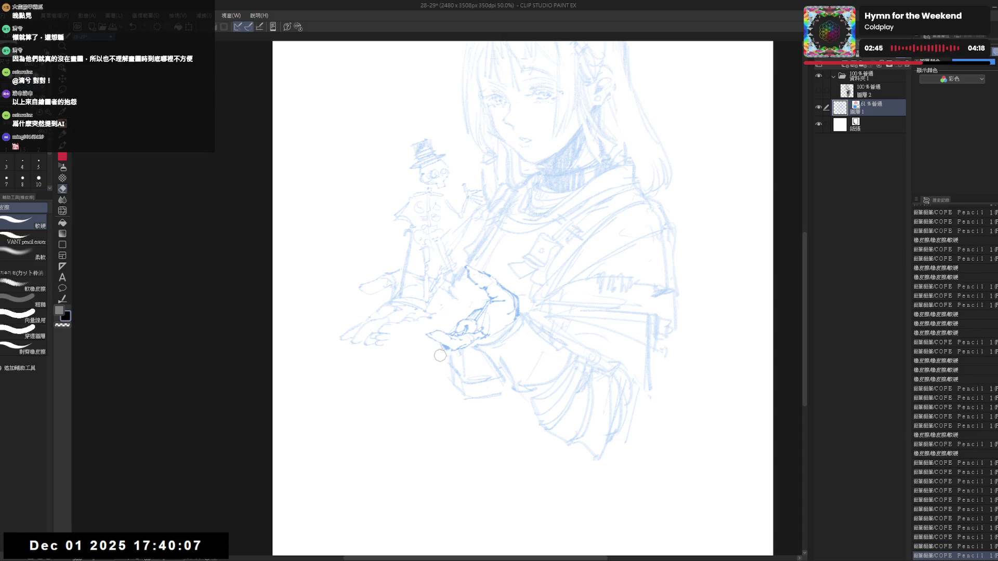
{"action": "key", "text": "p"}
- Add faint pencil strokes near the hand, undoing one, and check them mirrored
{"action": "left_click_drag", "start_coordinate": [550, 156], "coordinate": [573, 183]}
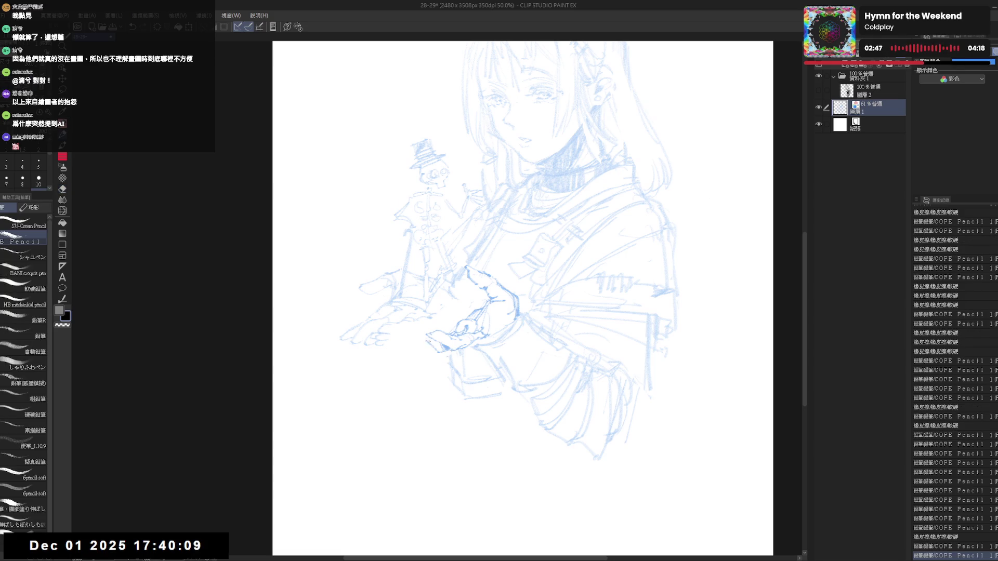
{"action": "mouse_move", "coordinate": [596, 268]}
{"action": "left_mouse_down"}
{"action": "mouse_move", "coordinate": [599, 290]}
{"action": "mouse_move", "coordinate": [611, 290]}
{"action": "left_mouse_up"}
{"action": "left_click_drag", "start_coordinate": [425, 333], "coordinate": [428, 336]}
{"action": "key", "text": "h"}
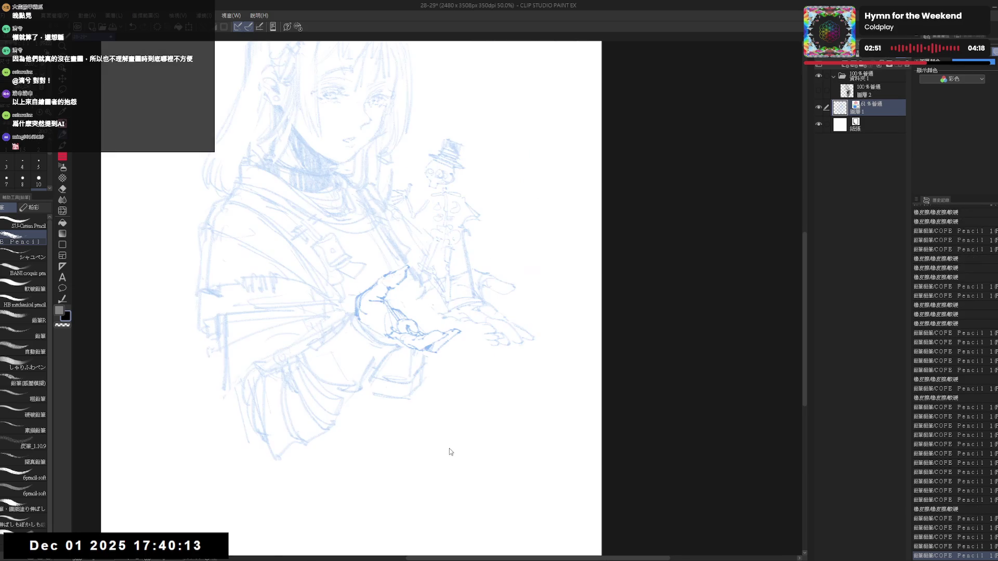
{"action": "key", "text": "h"}
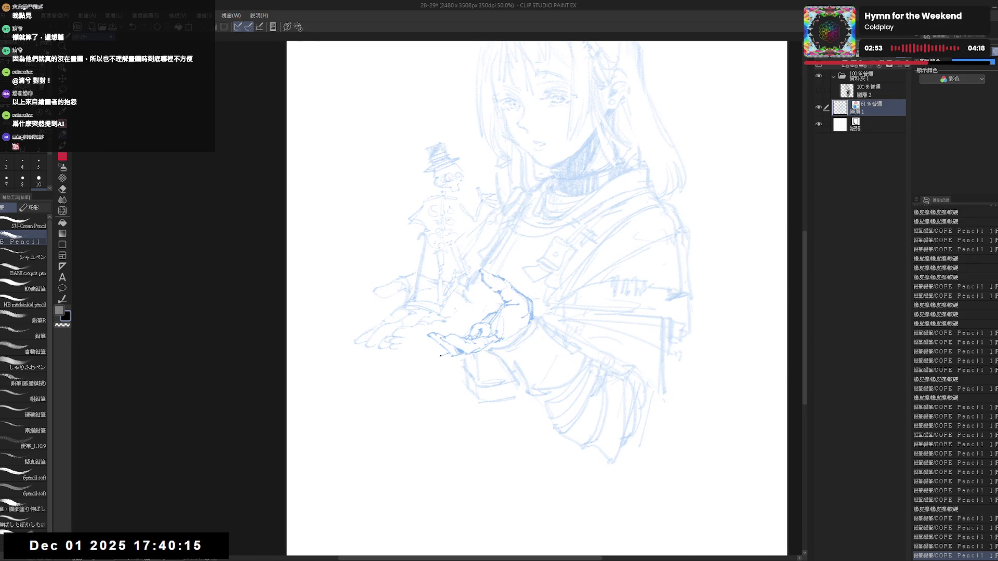
{"action": "left_click_drag", "start_coordinate": [436, 351], "coordinate": [441, 356]}
{"action": "key", "text": "ctrl+z"}
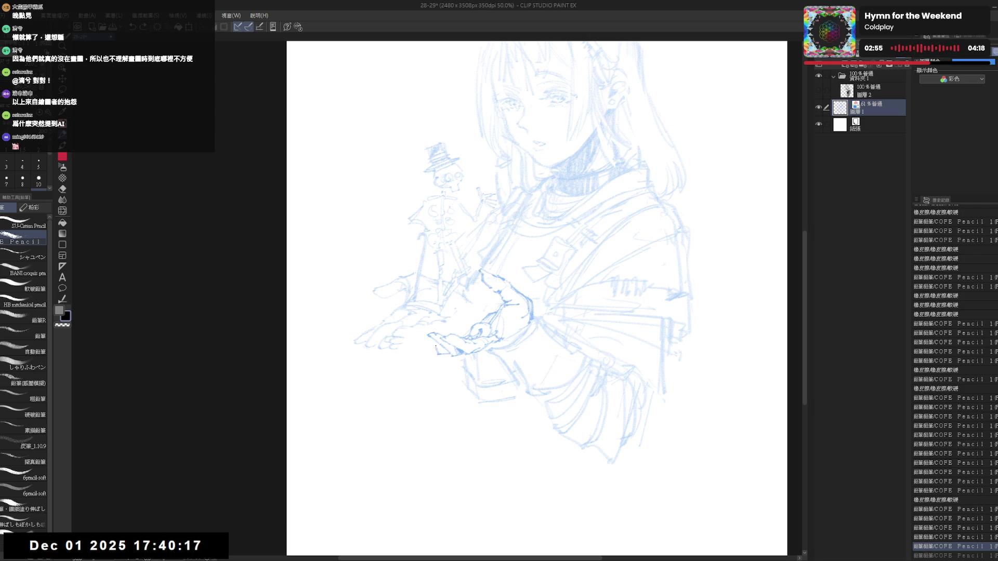
{"action": "left_click", "coordinate": [437, 331]}
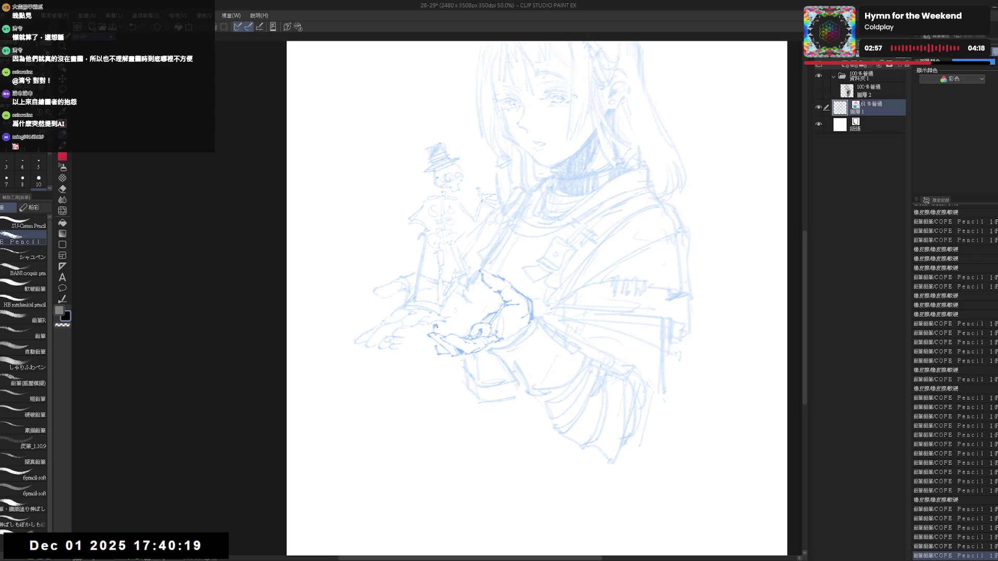
{"action": "key", "text": "h"}
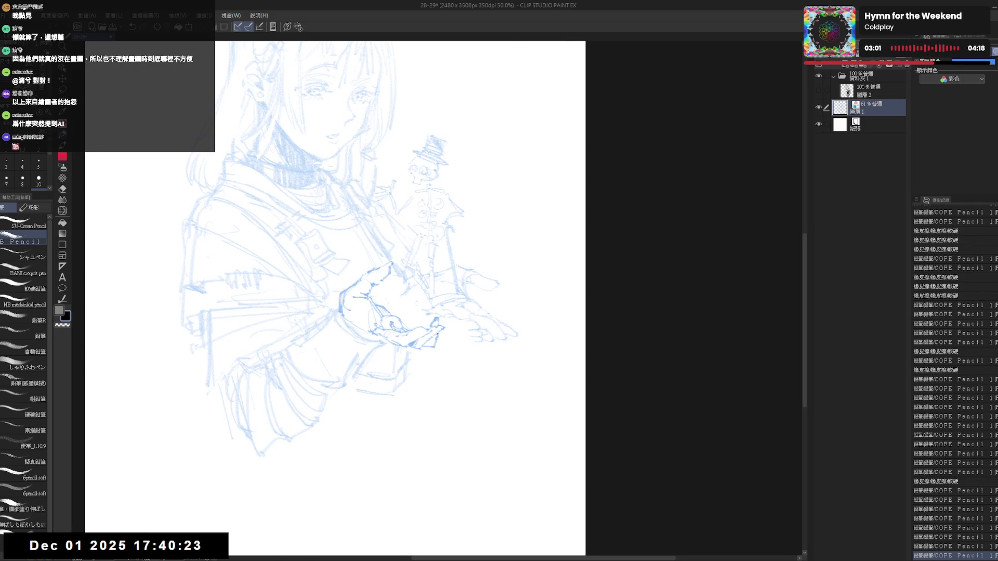
{"action": "key", "text": "h"}
- Tilt and reset the canvas view while switching between eraser and pencil for touch-ups
{"action": "key", "text": "e"}
{"action": "key", "text": "minus"}
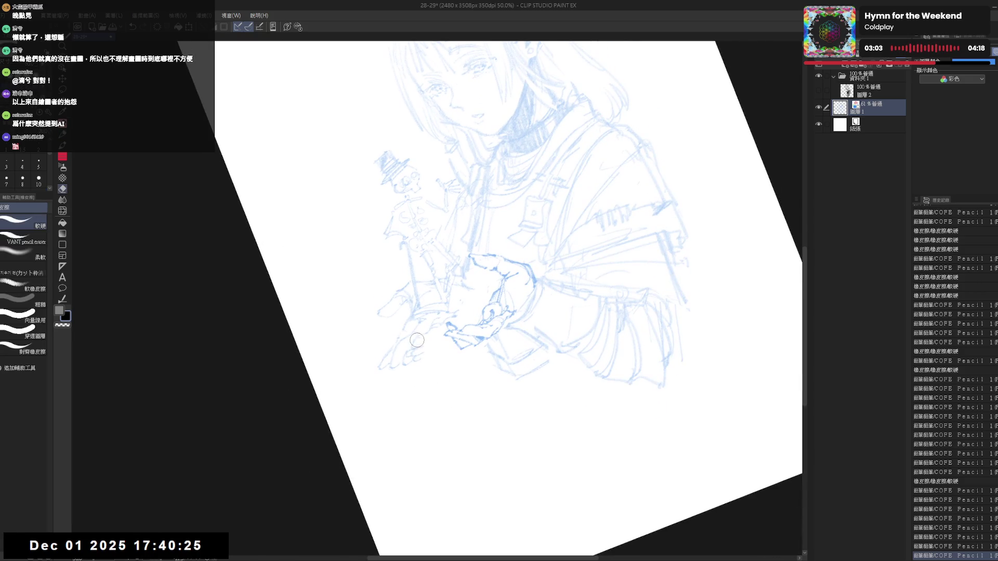
{"action": "key", "text": "p"}
{"action": "key", "text": "e"}
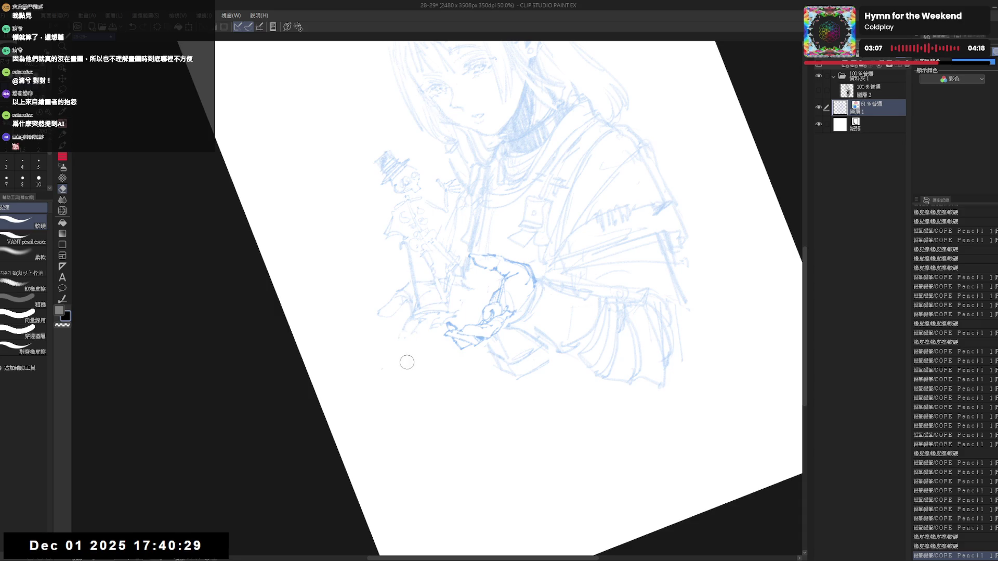
{"action": "key", "text": "p"}
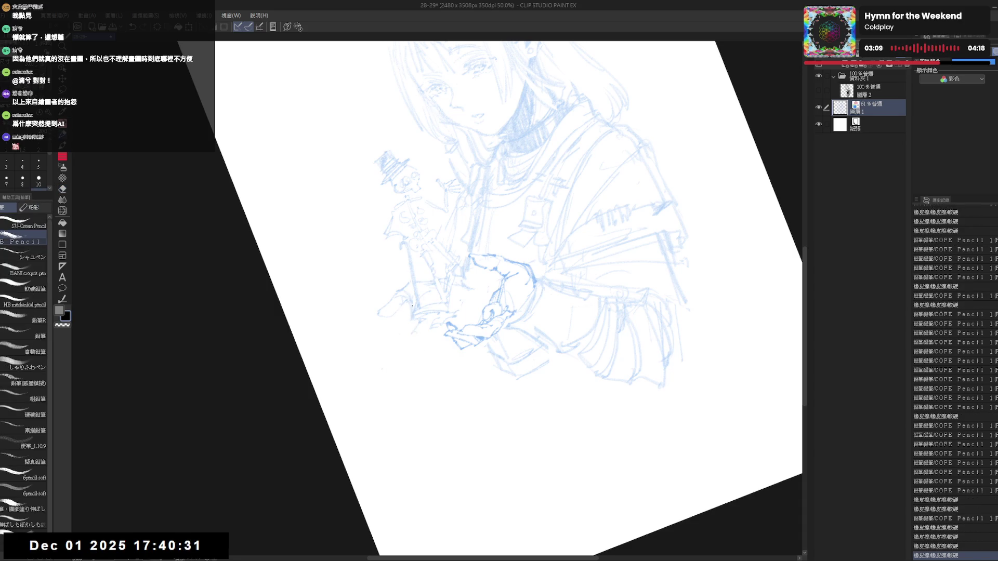
{"action": "left_click_drag", "start_coordinate": [411, 314], "coordinate": [413, 319]}
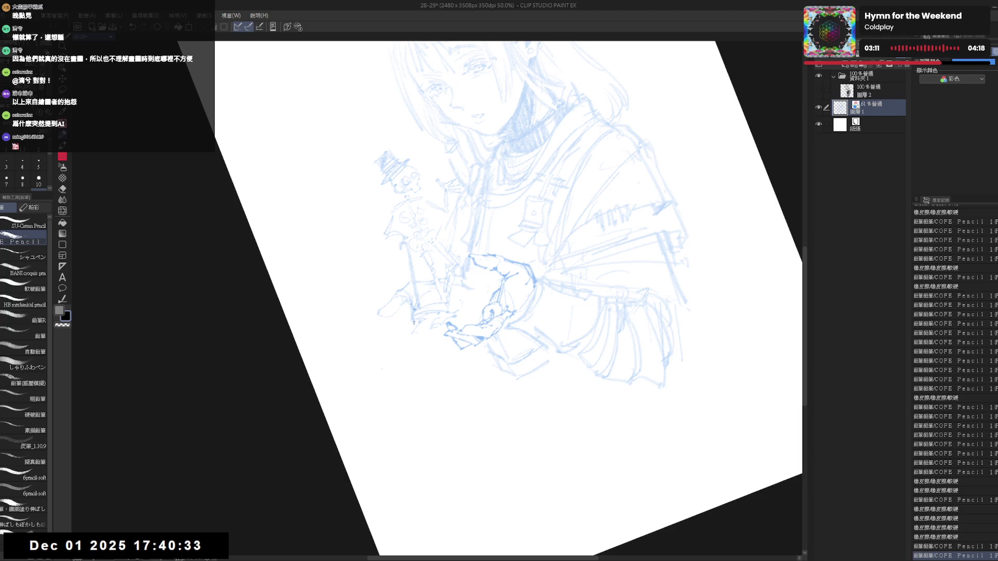
{"action": "key", "text": "ctrl+0"}
{"action": "key", "text": "h"}
{"action": "key", "text": "h"}
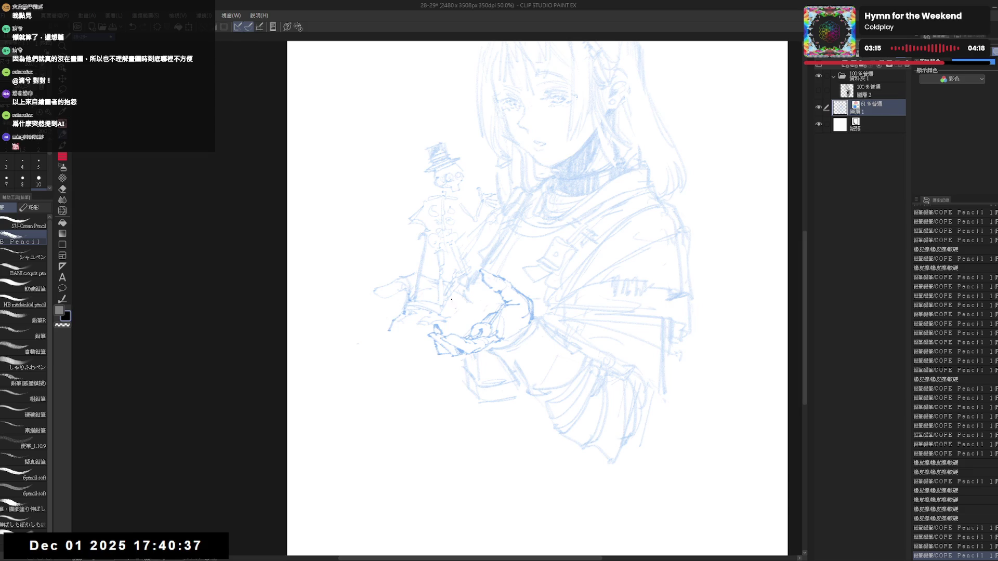
{"action": "key", "text": "e"}
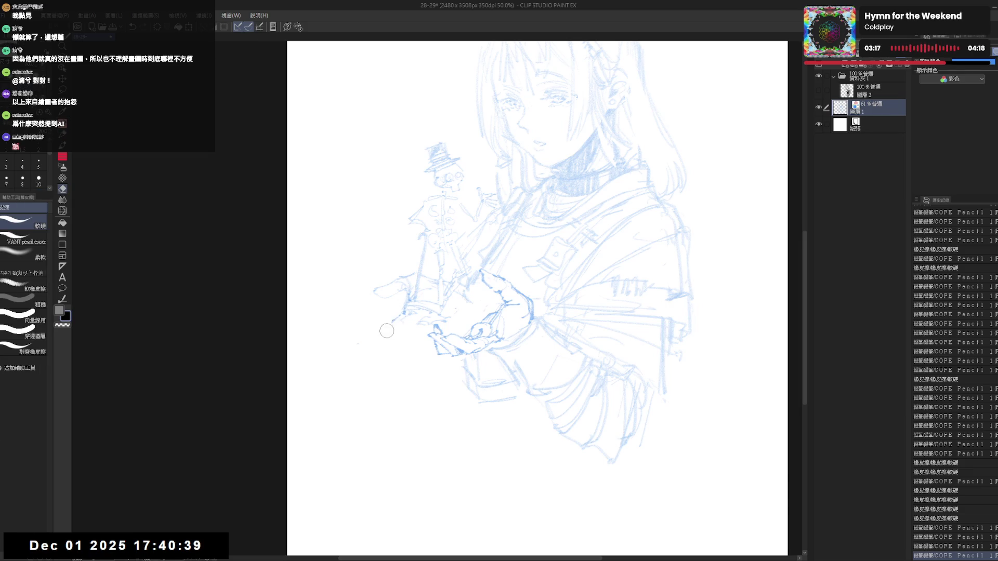
{"action": "key", "text": "p"}
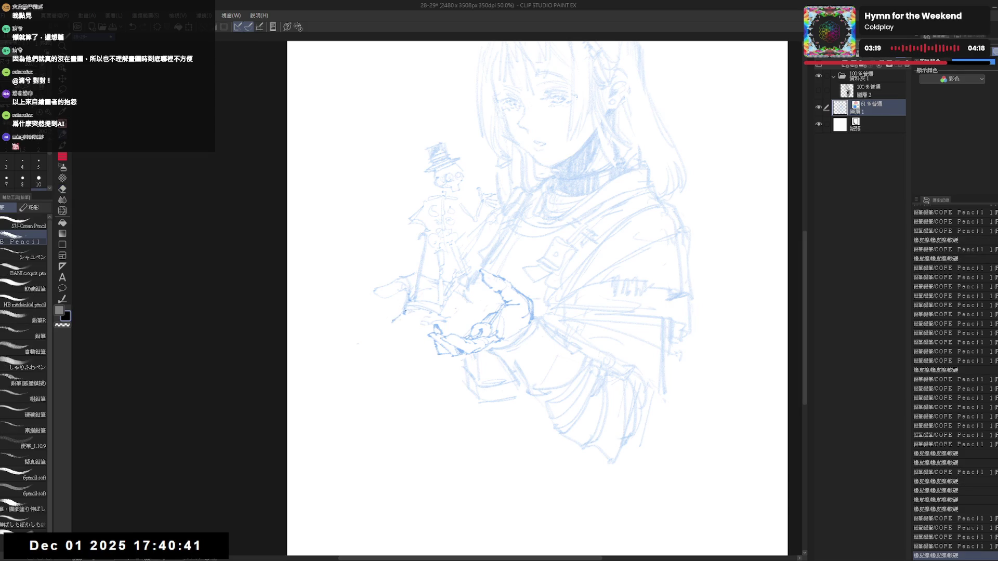
- Hatch the sleeve with short pencil strokes on a slightly tilted page, then return upright
{"action": "left_click_drag", "start_coordinate": [416, 310], "coordinate": [416, 318]}
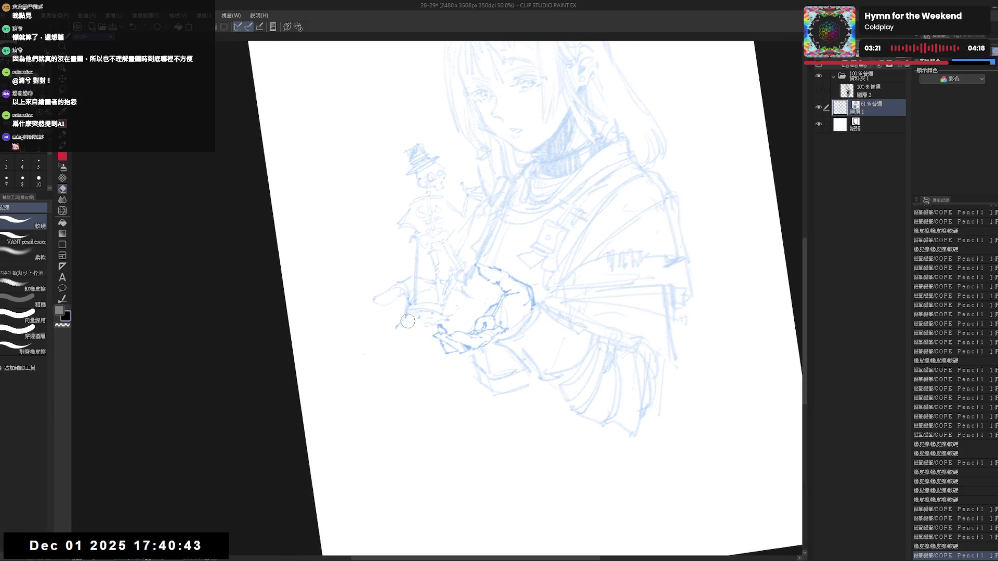
{"action": "left_click_drag", "start_coordinate": [609, 254], "coordinate": [638, 269]}
{"action": "mouse_move", "coordinate": [394, 321]}
{"action": "left_mouse_down"}
{"action": "mouse_move", "coordinate": [405, 329]}
{"action": "mouse_move", "coordinate": [392, 336]}
{"action": "left_mouse_up"}
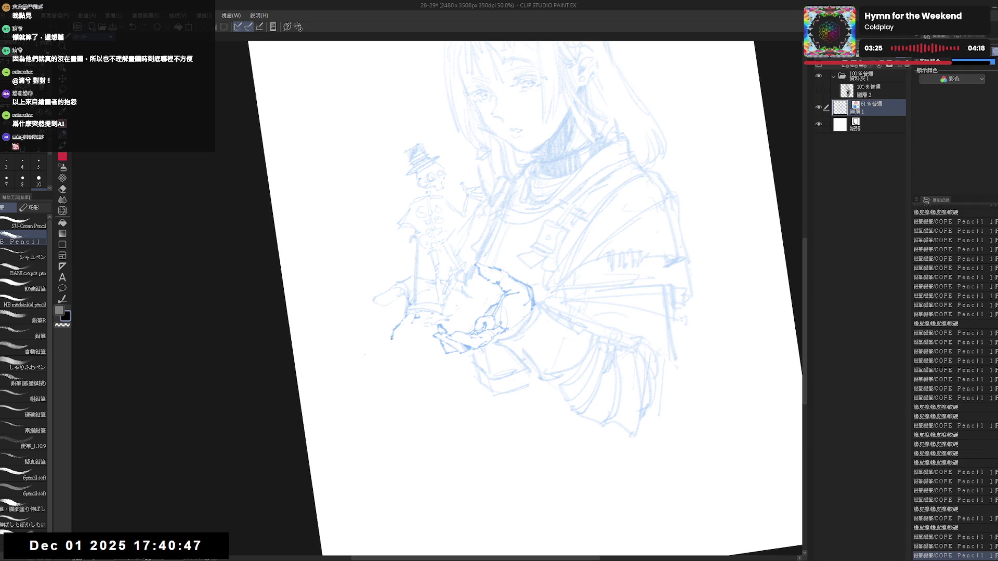
{"action": "left_click_drag", "start_coordinate": [578, 251], "coordinate": [592, 262]}
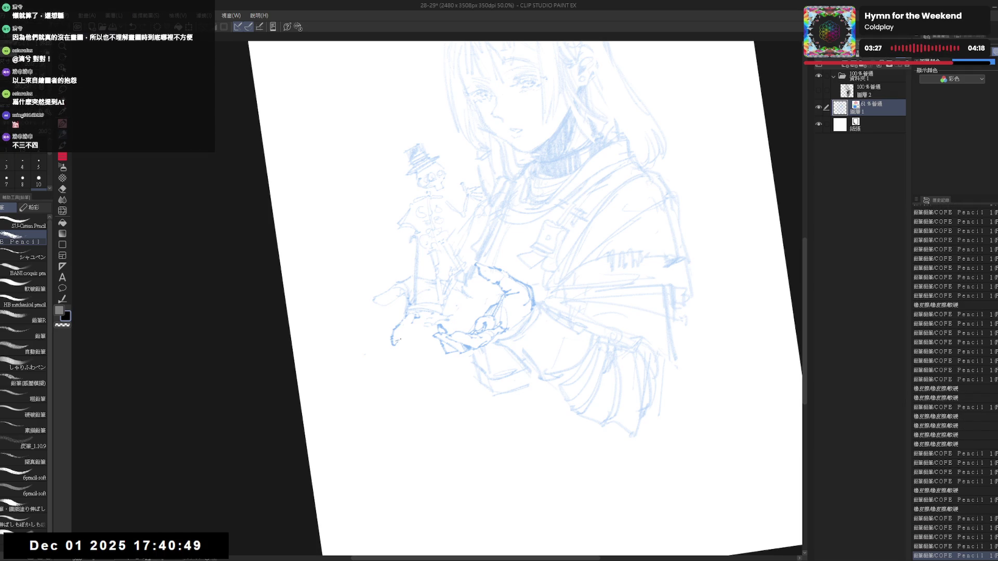
{"action": "left_click", "coordinate": [437, 456]}
{"action": "key", "text": "ctrl+0"}
{"action": "key", "text": "h"}
{"action": "key", "text": "h"}
- Erase sketch lines near the hand on a tilted view and add a small pencil mark there
{"action": "key", "text": "e"}
{"action": "key", "text": "minus"}
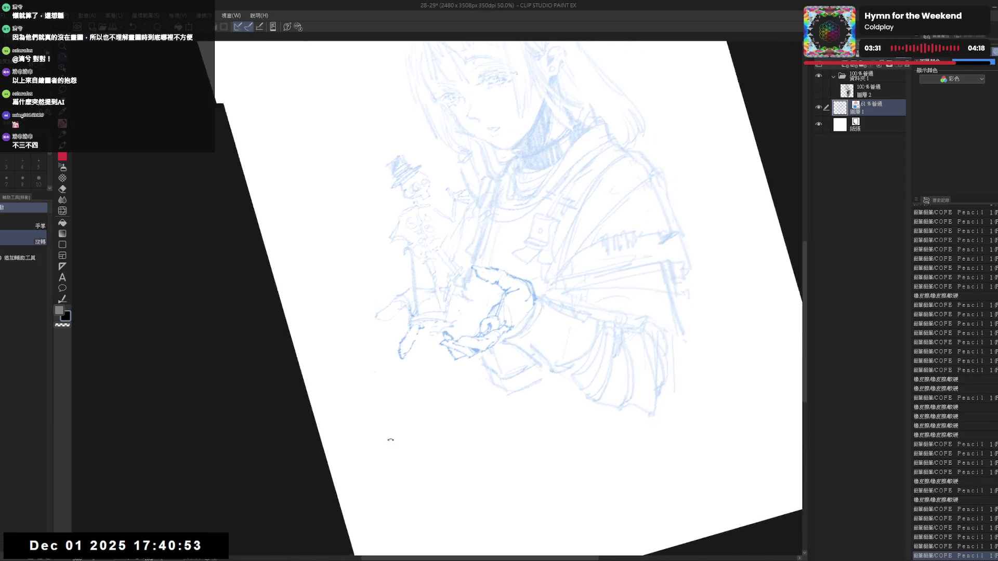
{"action": "left_click_drag", "start_coordinate": [406, 338], "coordinate": [412, 332]}
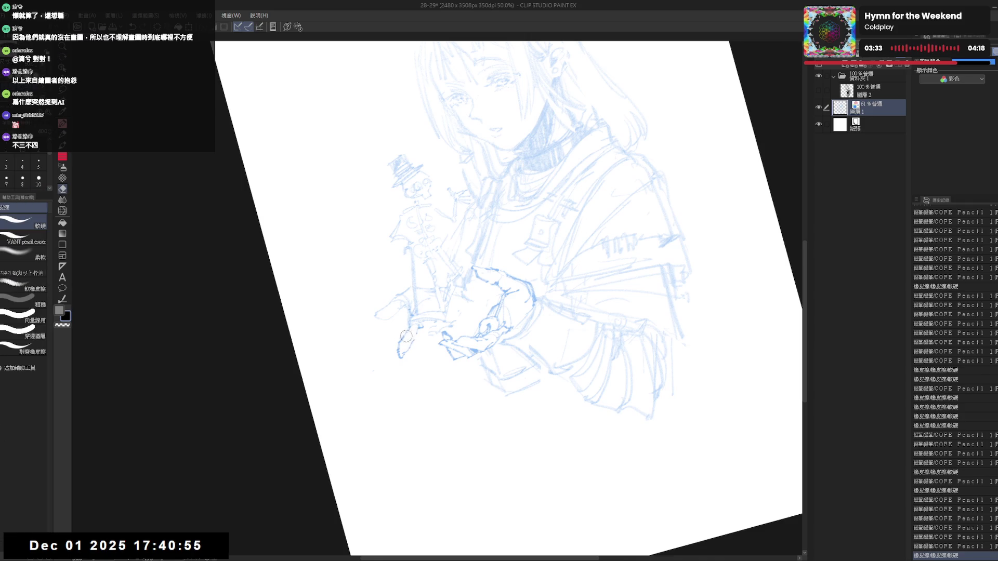
{"action": "key", "text": "p"}
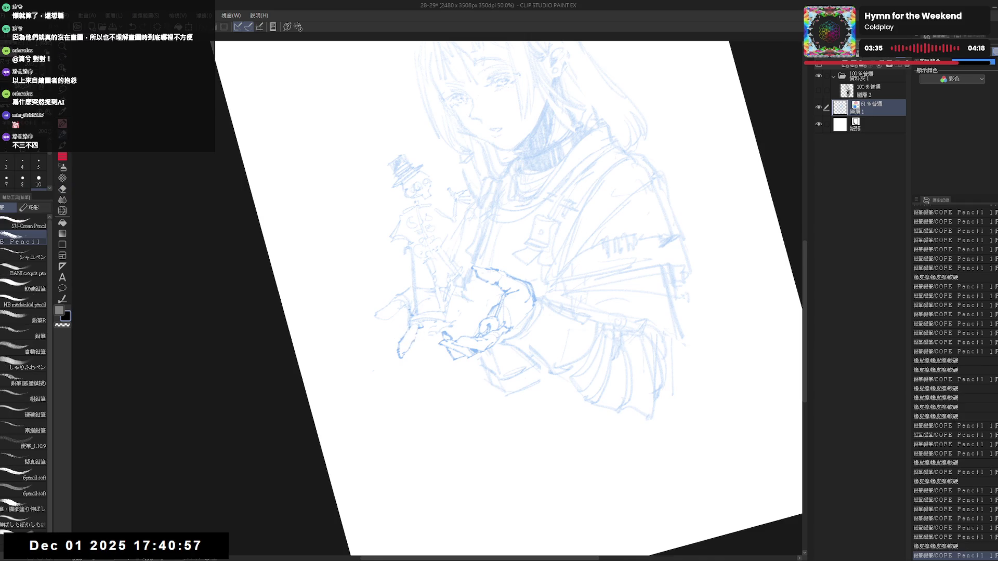
{"action": "mouse_move", "coordinate": [407, 345]}
{"action": "left_mouse_down"}
{"action": "mouse_move", "coordinate": [414, 351]}
{"action": "mouse_move", "coordinate": [413, 335]}
{"action": "left_mouse_up"}
{"action": "key", "text": "e"}
{"action": "key", "text": "p"}
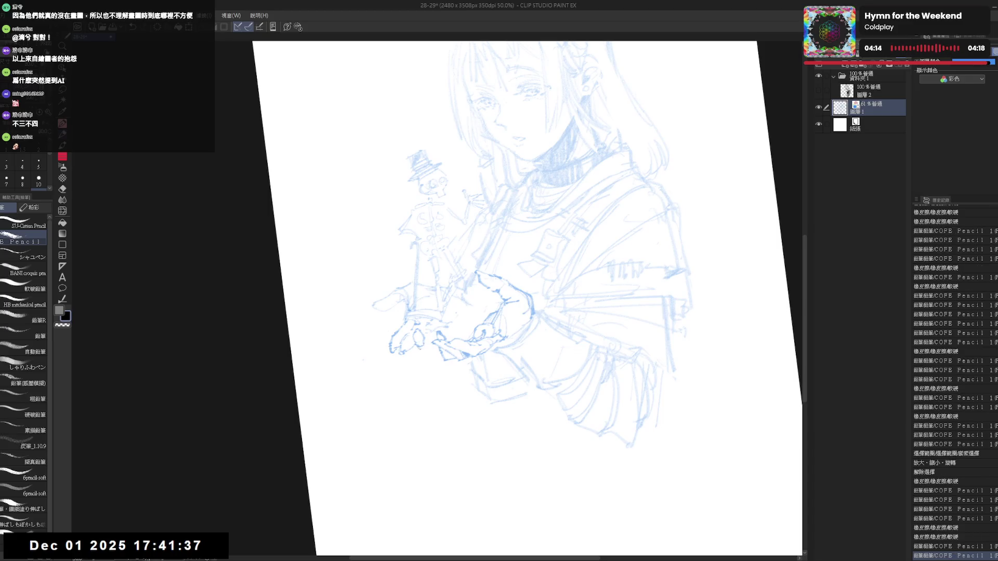
{"action": "key", "text": "e"}
{"action": "key", "text": "p"}
{"action": "key", "text": "e"}
{"action": "key", "text": "p"}
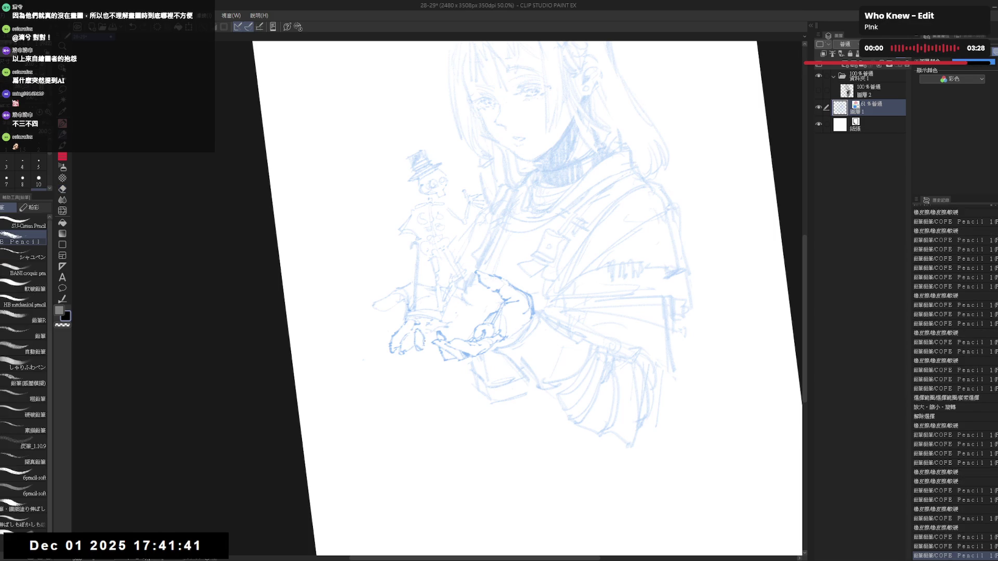
- Erase part of the hand sketch and begin a freehand lasso selection around the hand
{"action": "key", "text": "h"}
{"action": "key", "text": "h"}
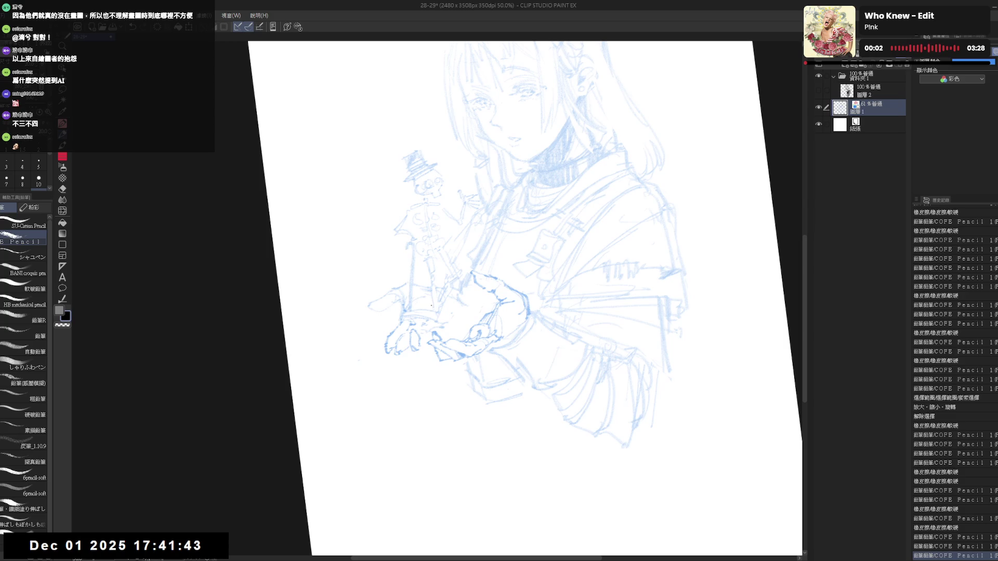
{"action": "scroll", "coordinate": [426, 286], "scroll_direction": "down", "scroll_amount": 1}
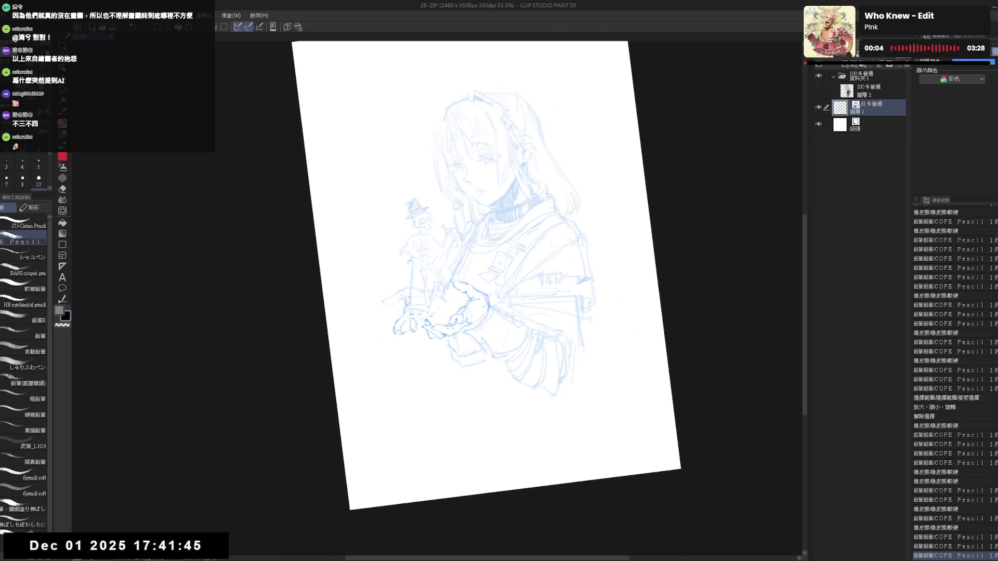
{"action": "scroll", "coordinate": [408, 295], "scroll_direction": "up", "scroll_amount": 1}
{"action": "key", "text": "ctrl+@"}
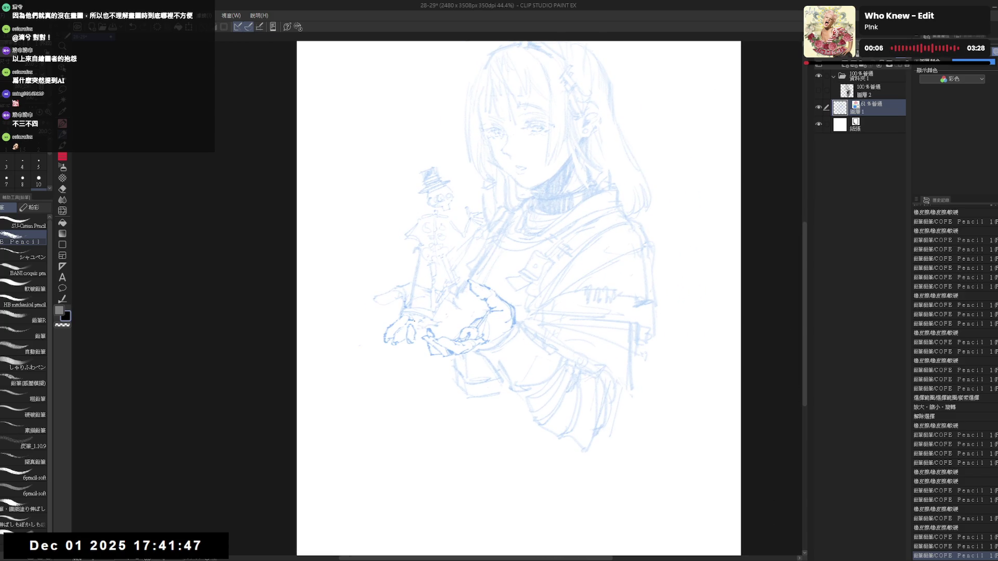
{"action": "key", "text": "e"}
{"action": "left_click_drag", "start_coordinate": [403, 325], "coordinate": [419, 348]}
{"action": "key", "text": "p"}
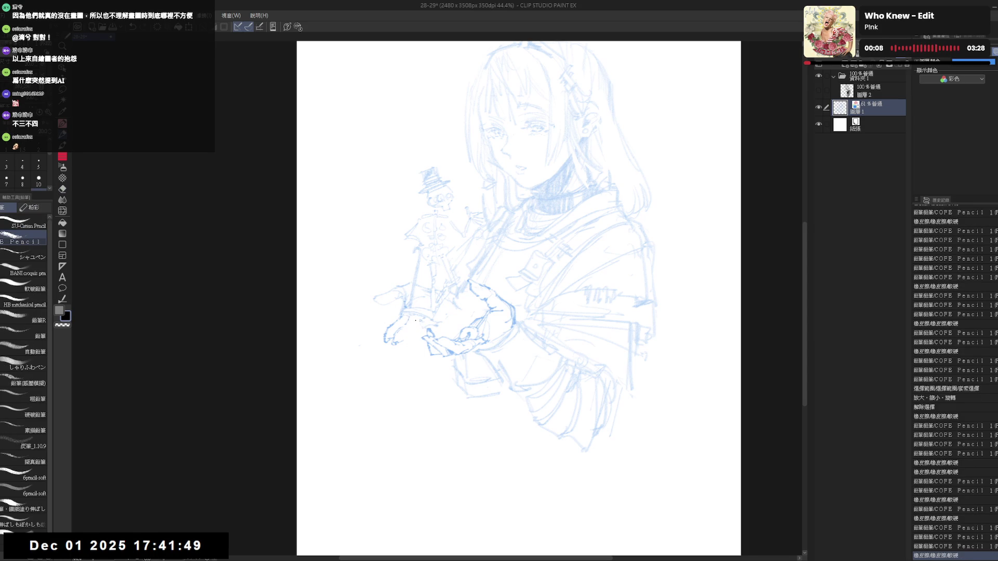
{"action": "left_click_drag", "start_coordinate": [444, 309], "coordinate": [446, 315]}
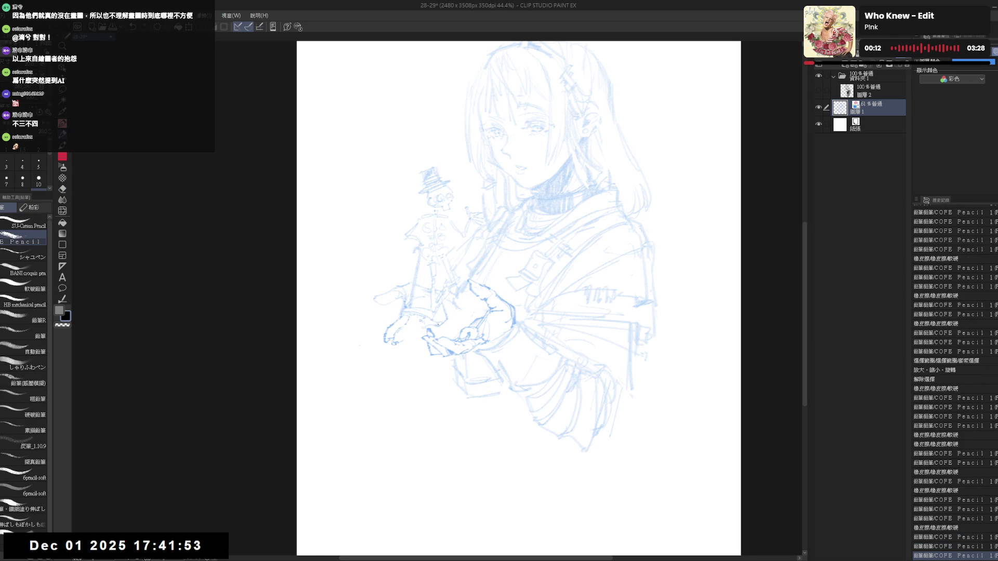
{"action": "left_click_drag", "start_coordinate": [439, 390], "coordinate": [451, 387]}
{"action": "key", "text": "m"}
{"action": "left_click_drag", "start_coordinate": [401, 315], "coordinate": [412, 328]}
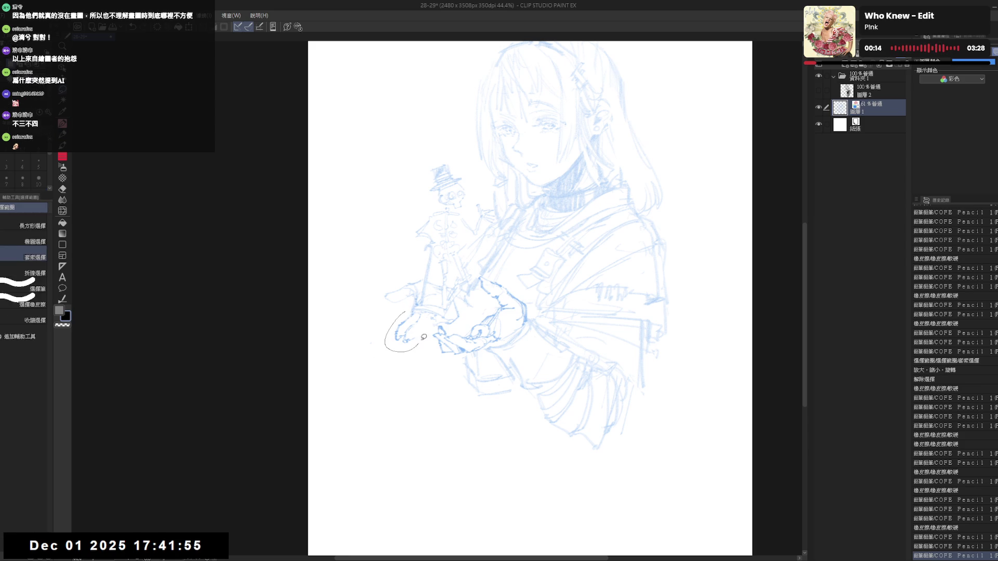
- Deselect the hand lines and touch up the hand with pencil and eraser, checking mirrored
{"action": "key", "text": "ctrl+d"}
{"action": "key", "text": "p"}
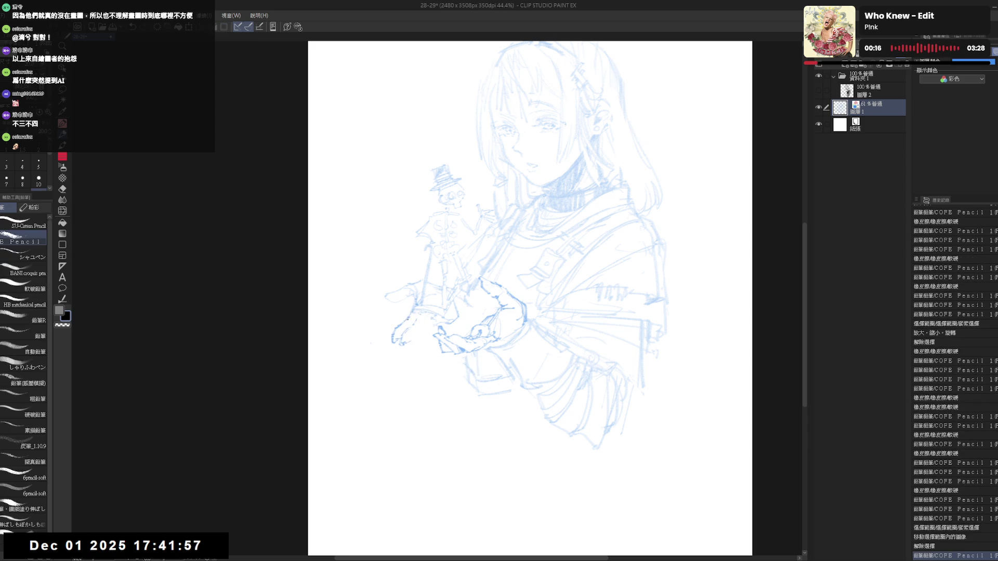
{"action": "mouse_move", "coordinate": [405, 342]}
{"action": "left_mouse_down"}
{"action": "mouse_move", "coordinate": [427, 349]}
{"action": "mouse_move", "coordinate": [426, 336]}
{"action": "left_mouse_up"}
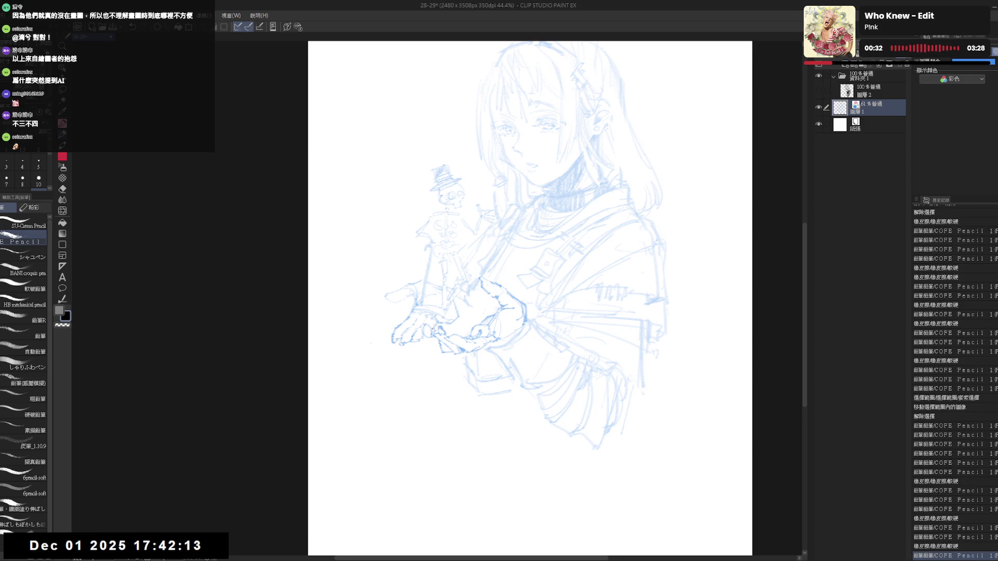
{"action": "left_click_drag", "start_coordinate": [411, 338], "coordinate": [424, 343]}
{"action": "key", "text": "h"}
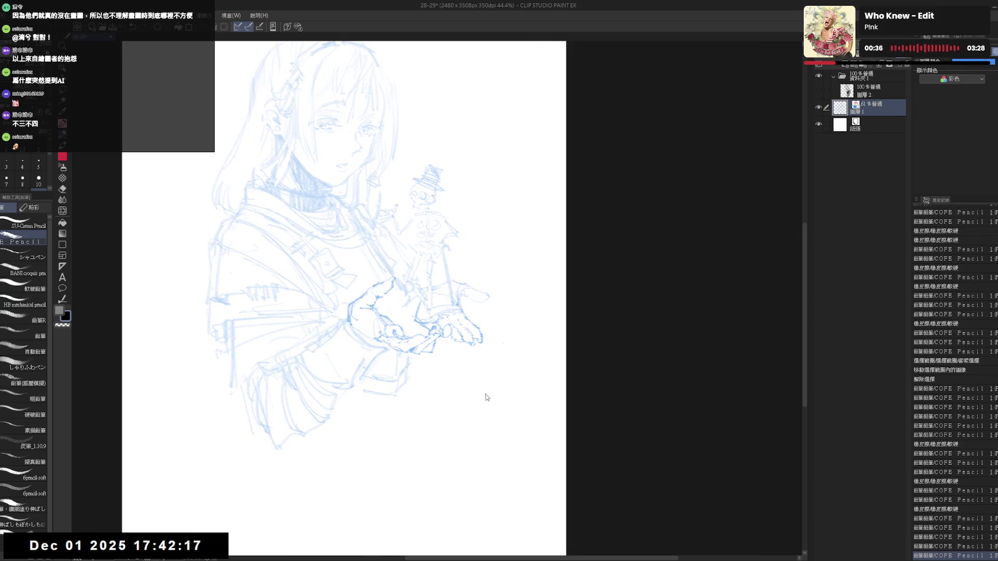
{"action": "key", "text": "h"}
{"action": "key", "text": "e"}
{"action": "mouse_move", "coordinate": [400, 303]}
{"action": "left_mouse_down"}
{"action": "mouse_move", "coordinate": [388, 296]}
{"action": "mouse_move", "coordinate": [400, 293]}
{"action": "left_mouse_up"}
{"action": "key", "text": "p"}
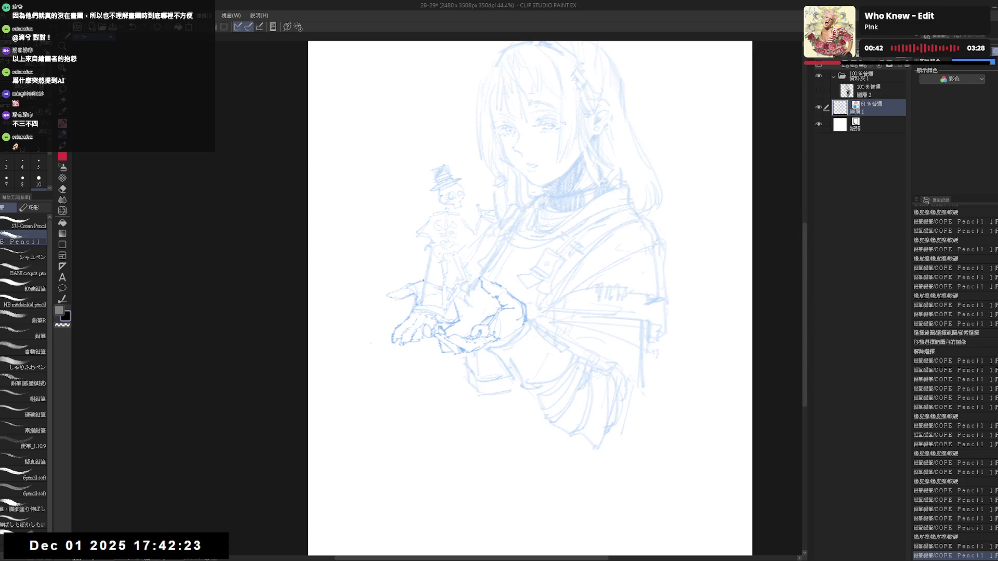
{"action": "scroll", "coordinate": [512, 263], "scroll_direction": "down", "scroll_amount": 1}
{"action": "scroll", "coordinate": [511, 263], "scroll_direction": "down", "scroll_amount": 1}
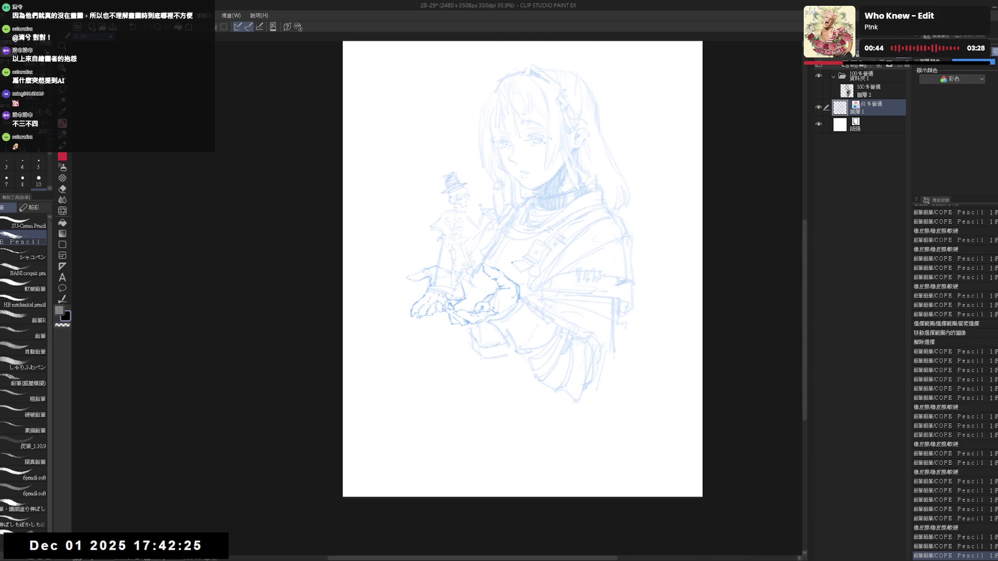
- Lasso the outstretched left hand and start a transform on it
{"action": "key", "text": "m"}
{"action": "mouse_move", "coordinate": [435, 262]}
{"action": "left_mouse_down"}
{"action": "mouse_move", "coordinate": [463, 300]}
{"action": "mouse_move", "coordinate": [440, 314]}
{"action": "mouse_move", "coordinate": [443, 253]}
{"action": "left_mouse_up"}
{"action": "key", "text": "ctrl+t"}
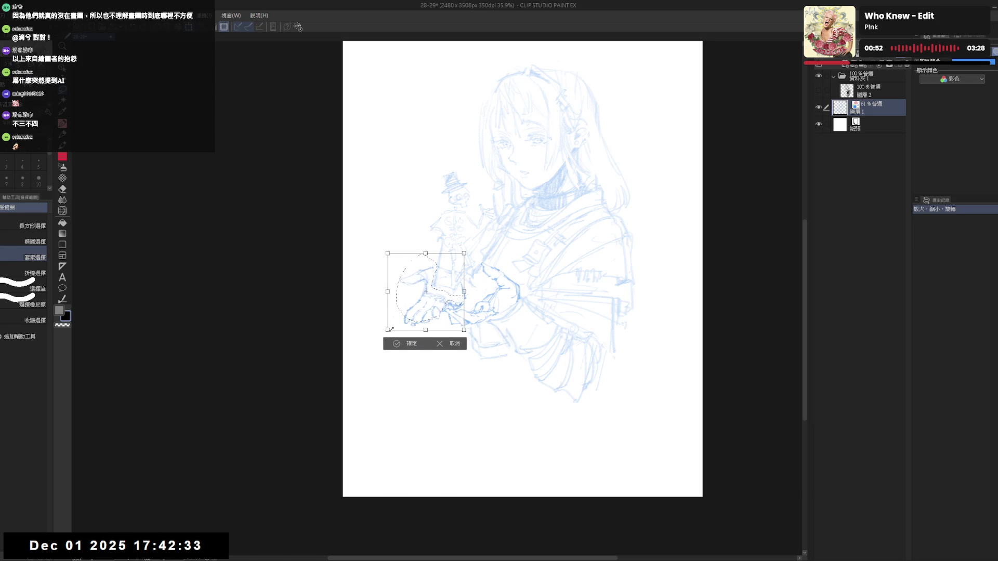
- Distort the selected hand, apply the transform with OK and clear the selection
{"action": "left_click_drag", "start_coordinate": [390, 329], "coordinate": [395, 324]}
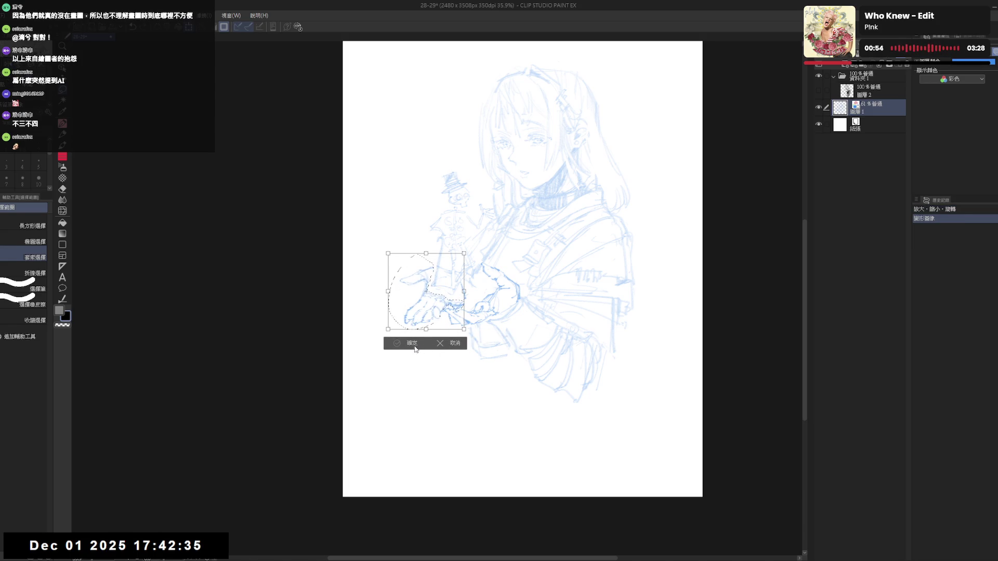
{"action": "left_click", "coordinate": [397, 343]}
{"action": "key", "text": "ctrl+d"}
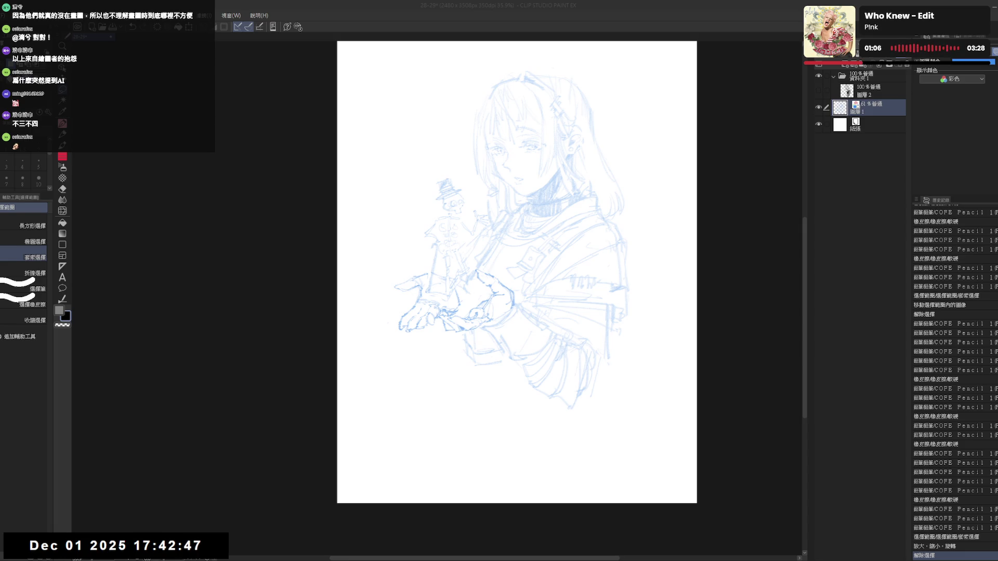
- Show the black-ink Layer 2 over the sketch and erase near the hand on a tilted view
{"action": "left_click", "coordinate": [866, 91]}
{"action": "left_click", "coordinate": [817, 90]}
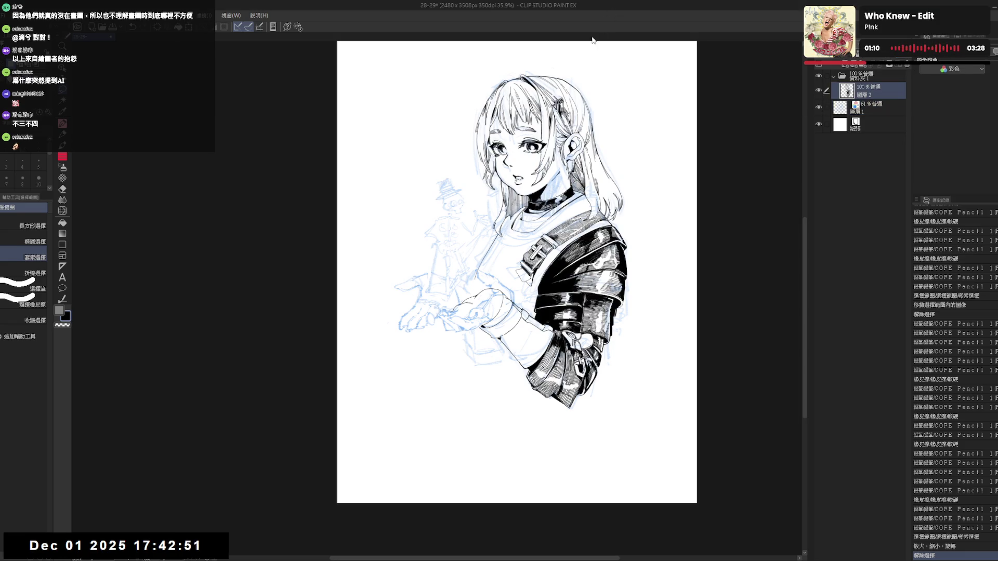
{"action": "scroll", "coordinate": [465, 310], "scroll_direction": "up", "scroll_amount": 1}
{"action": "scroll", "coordinate": [459, 323], "scroll_direction": "up", "scroll_amount": 1}
{"action": "mouse_move", "coordinate": [458, 325]}
{"action": "left_mouse_down"}
{"action": "mouse_move", "coordinate": [495, 274]}
{"action": "mouse_move", "coordinate": [505, 328]}
{"action": "mouse_move", "coordinate": [524, 307]}
{"action": "mouse_move", "coordinate": [537, 310]}
{"action": "left_mouse_up"}
{"action": "key", "text": "e"}
{"action": "key", "text": "h"}
{"action": "key", "text": "e"}
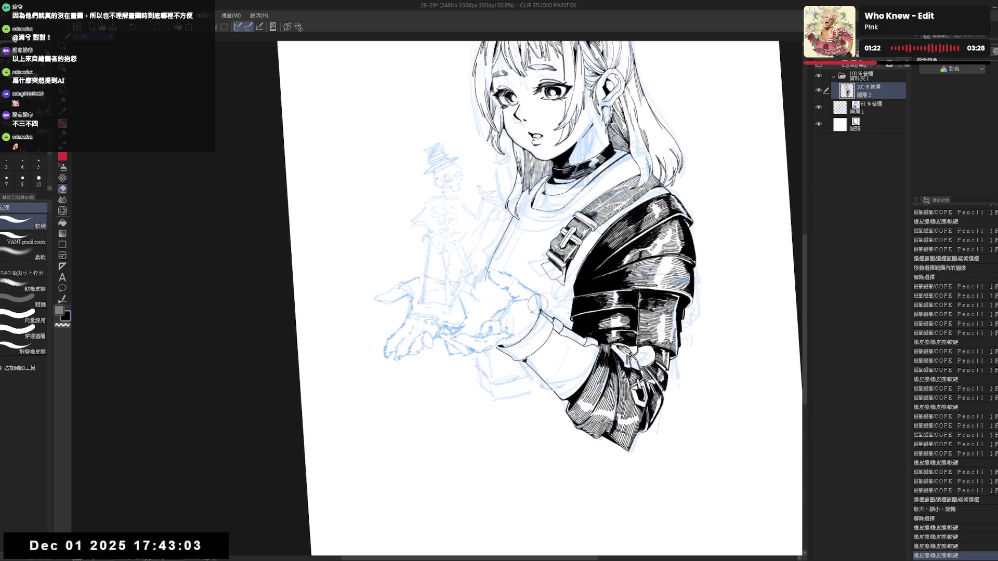
{"action": "key", "text": "p"}
- Add small G-pen ink marks near the girl's hand, tilting the canvas to a better drawing angle
{"action": "left_click", "coordinate": [539, 307]}
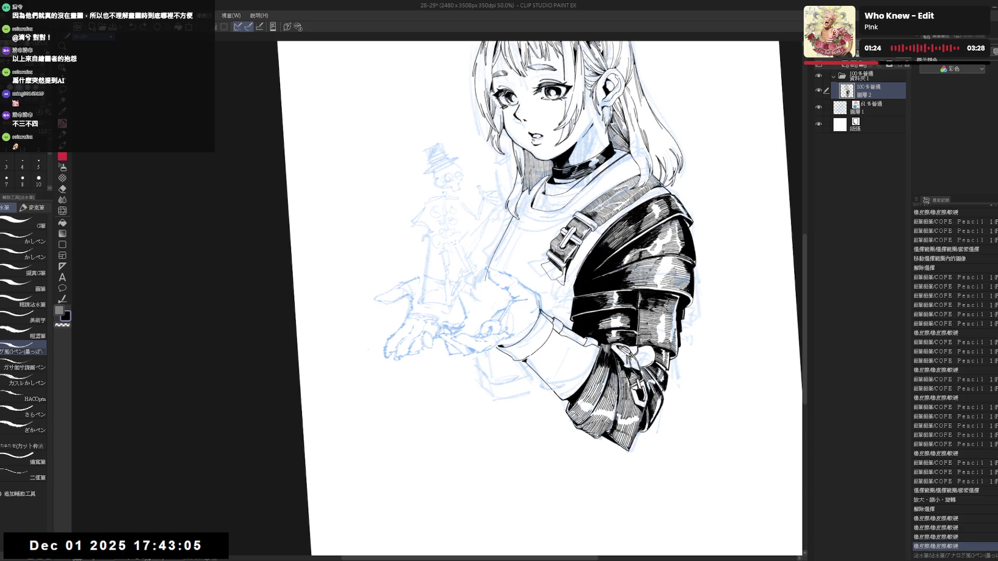
{"action": "key", "text": "ctrl+0"}
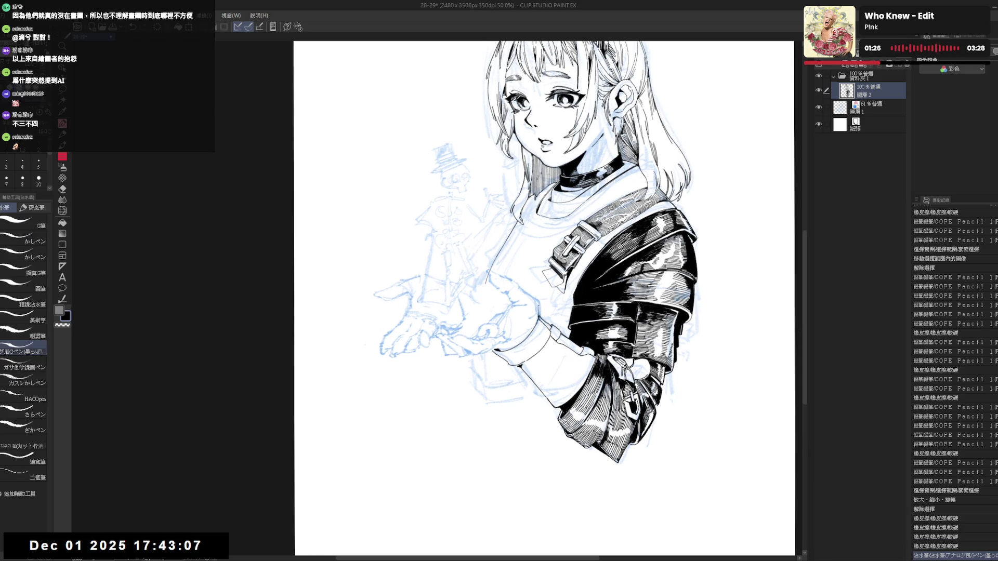
{"action": "left_click", "coordinate": [539, 310]}
{"action": "left_click_drag", "start_coordinate": [538, 303], "coordinate": [539, 317]}
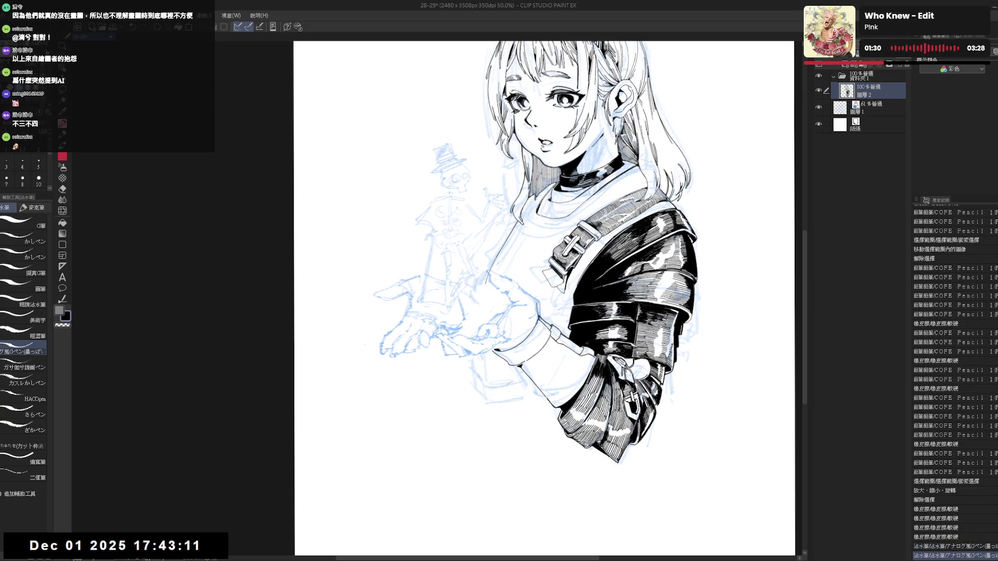
{"action": "left_click_drag", "start_coordinate": [538, 312], "coordinate": [280, 312]}
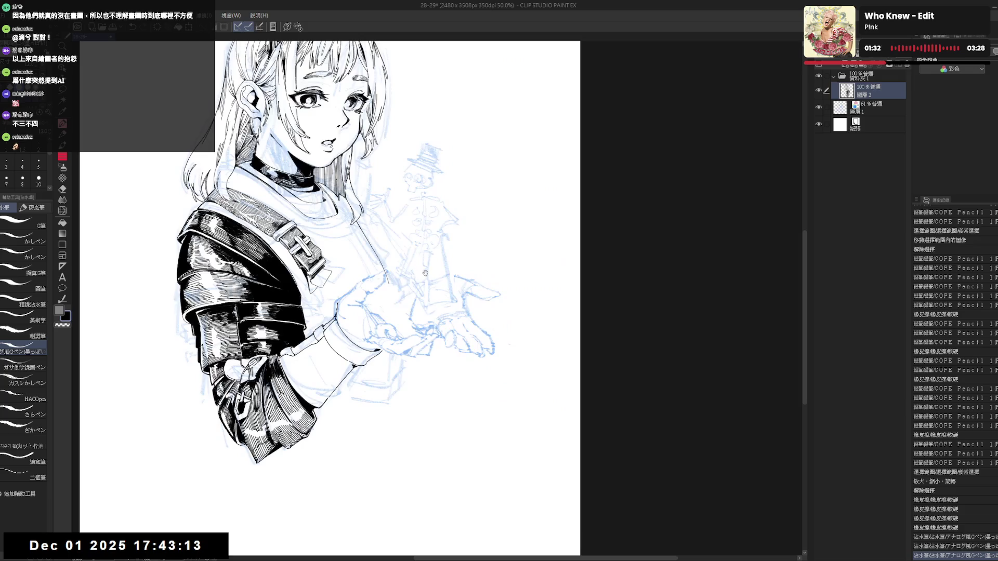
{"action": "left_click_drag", "start_coordinate": [480, 303], "coordinate": [484, 382]}
{"action": "key", "text": "p"}
{"action": "left_click_drag", "start_coordinate": [416, 324], "coordinate": [402, 347]}
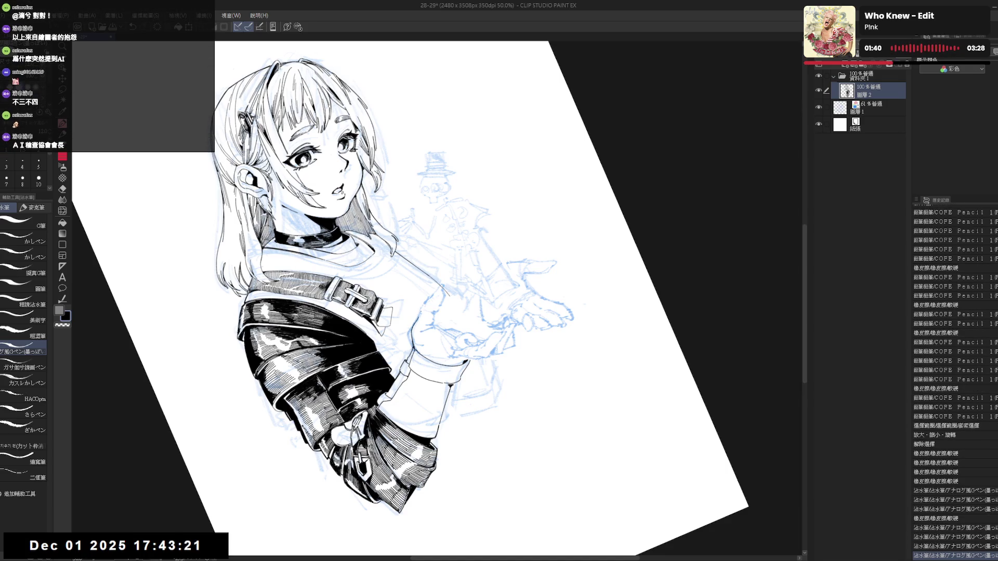
{"action": "key", "text": "-"}
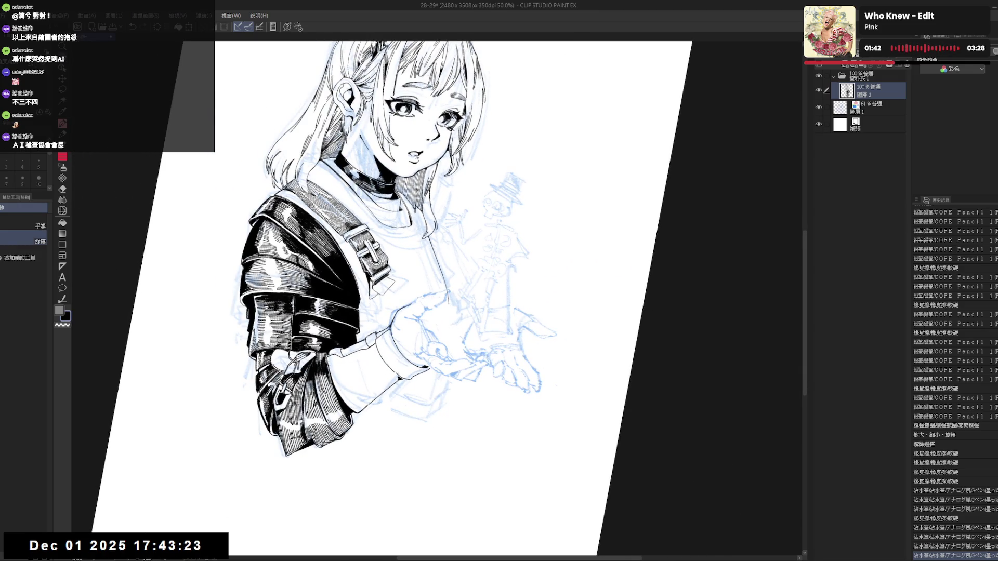
{"action": "key", "text": "-"}
{"action": "key", "text": "-"}
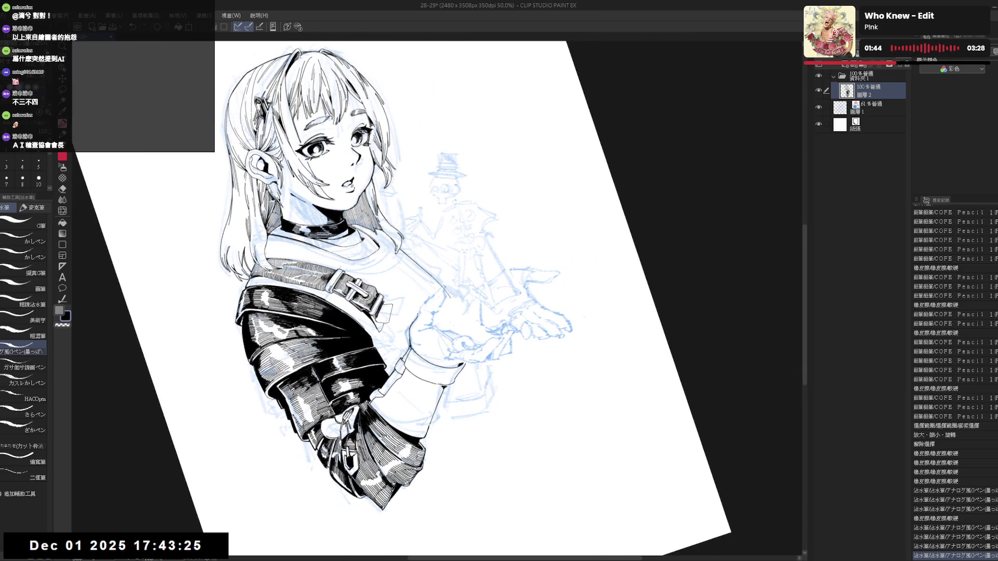
{"action": "left_click_drag", "start_coordinate": [438, 394], "coordinate": [427, 442]}
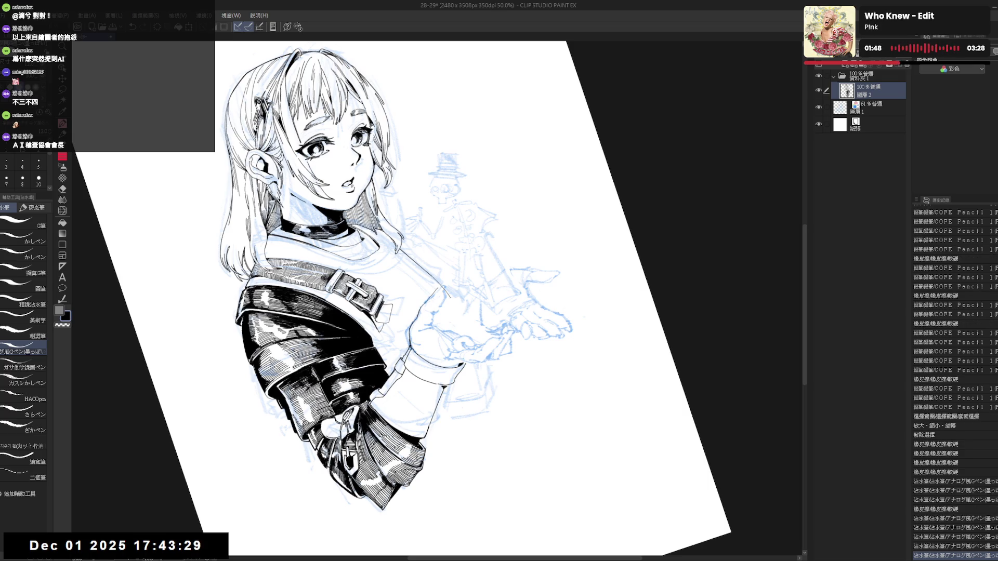
- Touch up the armored sleeve with a tiny ink mark and eraser, flipping and straightening the view
{"action": "left_click_drag", "start_coordinate": [546, 391], "coordinate": [593, 312]}
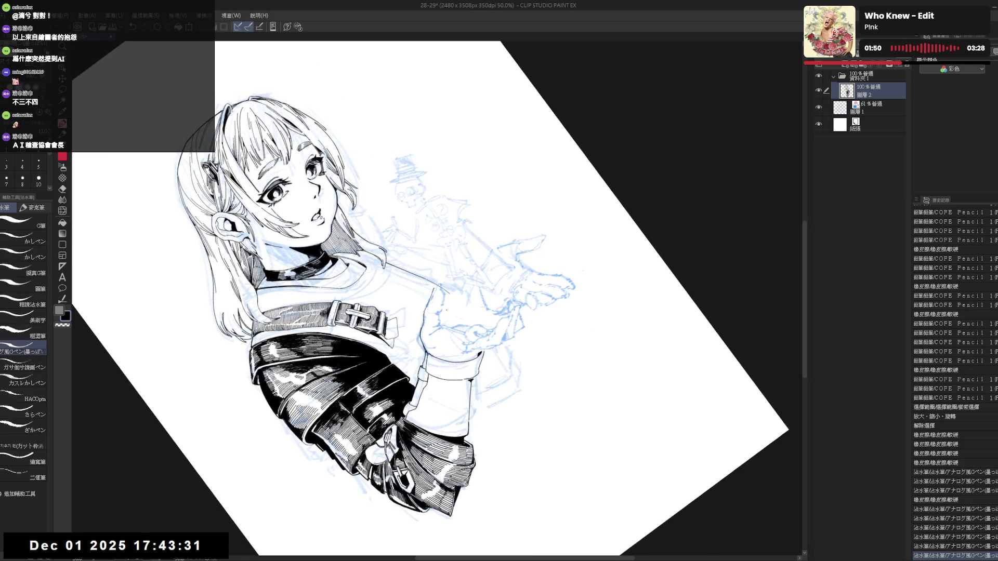
{"action": "key", "text": "ctrl+@"}
{"action": "key", "text": "e"}
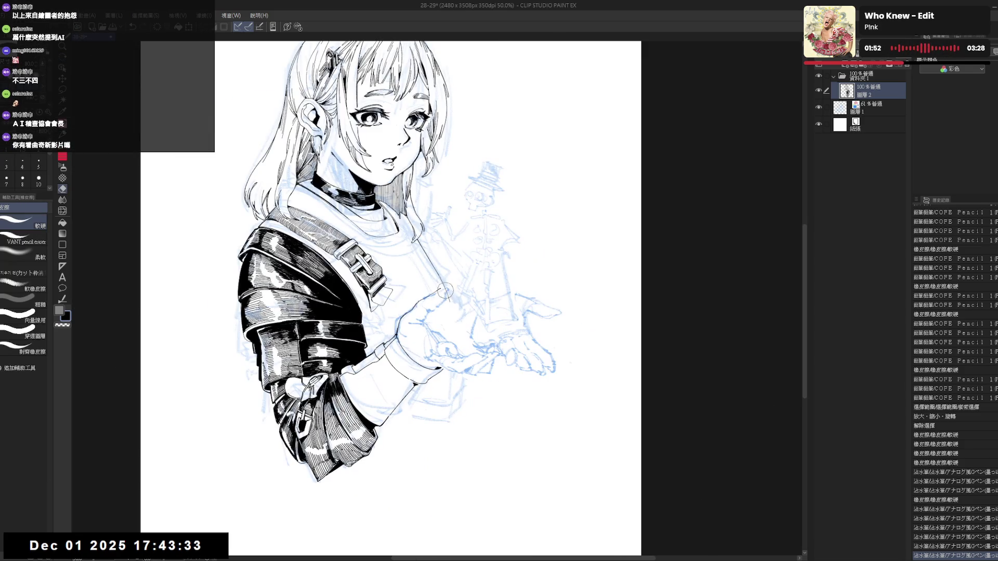
{"action": "key", "text": "p"}
{"action": "key", "text": "minus"}
{"action": "key", "text": "minus"}
{"action": "key", "text": "minus"}
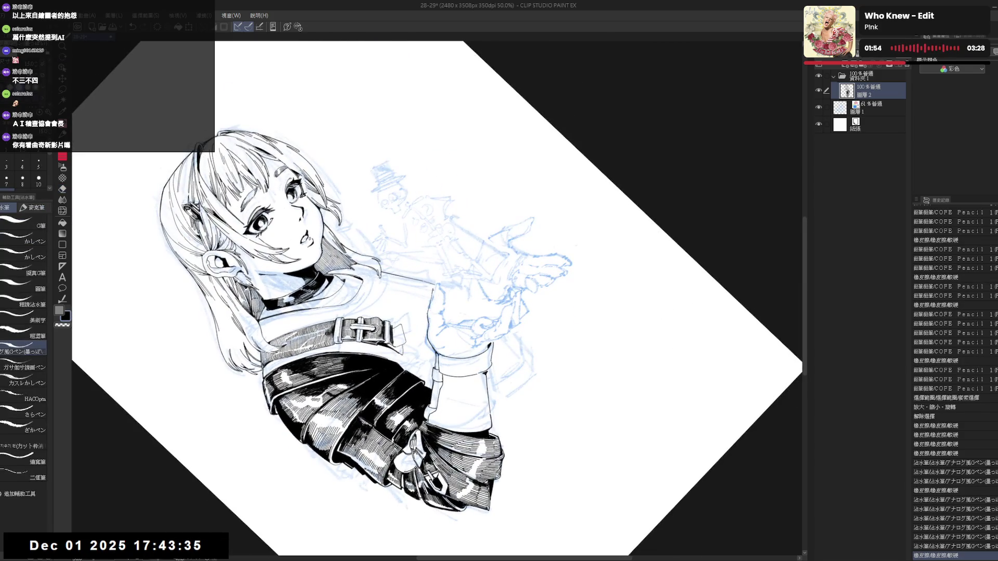
{"action": "left_click_drag", "start_coordinate": [433, 289], "coordinate": [439, 295]}
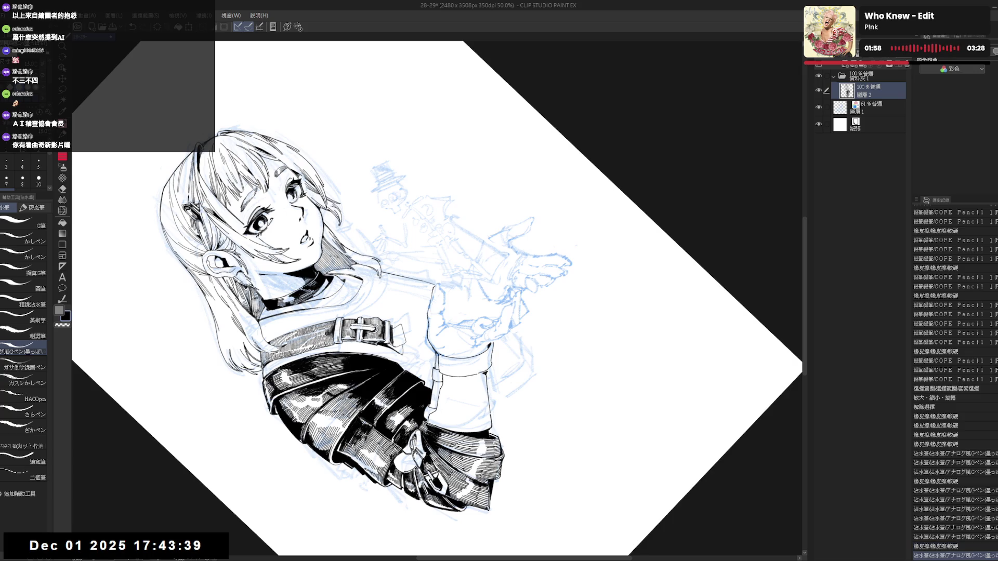
{"action": "key", "text": "asciicircum"}
{"action": "key", "text": "asciicircum"}
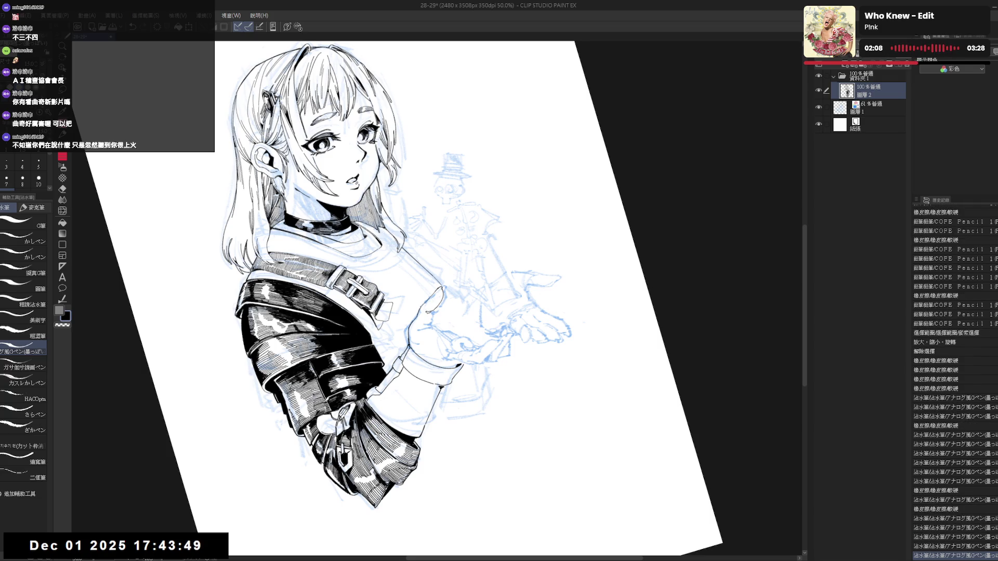
{"action": "key", "text": "ctrl+@"}
{"action": "key", "text": "h"}
{"action": "left_click_drag", "start_coordinate": [425, 324], "coordinate": [413, 297]}
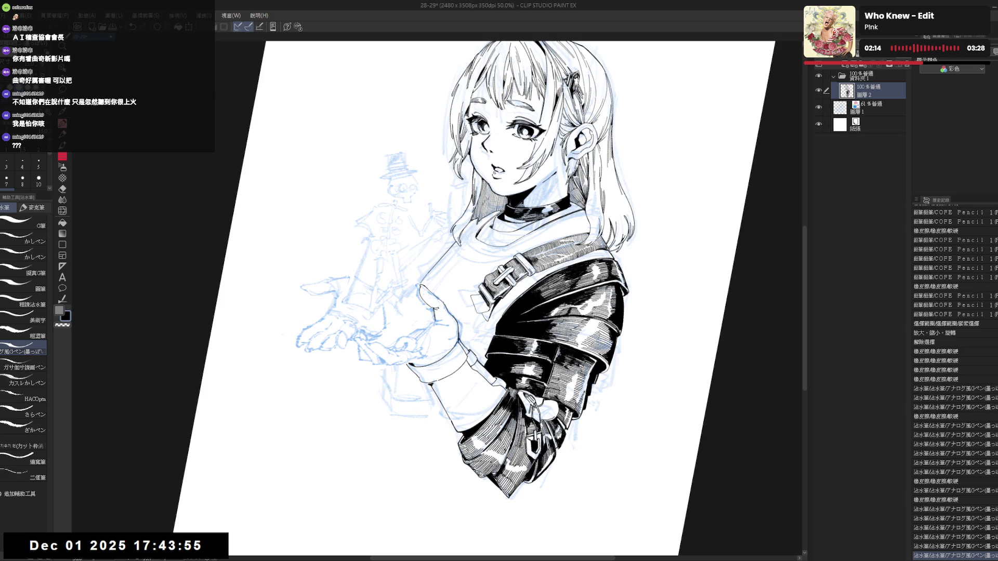
{"action": "key", "text": "-"}
{"action": "key", "text": "-"}
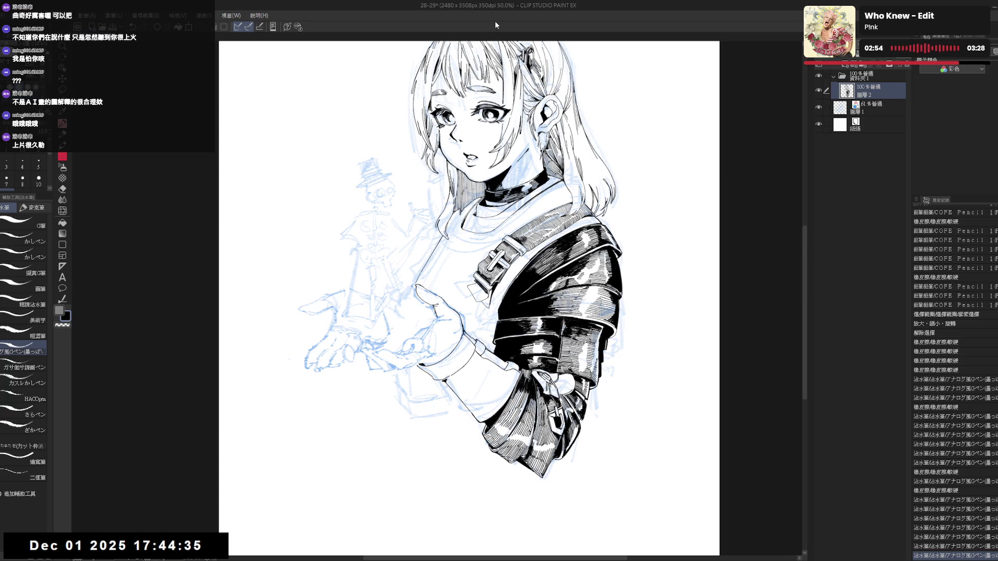
- Refine the outstretched hand with a few small ink dabs and eraser touches, then re-centre the view
{"action": "mouse_move", "coordinate": [436, 287]}
{"action": "left_mouse_down"}
{"action": "mouse_move", "coordinate": [453, 280]}
{"action": "mouse_move", "coordinate": [433, 311]}
{"action": "left_mouse_up"}
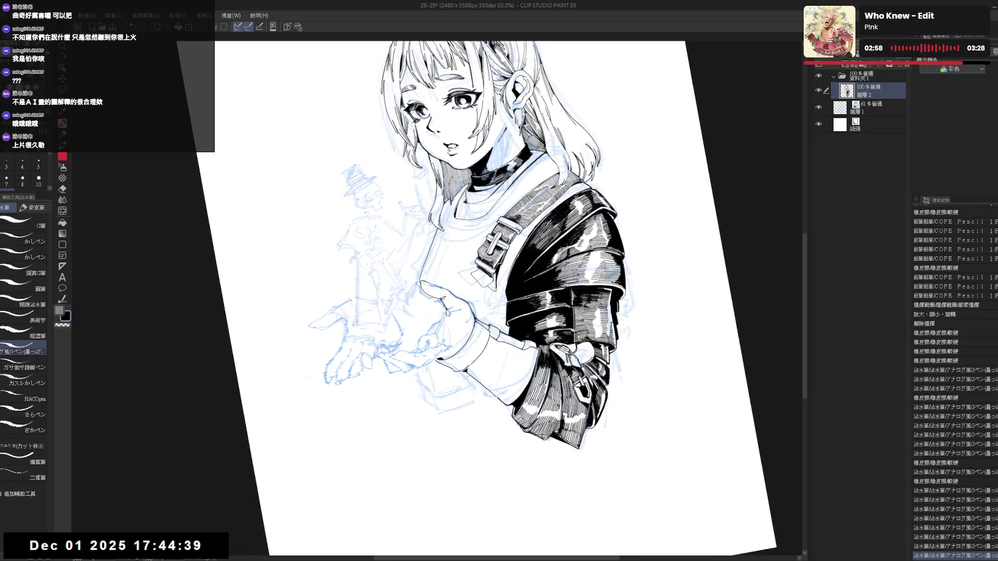
{"action": "left_click", "coordinate": [454, 308]}
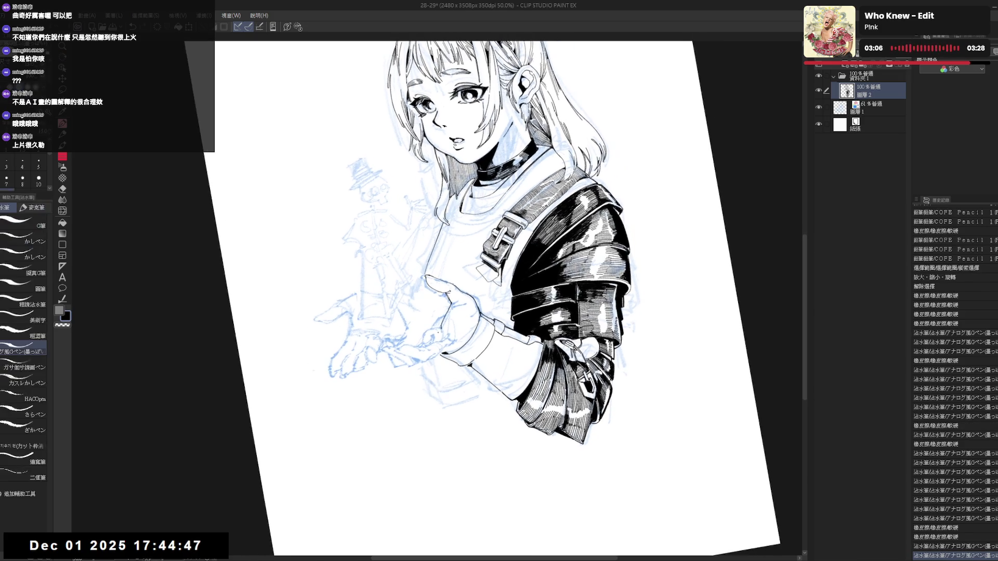
{"action": "left_click_drag", "start_coordinate": [442, 320], "coordinate": [451, 328]}
{"action": "key", "text": "e"}
{"action": "key", "text": "p"}
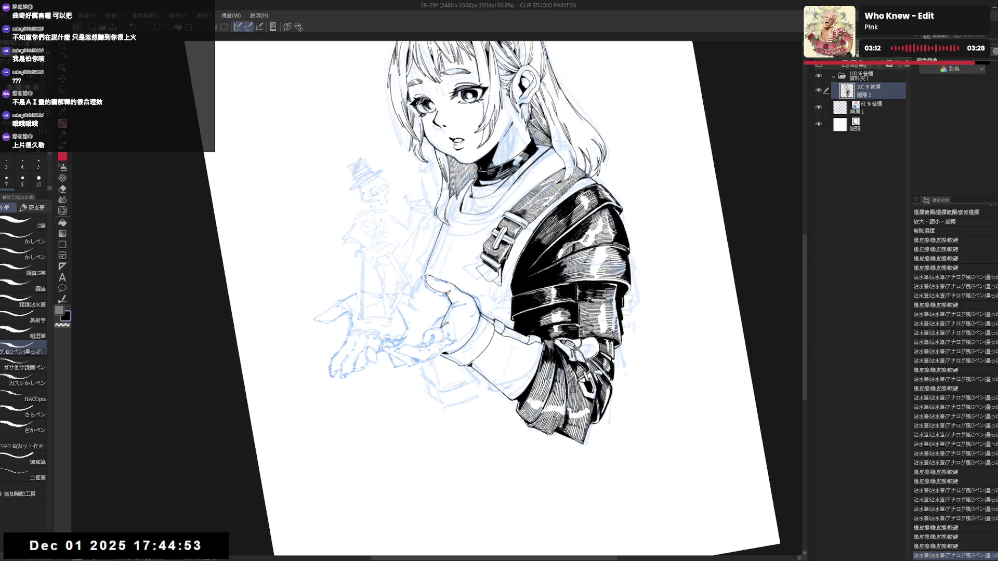
{"action": "left_click_drag", "start_coordinate": [499, 296], "coordinate": [511, 289]}
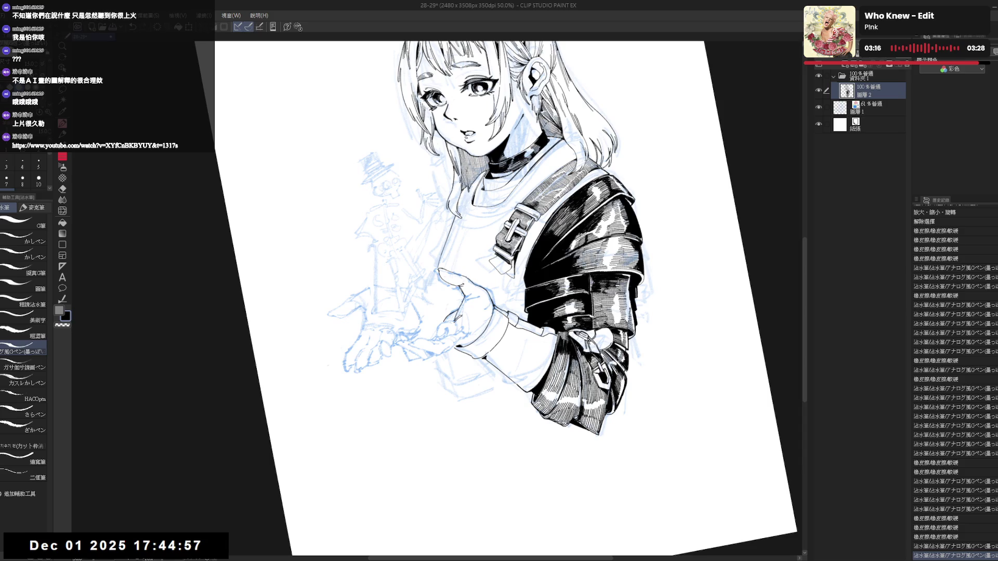
{"action": "left_click_drag", "start_coordinate": [491, 279], "coordinate": [482, 274]}
{"action": "scroll", "coordinate": [480, 274], "scroll_direction": "down", "scroll_amount": 1}
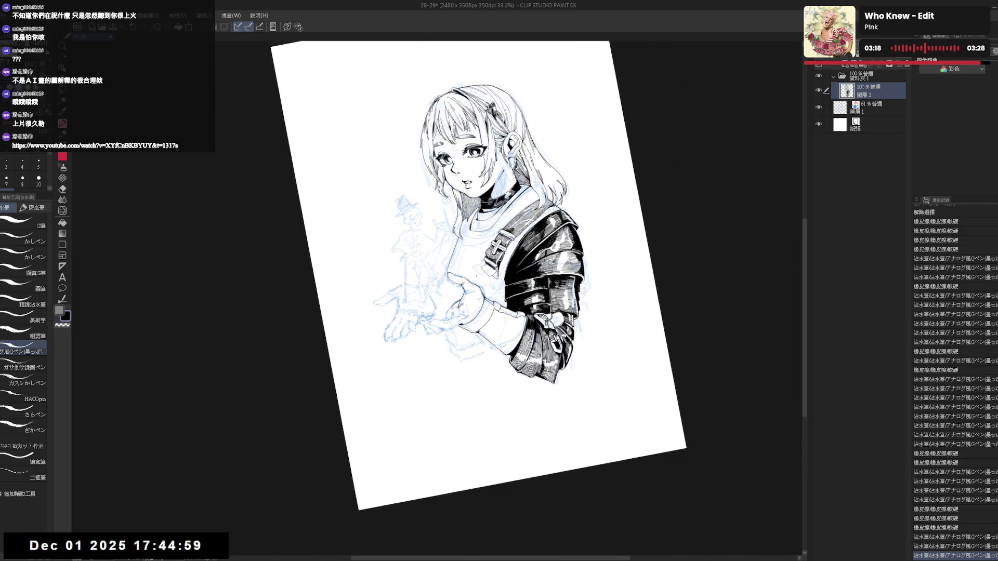
- Reset the canvas rotation and bring the YouTube browser window to the front
{"action": "key", "text": "ctrl+at"}
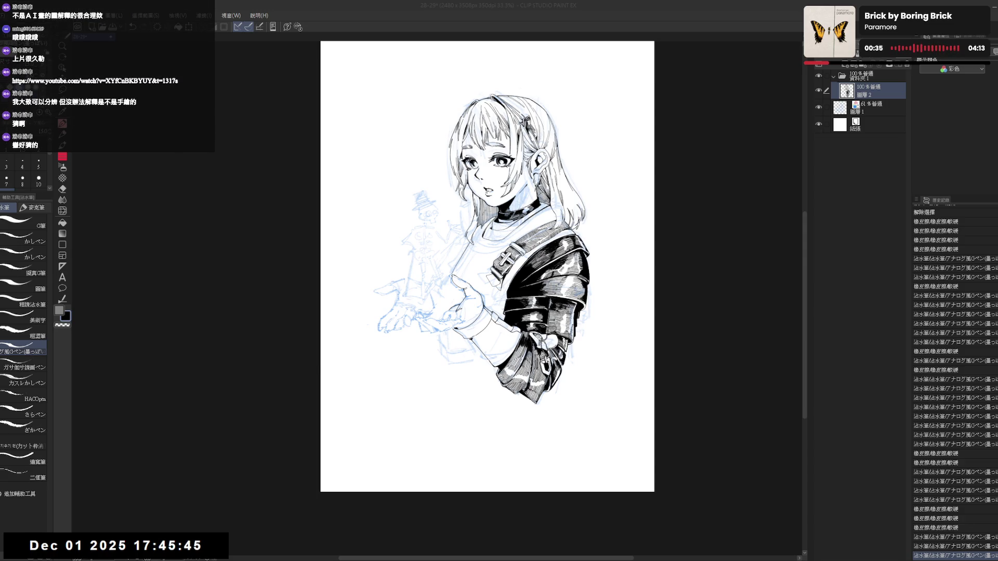
{"action": "key", "text": "alt+Tab"}
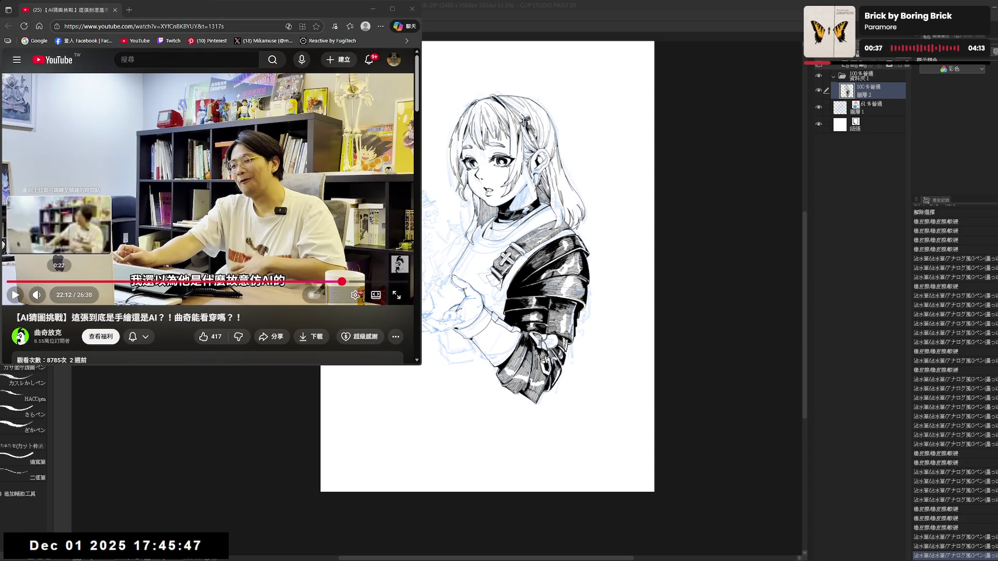
- Restart the AI-or-hand-drawn challenge video after the ad and skip ahead ten seconds
{"action": "left_click", "coordinate": [6, 283]}
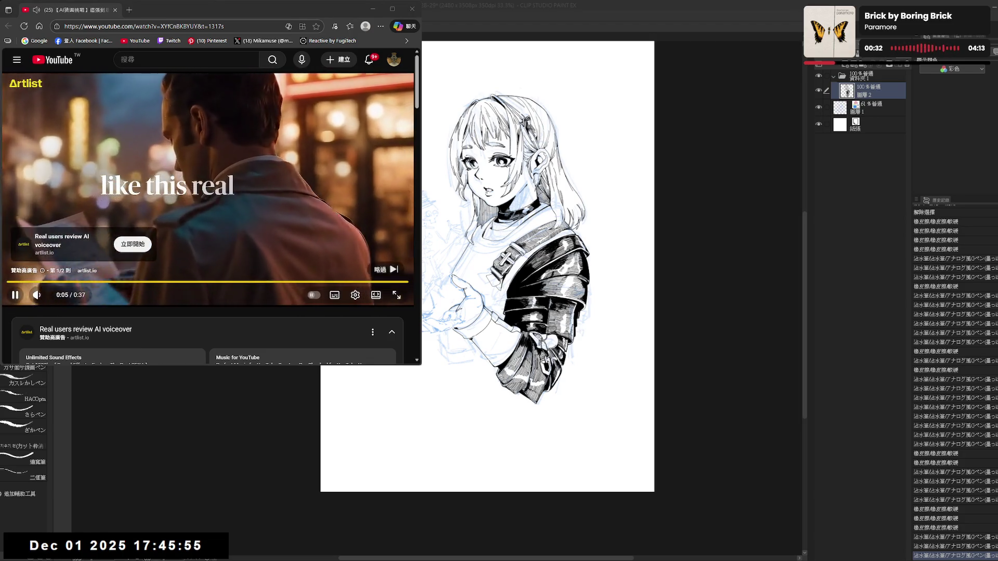
{"action": "left_click", "coordinate": [190, 227]}
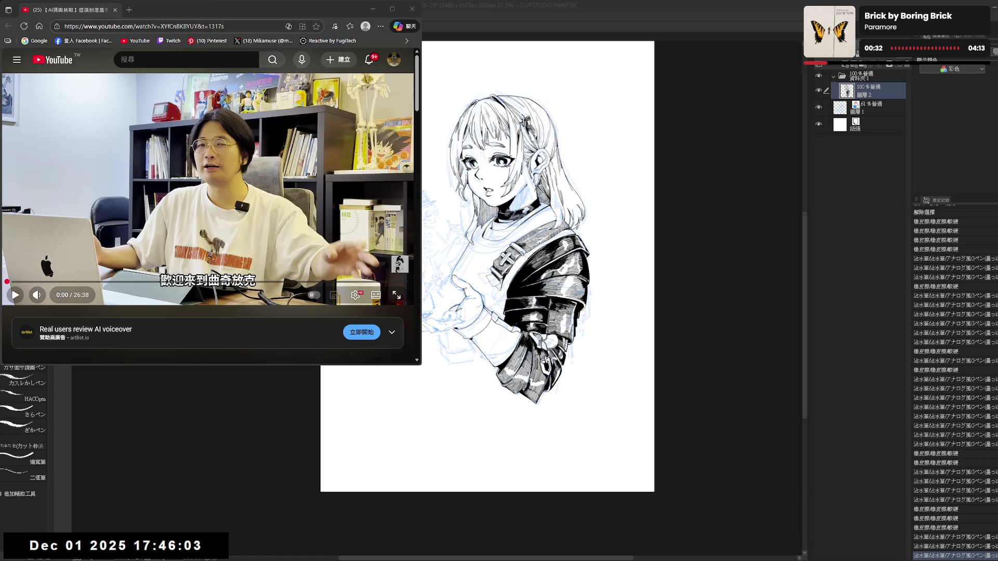
{"action": "left_click", "coordinate": [15, 295]}
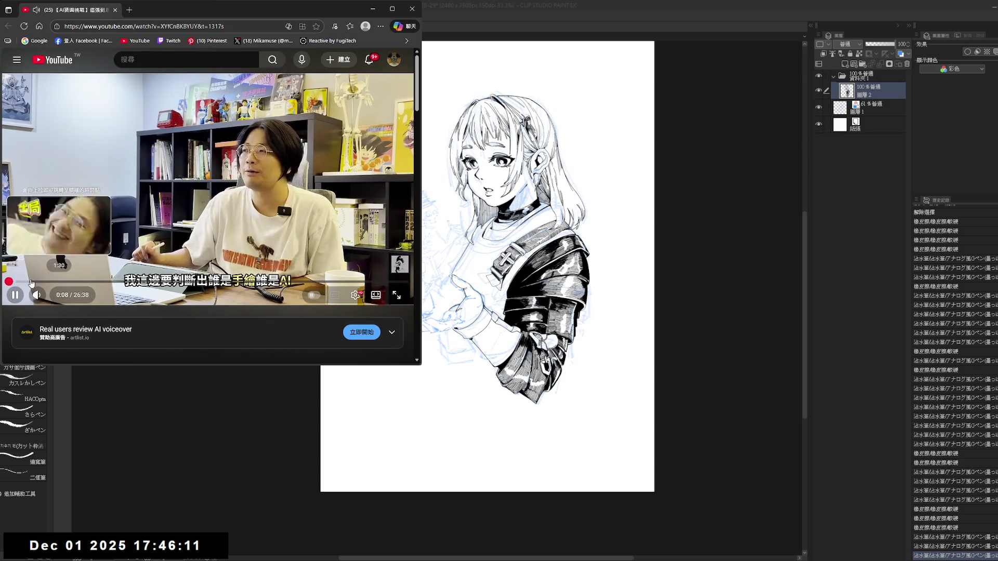
{"action": "key", "text": "l"}
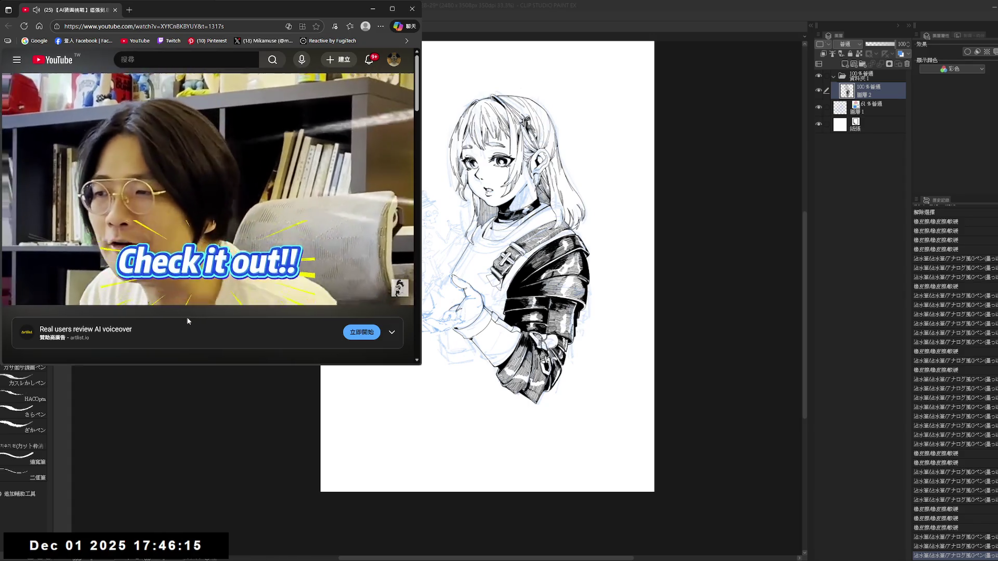
{"action": "scroll", "coordinate": [188, 319], "scroll_direction": "down", "scroll_amount": 2}
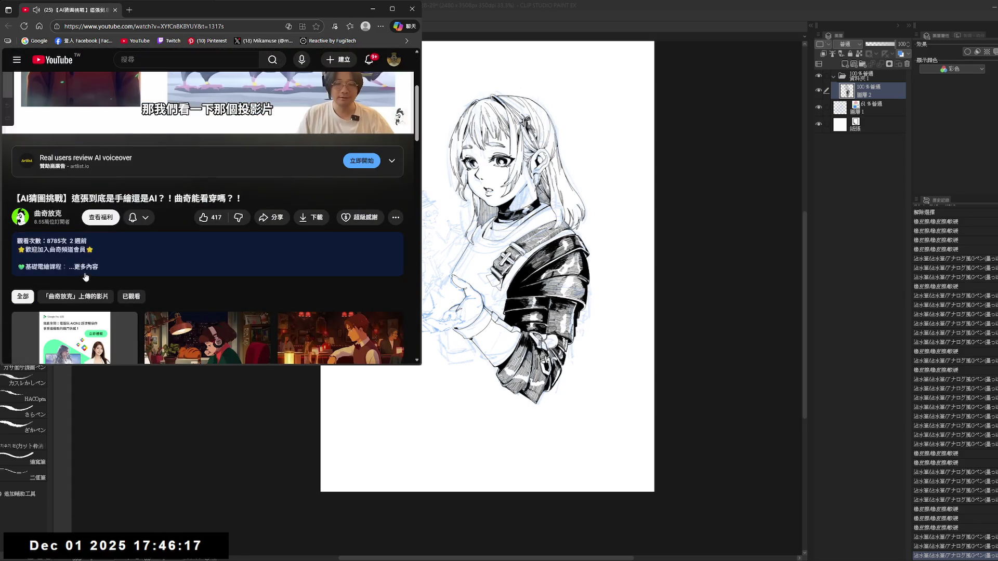
- Expand the video description, rewind slightly and pause on the first image, the orange-coat figure
{"action": "left_click", "coordinate": [84, 277]}
{"action": "scroll", "coordinate": [144, 297], "scroll_direction": "down", "scroll_amount": 2}
{"action": "scroll", "coordinate": [144, 296], "scroll_direction": "down", "scroll_amount": 2}
{"action": "scroll", "coordinate": [144, 298], "scroll_direction": "down", "scroll_amount": 2}
{"action": "scroll", "coordinate": [143, 299], "scroll_direction": "down", "scroll_amount": 3}
{"action": "scroll", "coordinate": [144, 299], "scroll_direction": "up", "scroll_amount": 2}
{"action": "scroll", "coordinate": [145, 300], "scroll_direction": "up", "scroll_amount": 5}
{"action": "scroll", "coordinate": [148, 304], "scroll_direction": "up", "scroll_amount": 3}
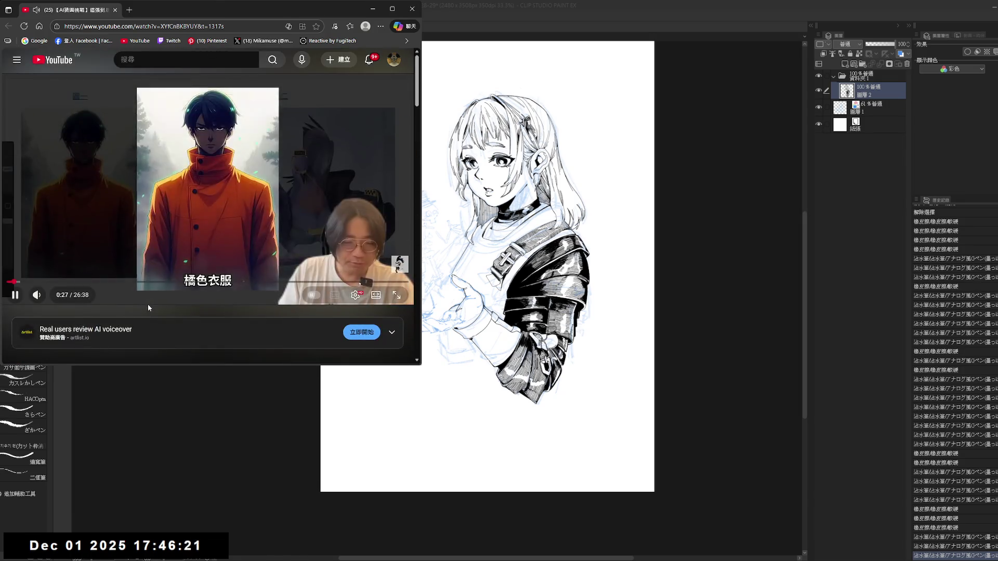
{"action": "left_click", "coordinate": [184, 209]}
{"action": "key", "text": "Left"}
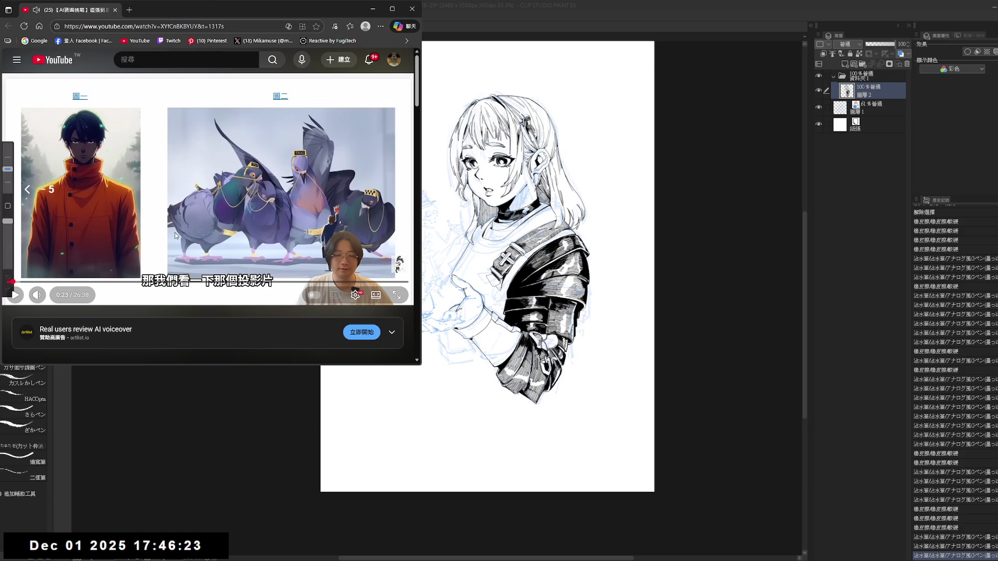
{"action": "left_click", "coordinate": [176, 241]}
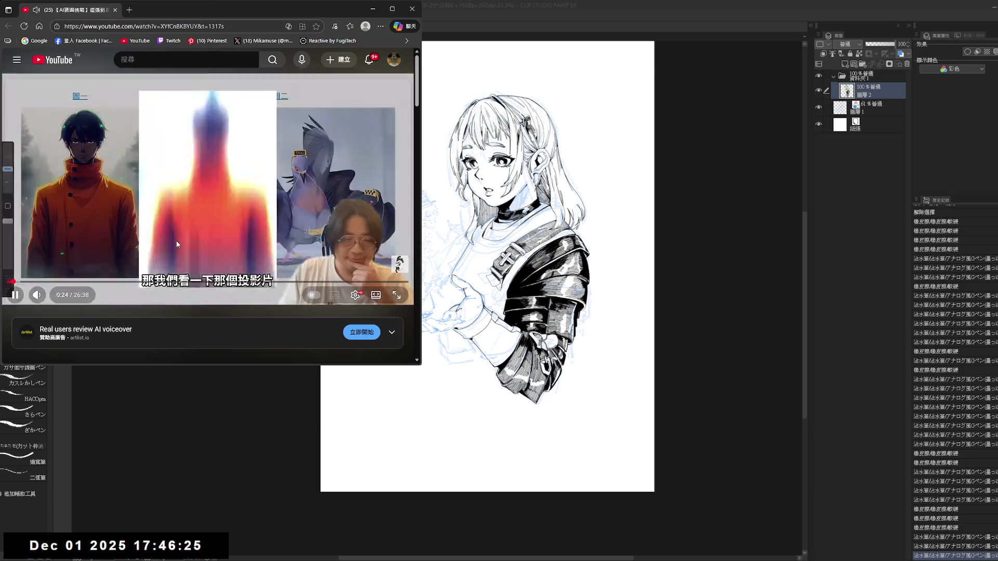
{"action": "left_click", "coordinate": [177, 244]}
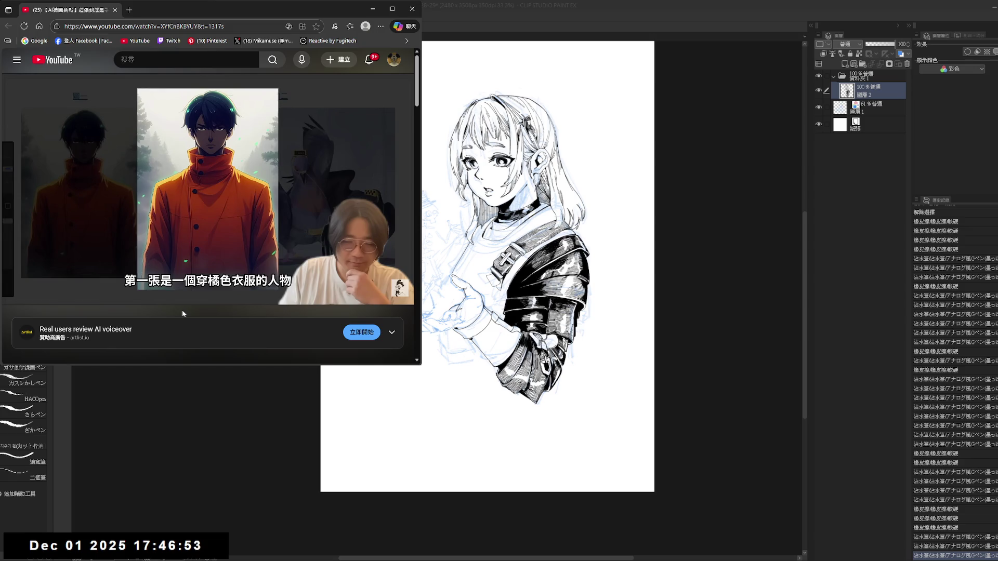
{"action": "key", "text": "k"}
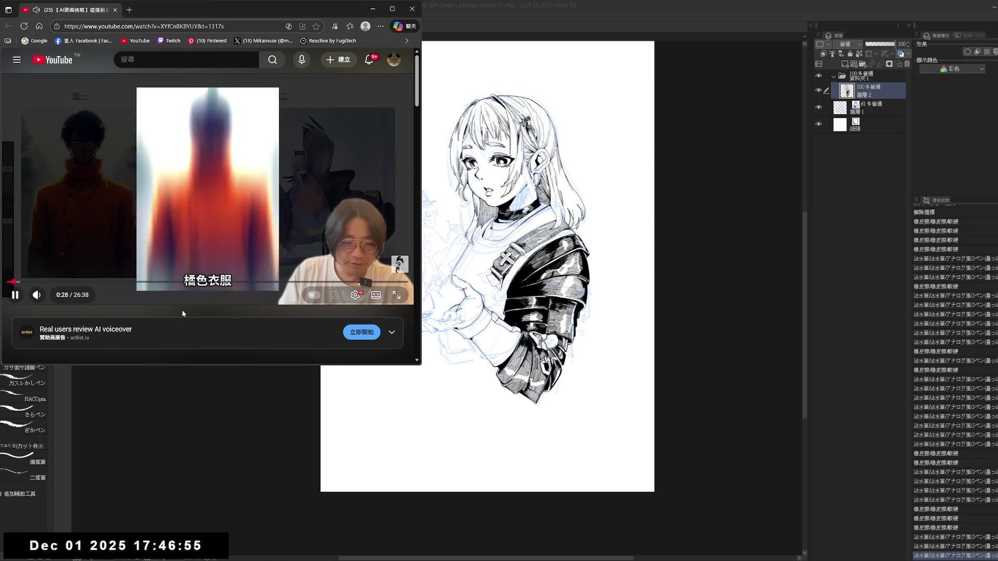
- Skip the challenge video ahead past its first question and let it keep playing
{"action": "key", "text": "l"}
{"action": "key", "text": "l"}
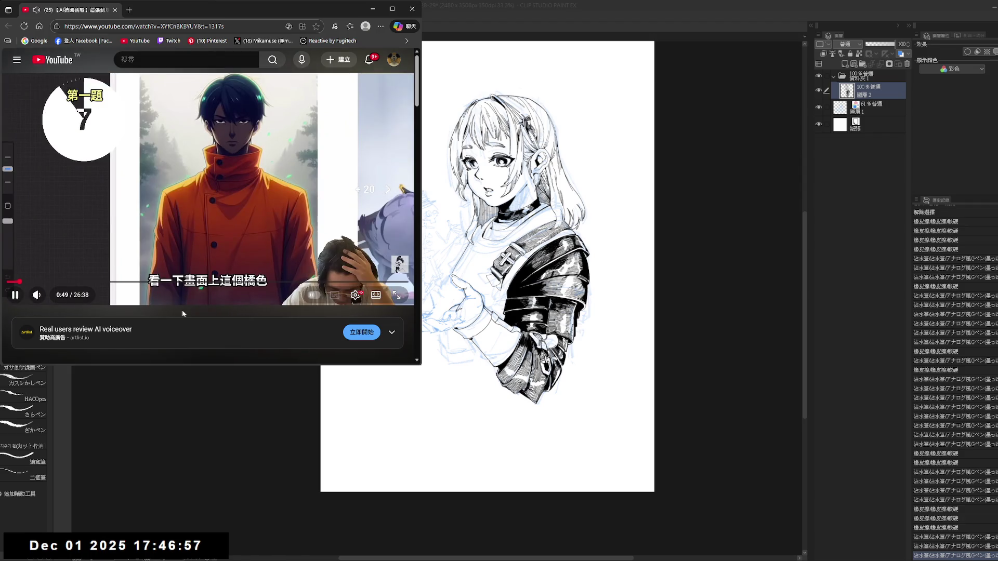
{"action": "key", "text": "Right"}
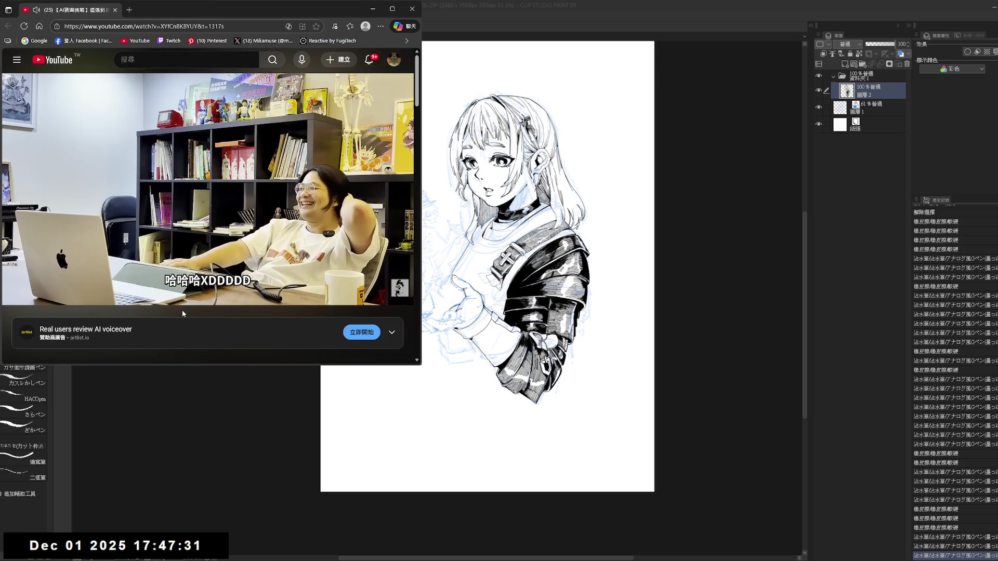
- Seek back and forth around 1:45–2:07 to rewatch the orange-coat portrait discussion, then pause
{"action": "key", "text": "space"}
{"action": "key", "text": "space"}
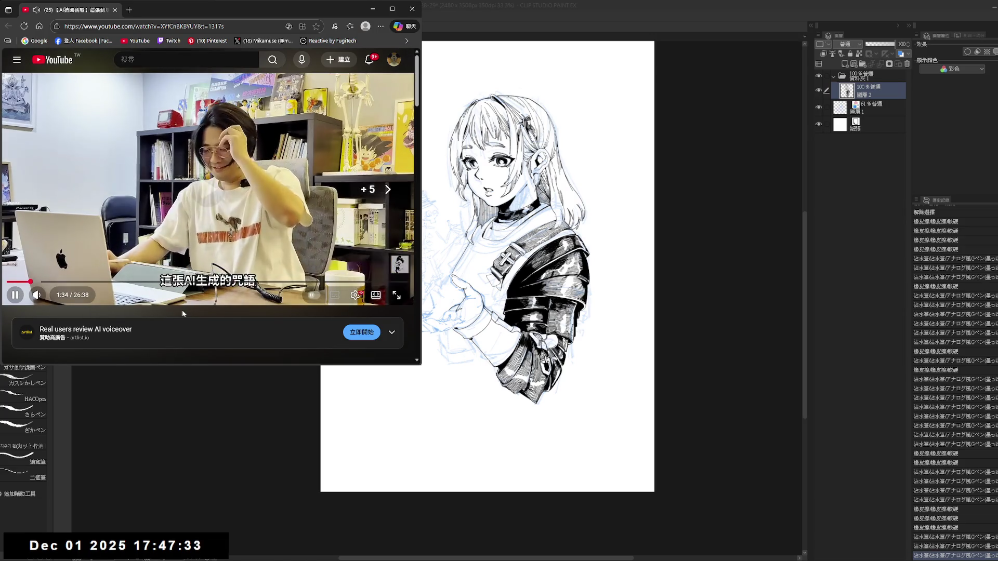
{"action": "key", "text": "Right"}
{"action": "key", "text": "Right"}
{"action": "key", "text": "Right"}
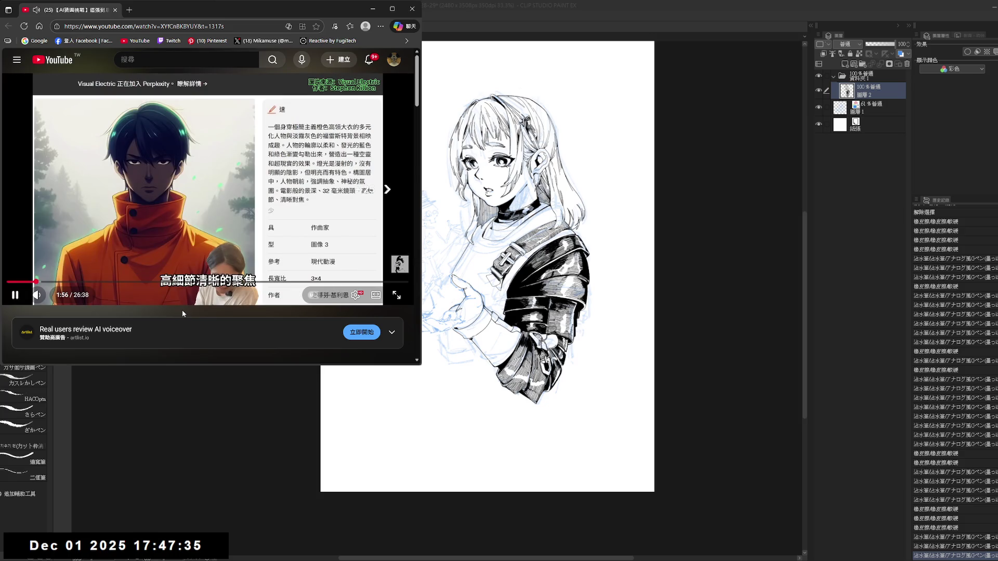
{"action": "key", "text": "Right"}
{"action": "key", "text": "Right"}
{"action": "key", "text": "Right"}
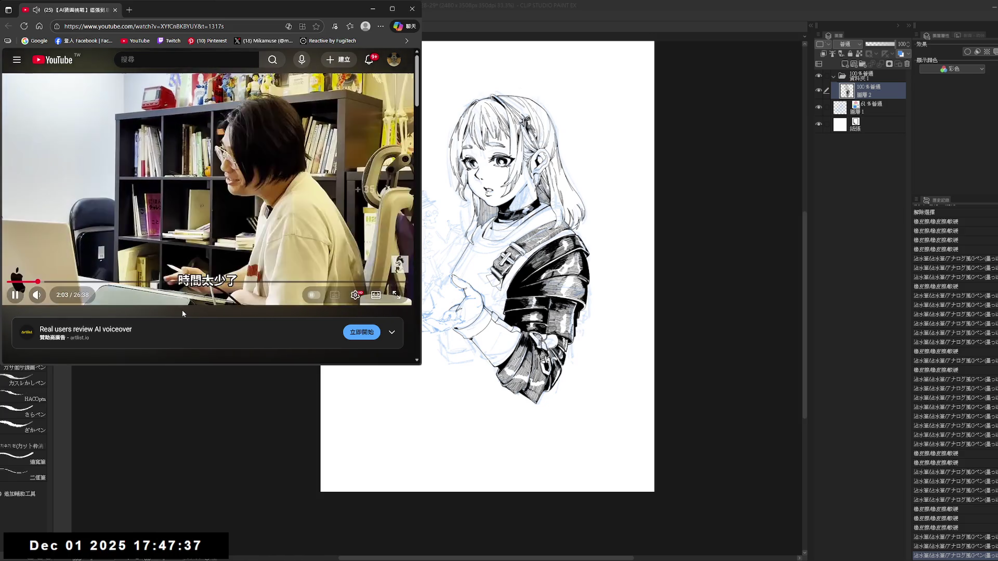
{"action": "key", "text": "Left"}
{"action": "key", "text": "Left"}
{"action": "key", "text": "Left"}
{"action": "key", "text": "Left"}
{"action": "key", "text": "space"}
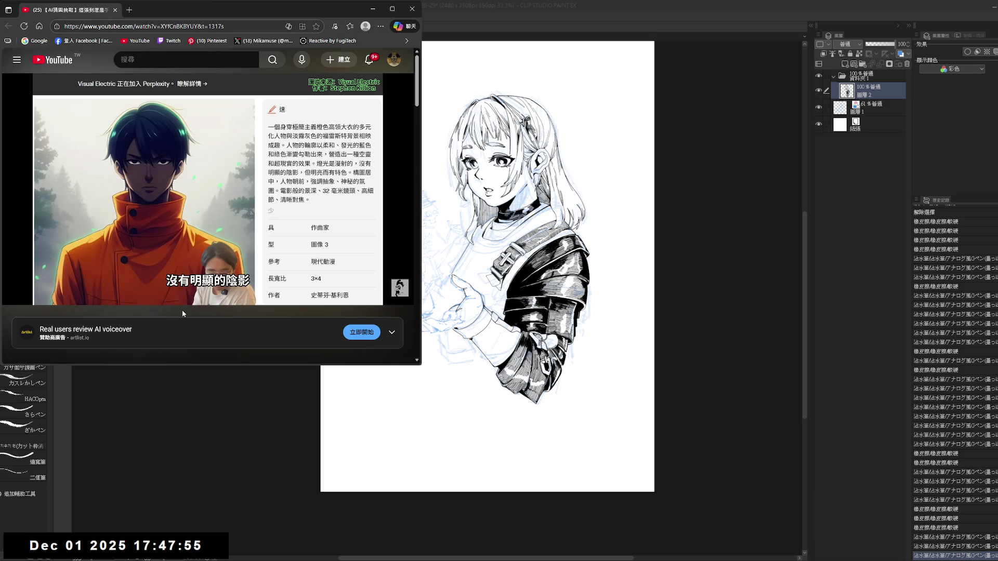
- Replay the passage just before the two-minute mark, pausing and resuming
{"action": "key", "text": "space"}
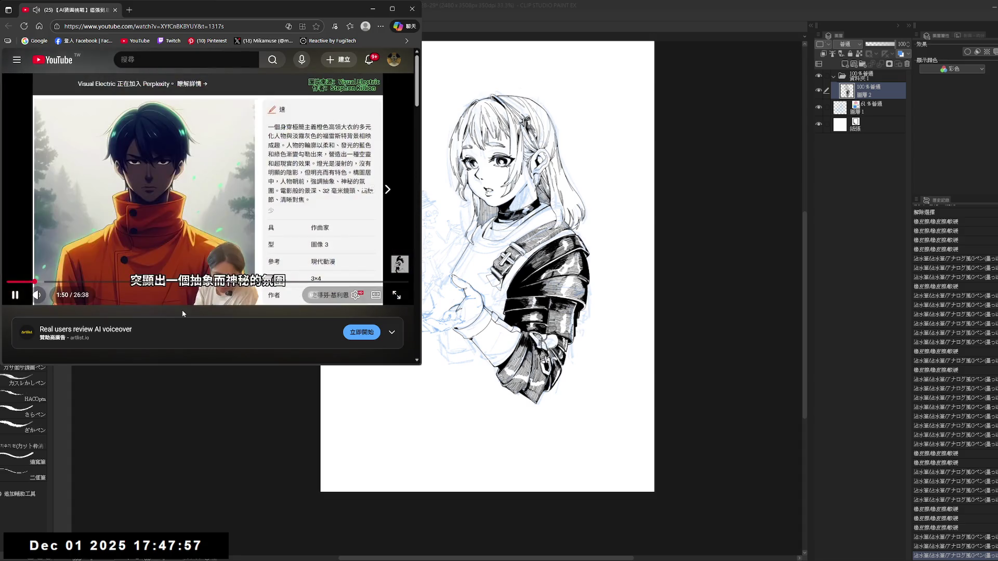
{"action": "key", "text": "Right"}
{"action": "key", "text": "Left"}
{"action": "key", "text": "Left"}
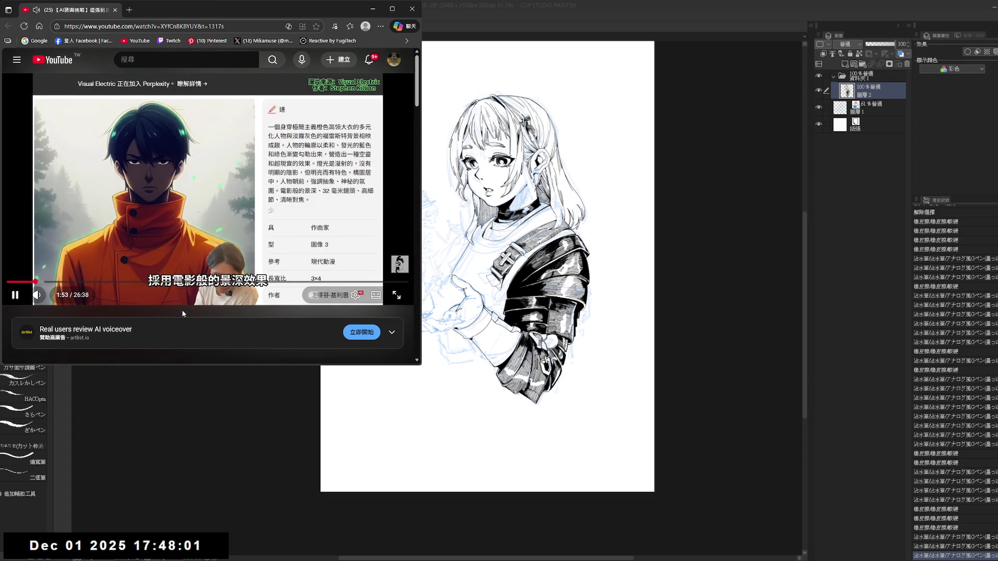
{"action": "key", "text": "space"}
{"action": "key", "text": "space"}
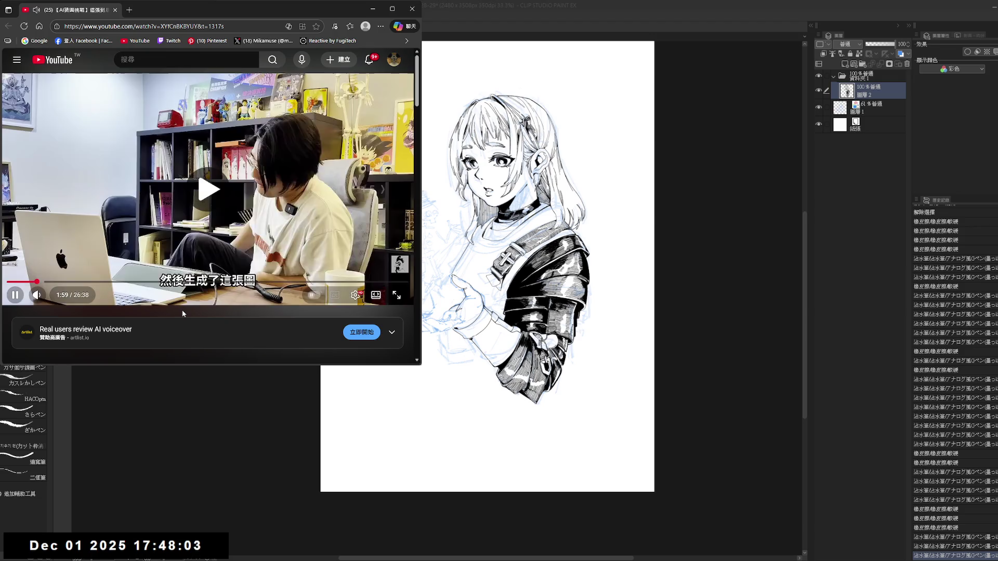
{"action": "key", "text": "Right"}
{"action": "key", "text": "Right"}
- Skip ahead to around four minutes, pause and rewind ten seconds, then resume
{"action": "key", "text": "Right"}
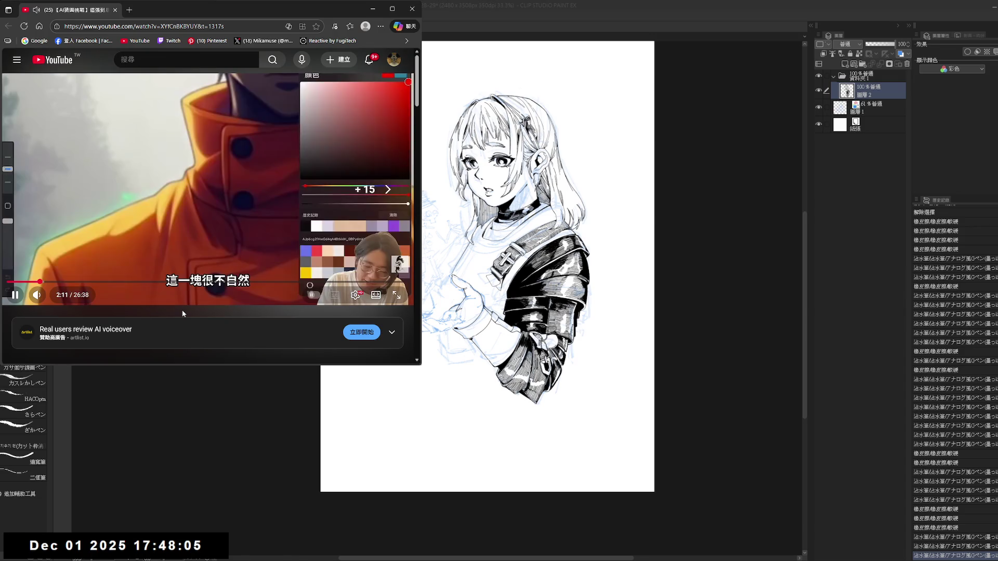
{"action": "key", "text": "Right"}
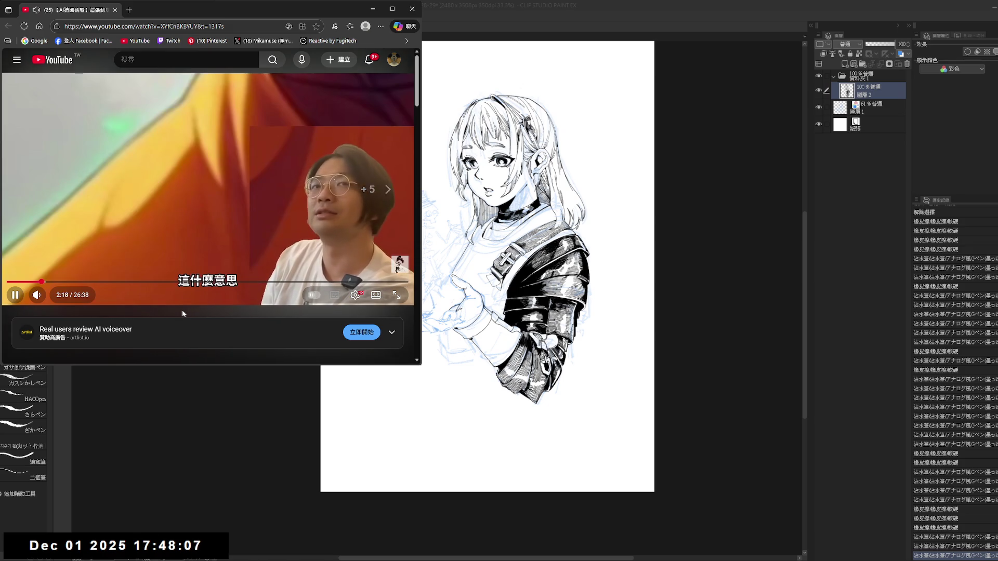
{"action": "key", "text": "Right"}
{"action": "key", "text": "Right"}
{"action": "key", "text": "Right"}
{"action": "key", "text": "Right"}
{"action": "key", "text": "Right"}
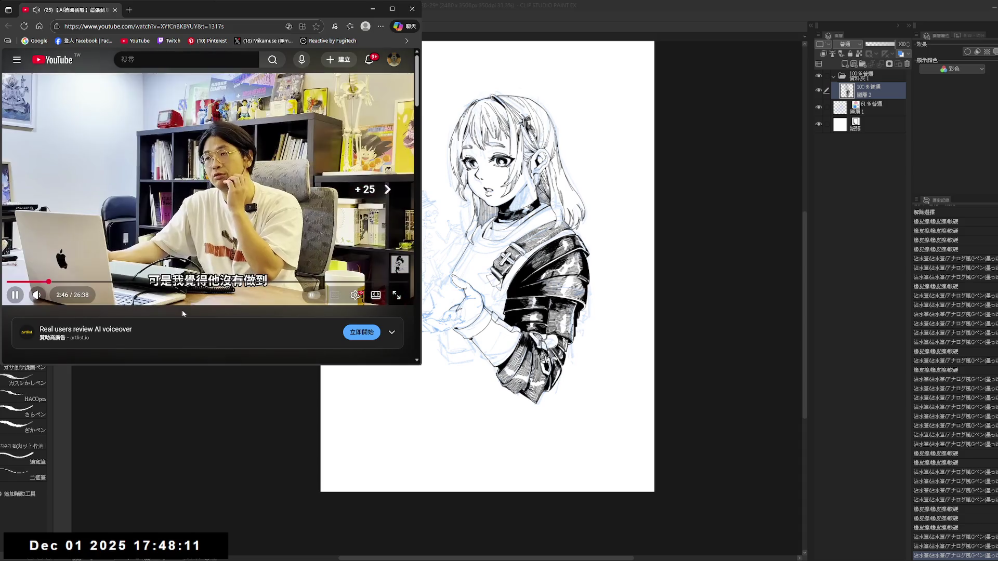
{"action": "key", "text": "Right"}
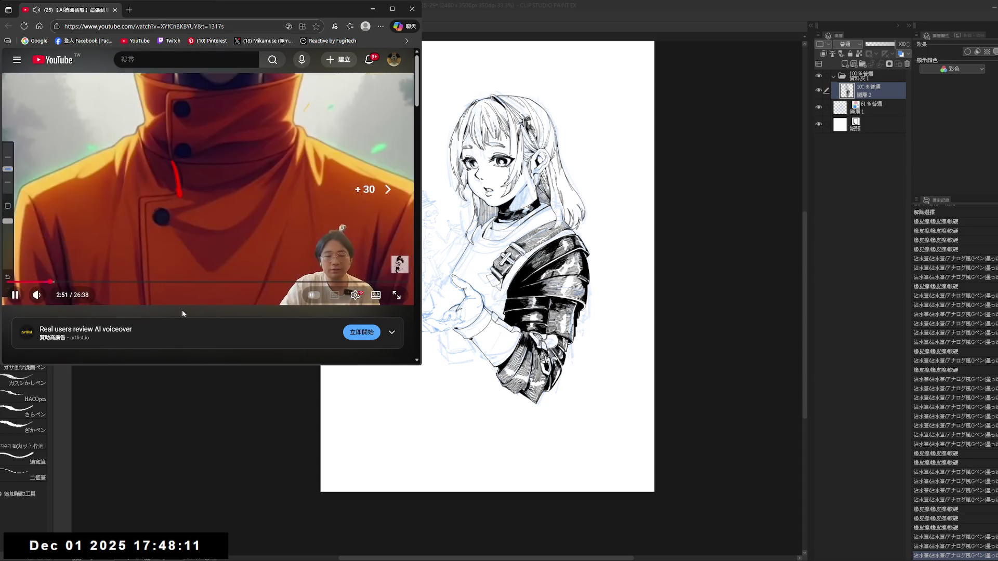
{"action": "key", "text": "Right"}
{"action": "key", "text": "Right"}
{"action": "key", "text": "Right"}
{"action": "key", "text": "Right"}
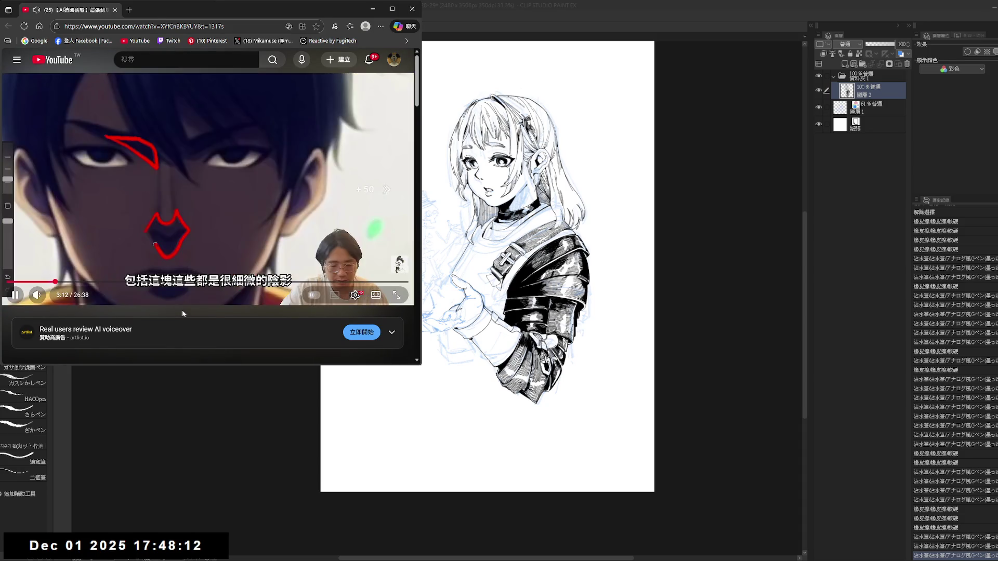
{"action": "key", "text": "Right"}
{"action": "key", "text": "Right"}
{"action": "key", "text": "Right"}
{"action": "key", "text": "Right"}
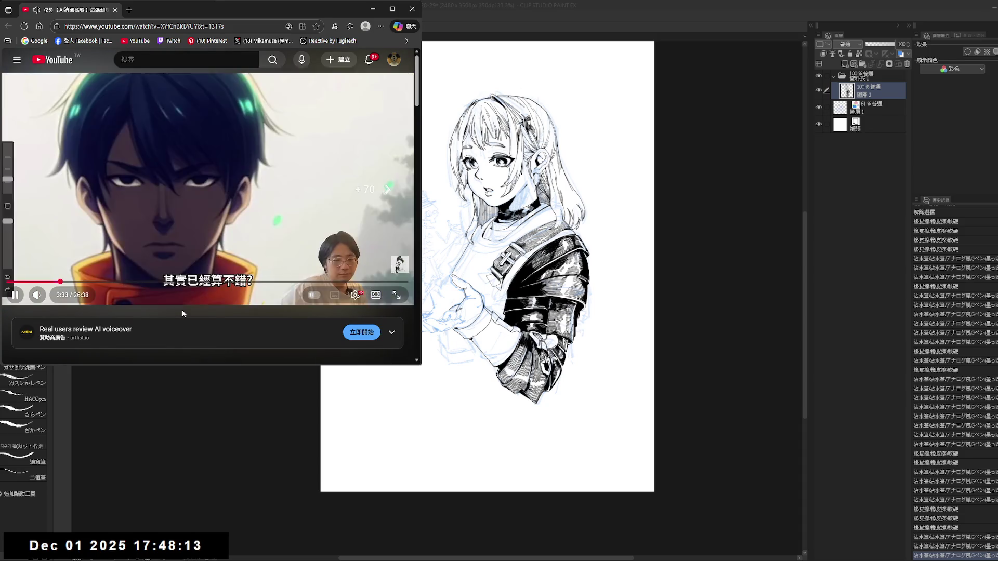
{"action": "key", "text": "Right"}
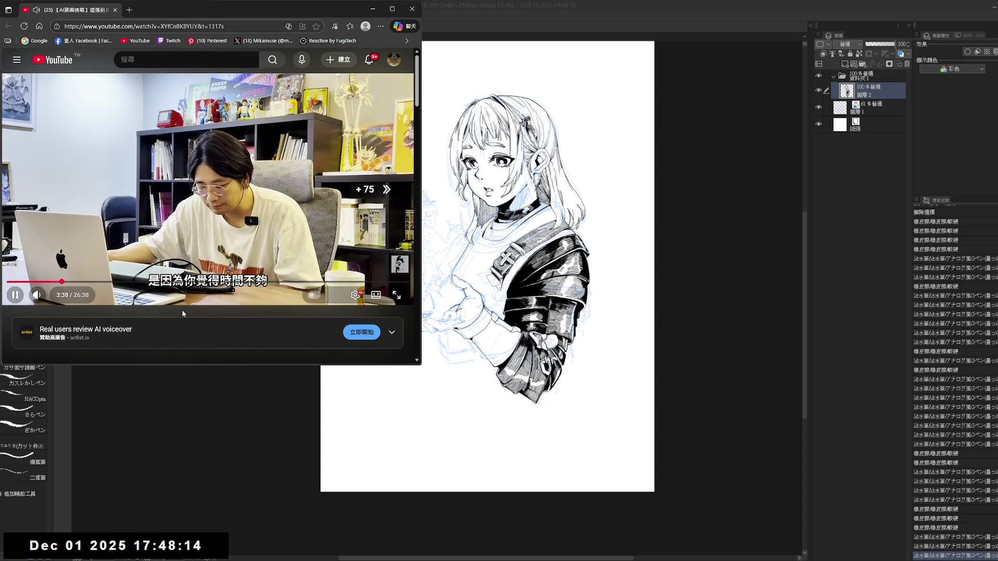
{"action": "key", "text": "Right"}
{"action": "key", "text": "Right"}
{"action": "key", "text": "Right"}
{"action": "key", "text": "Right"}
{"action": "key", "text": "Right"}
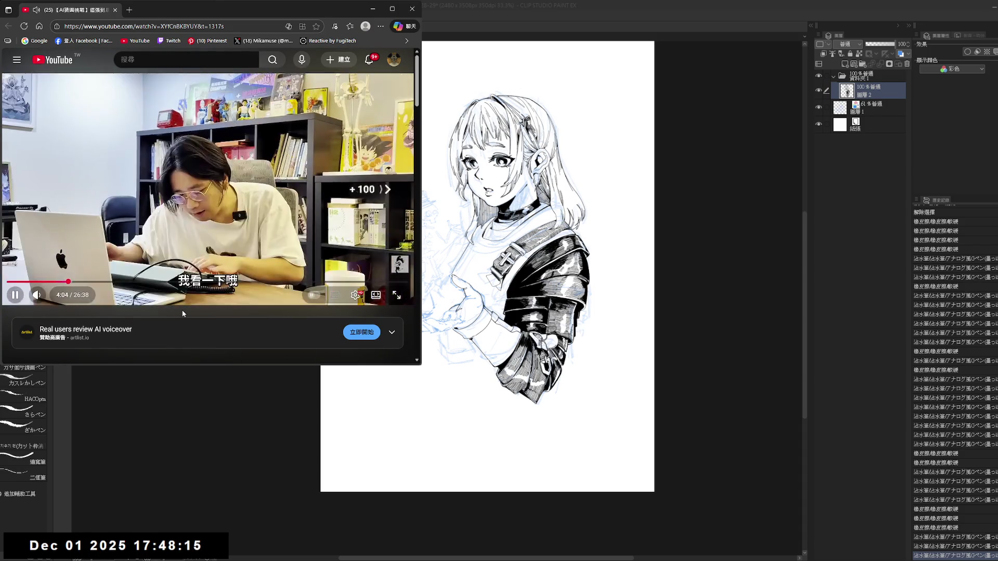
{"action": "key", "text": "Right"}
{"action": "key", "text": "Right"}
{"action": "key", "text": "Right"}
{"action": "key", "text": "Right"}
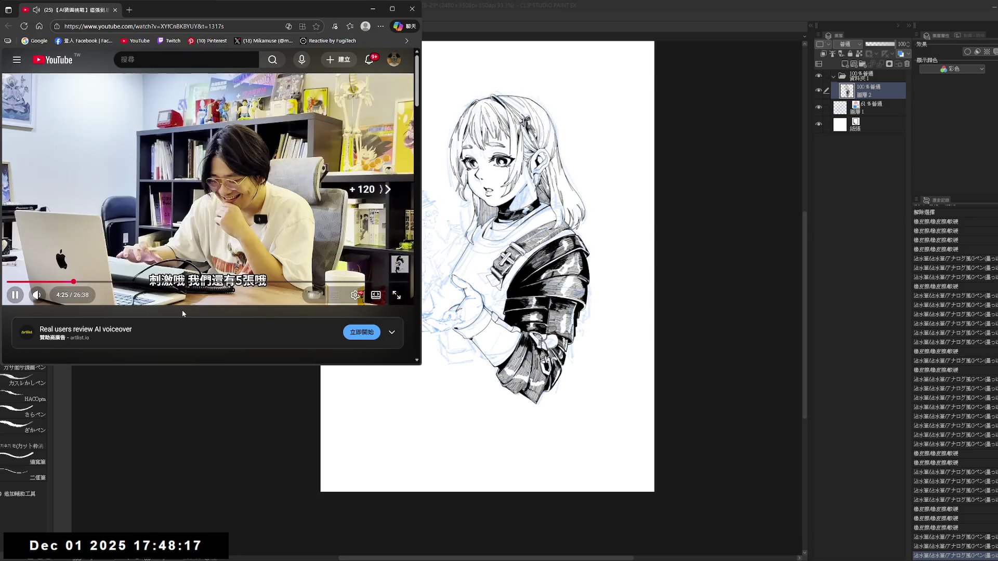
{"action": "key", "text": "Right"}
{"action": "key", "text": "Right"}
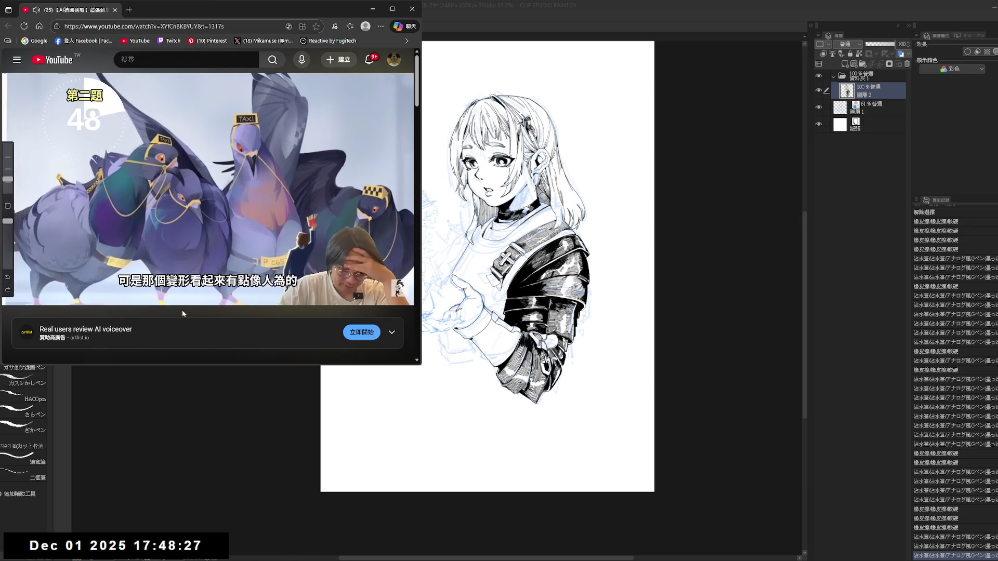
{"action": "key", "text": "space"}
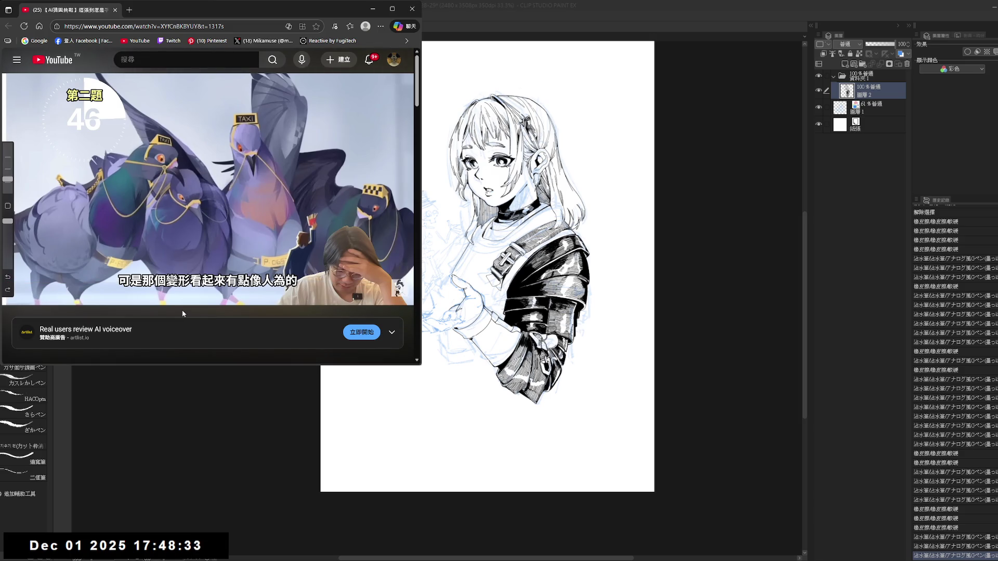
{"action": "key", "text": "Left"}
{"action": "key", "text": "Left"}
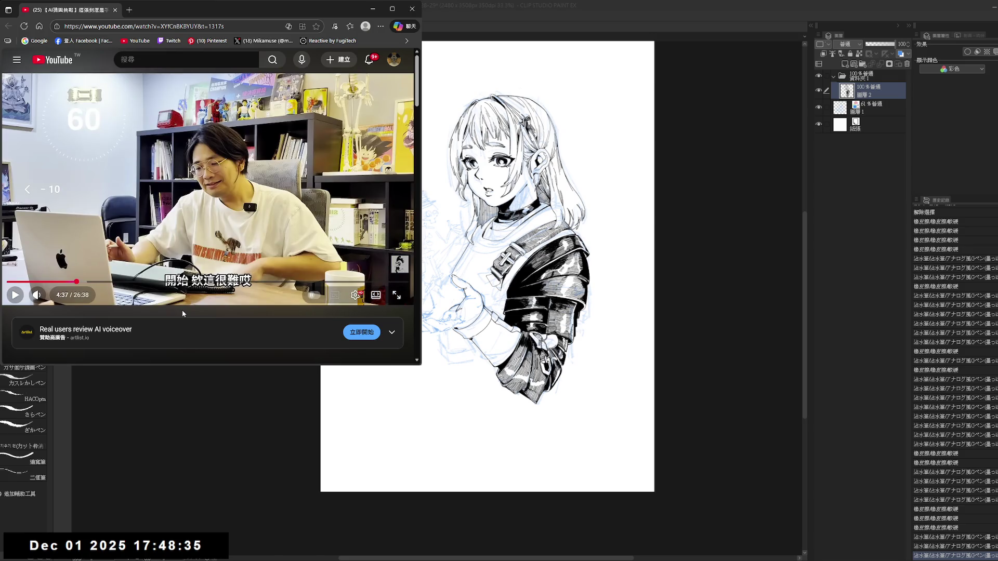
{"action": "key", "text": "space"}
{"action": "key", "text": "space"}
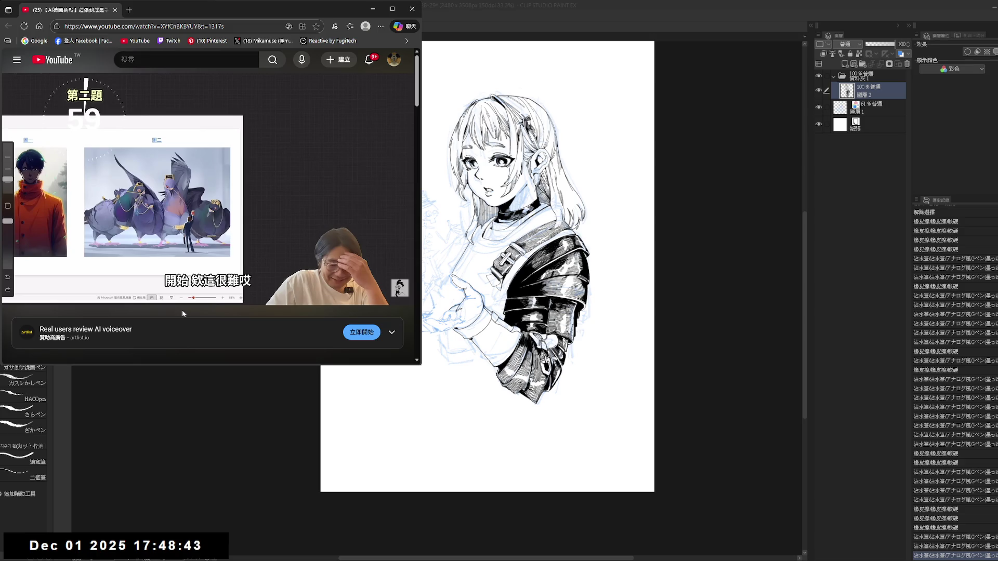
- Skip on past the pigeon illustration to about 6:37 and keep the video playing
{"action": "key", "text": "space"}
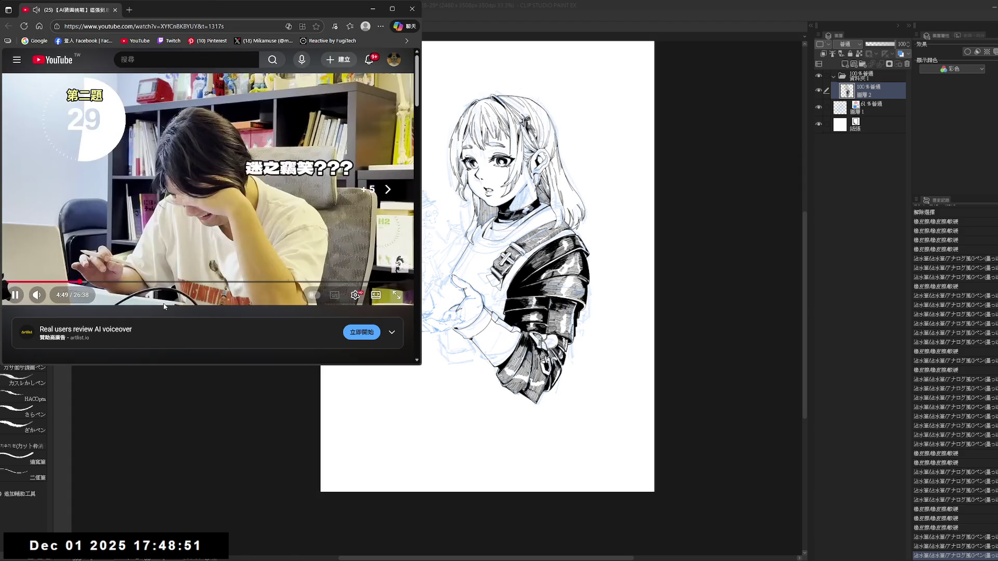
{"action": "key", "text": "l"}
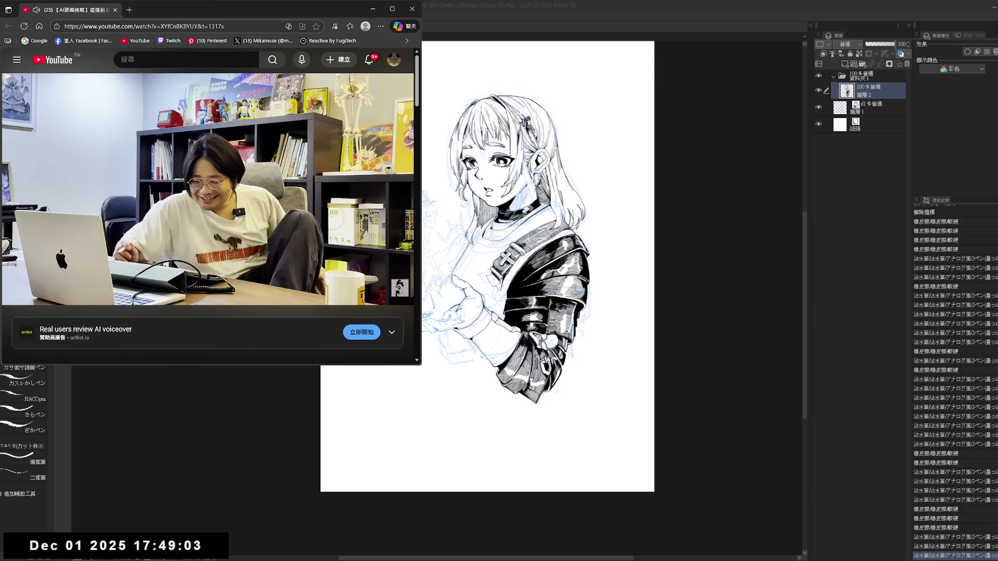
{"action": "left_click", "coordinate": [164, 305]}
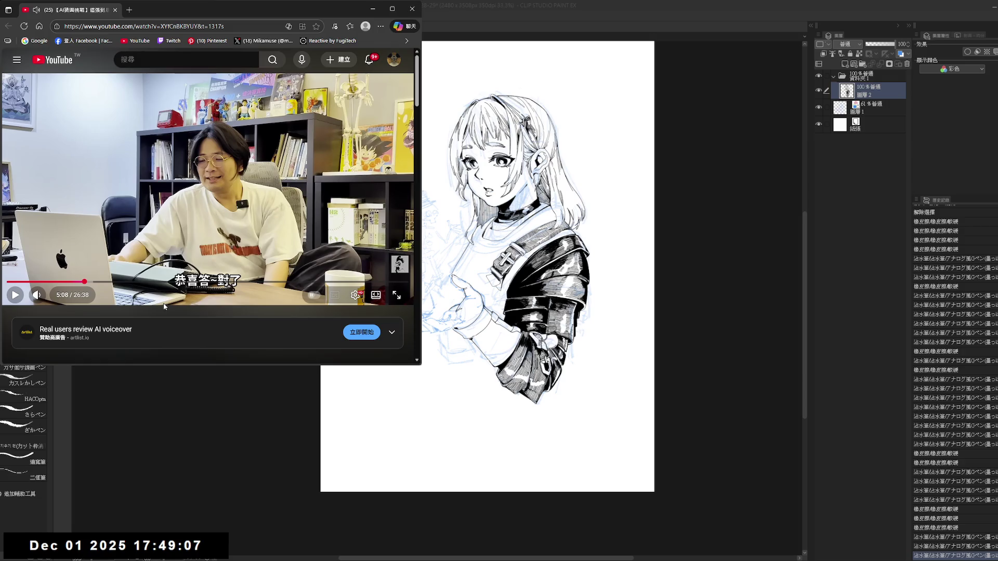
{"action": "left_click", "coordinate": [163, 304]}
{"action": "key", "text": "l"}
{"action": "key", "text": "l"}
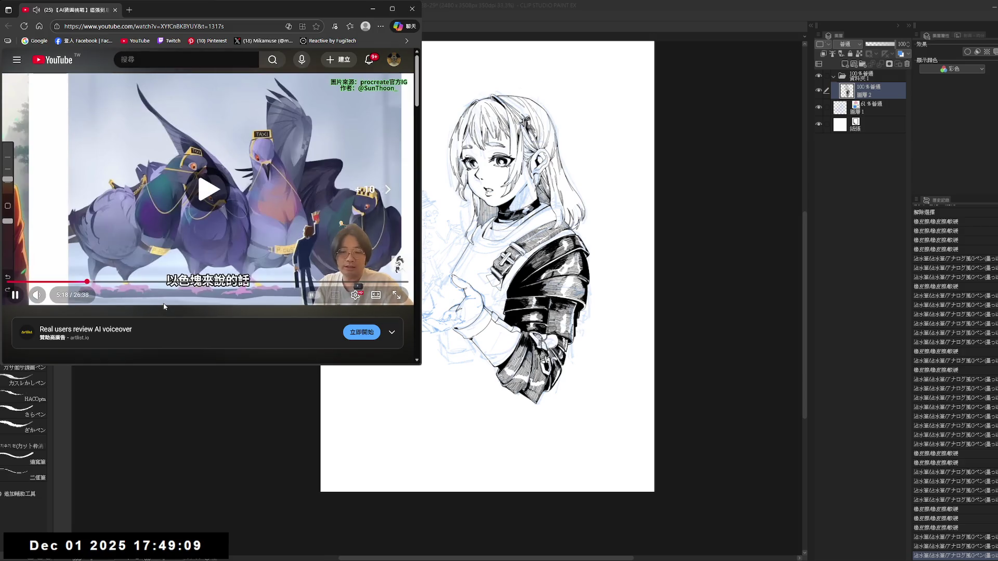
{"action": "key", "text": "l"}
{"action": "key", "text": "l"}
{"action": "key", "text": "l"}
{"action": "key", "text": "l"}
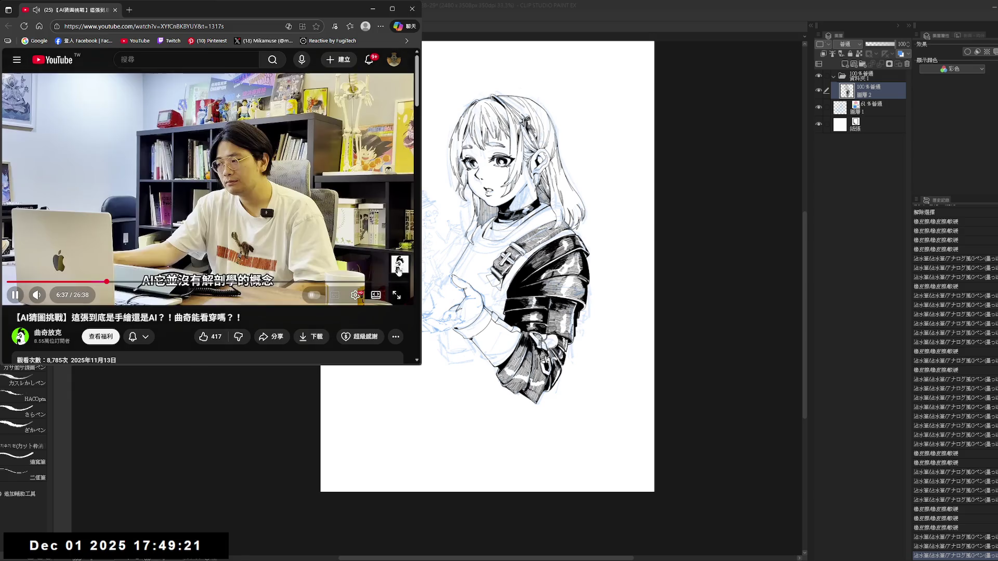
{"action": "key", "text": "Right"}
{"action": "key", "text": "Right"}
{"action": "key", "text": "Right"}
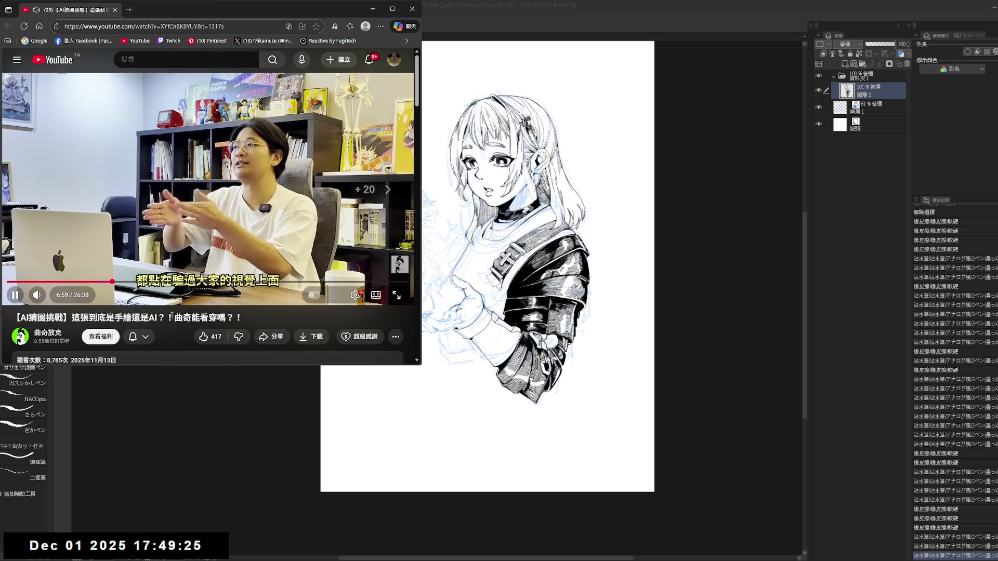
- Skip ahead past the eight-minute mark through the pigeon illustration section
{"action": "key", "text": "Right"}
{"action": "key", "text": "Right"}
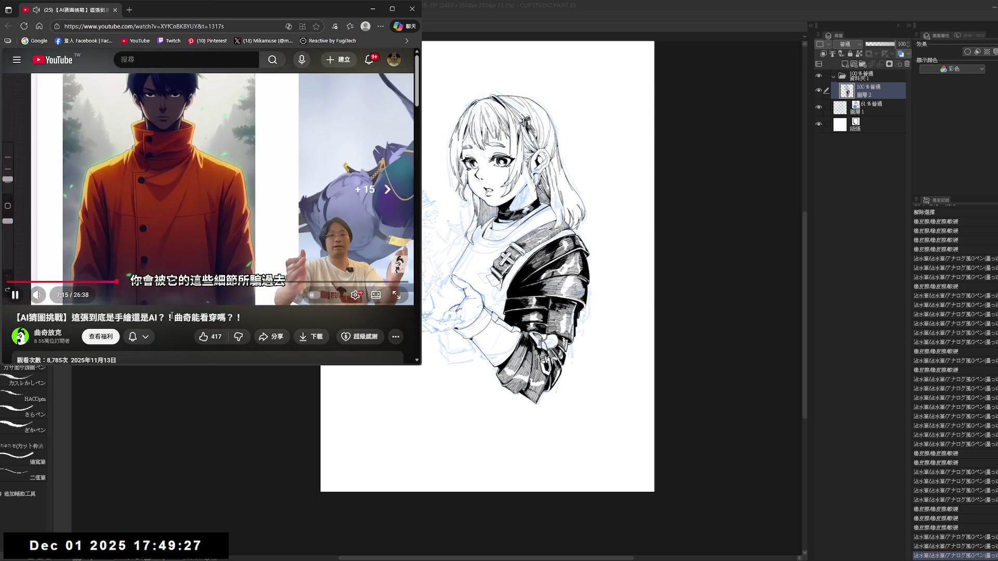
{"action": "key", "text": "Right"}
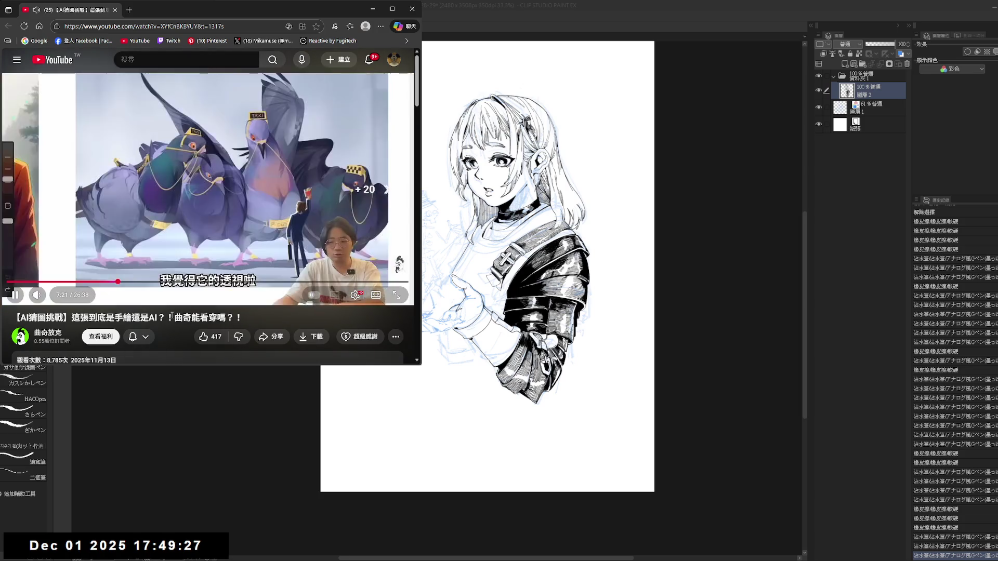
{"action": "key", "text": "Right"}
{"action": "key", "text": "Right"}
{"action": "key", "text": "Right"}
{"action": "key", "text": "Right"}
{"action": "key", "text": "Right"}
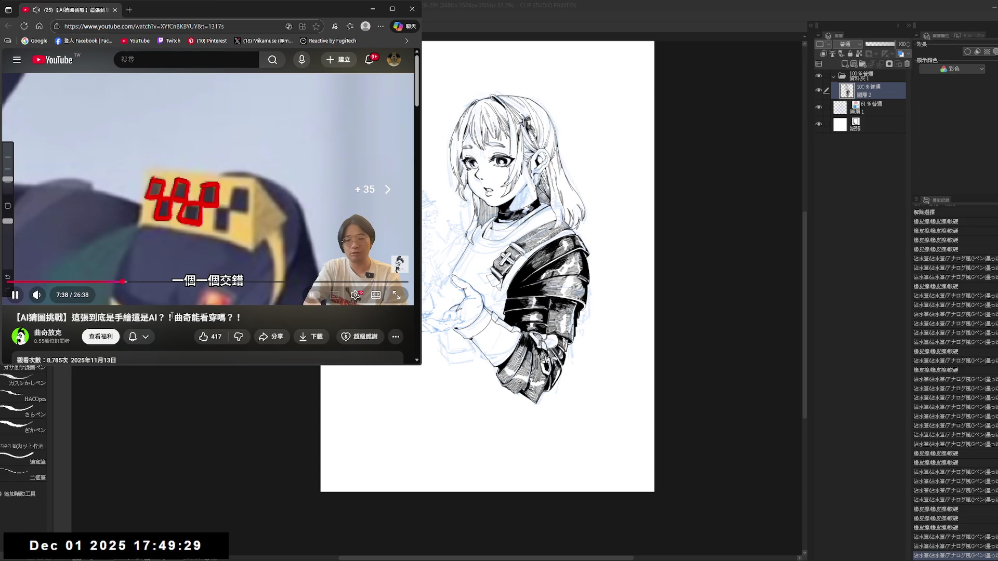
{"action": "key", "text": "Right"}
{"action": "key", "text": "Right"}
{"action": "key", "text": "Right"}
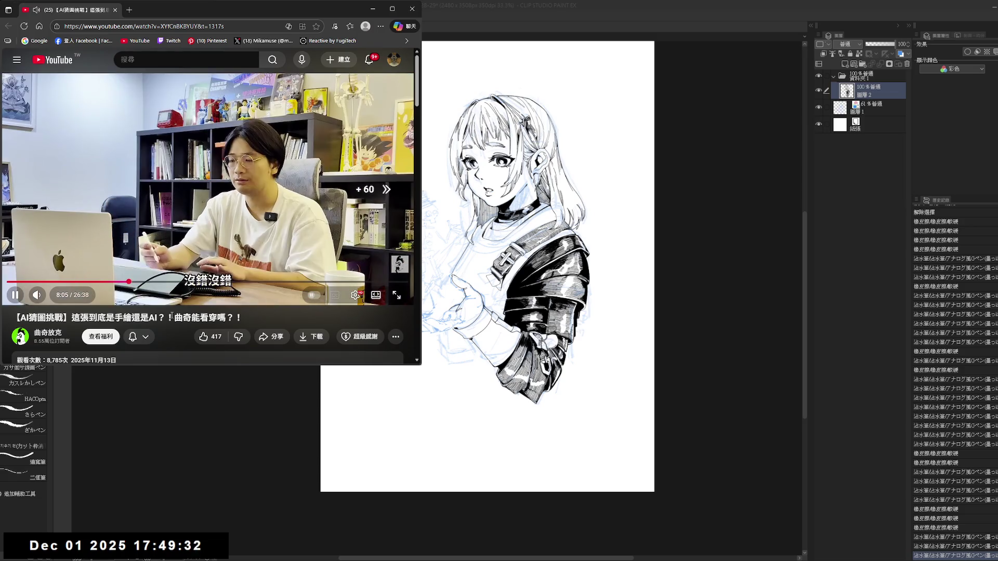
{"action": "key", "text": "Right"}
{"action": "key", "text": "Right"}
{"action": "key", "text": "Right"}
{"action": "key", "text": "Right"}
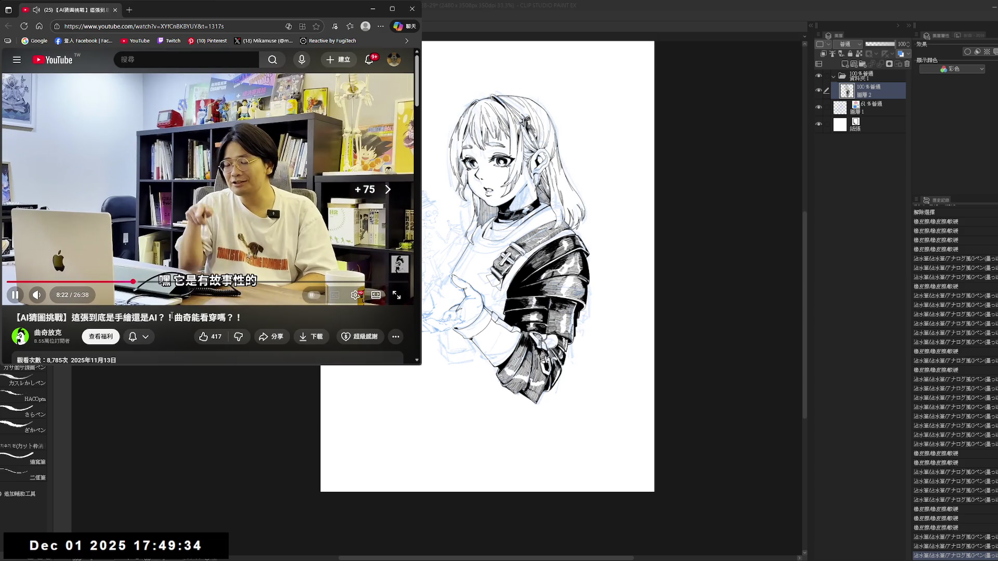
{"action": "key", "text": "Right"}
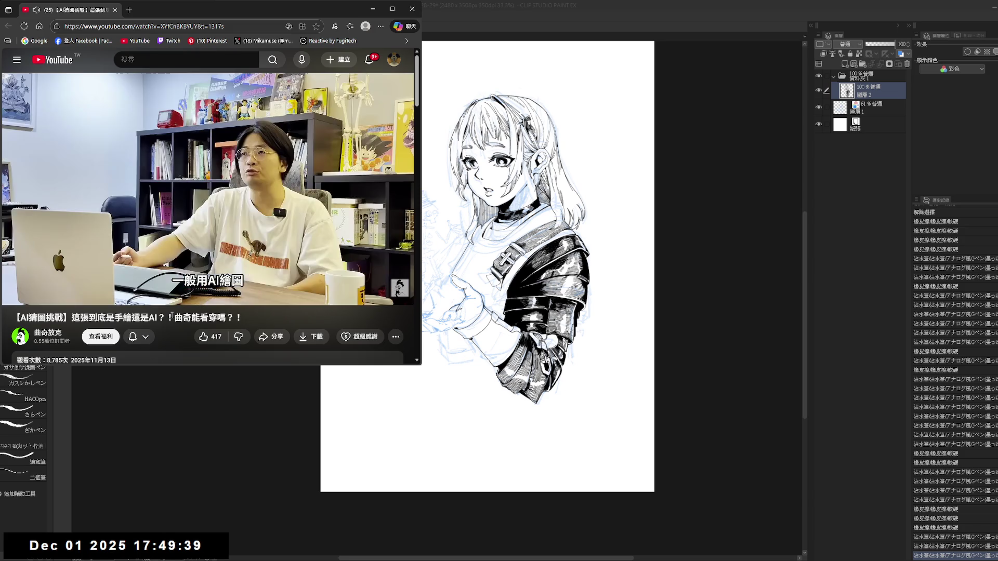
{"action": "key", "text": "Right"}
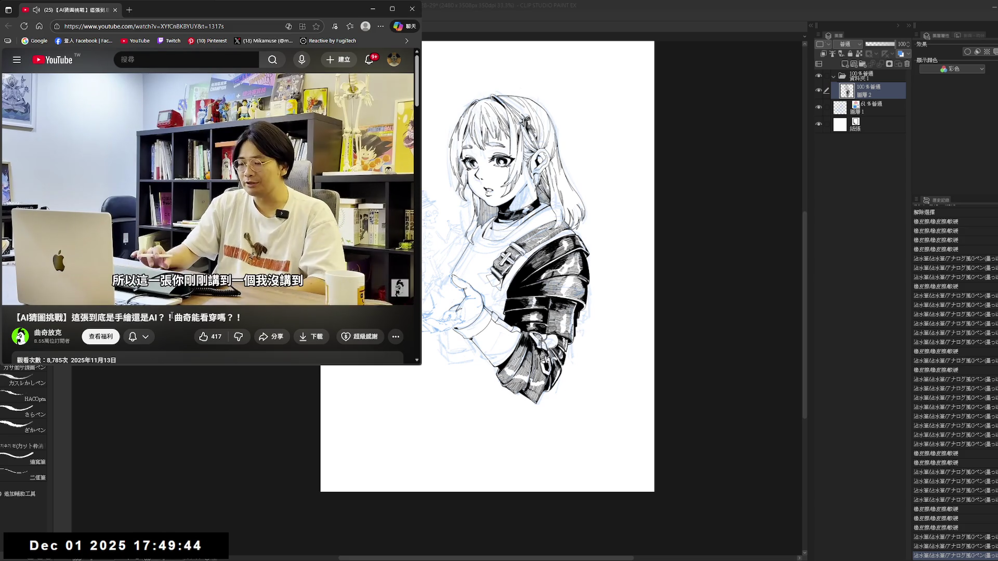
{"action": "key", "text": "Right"}
{"action": "key", "text": "Right"}
{"action": "key", "text": "Right"}
{"action": "key", "text": "Right"}
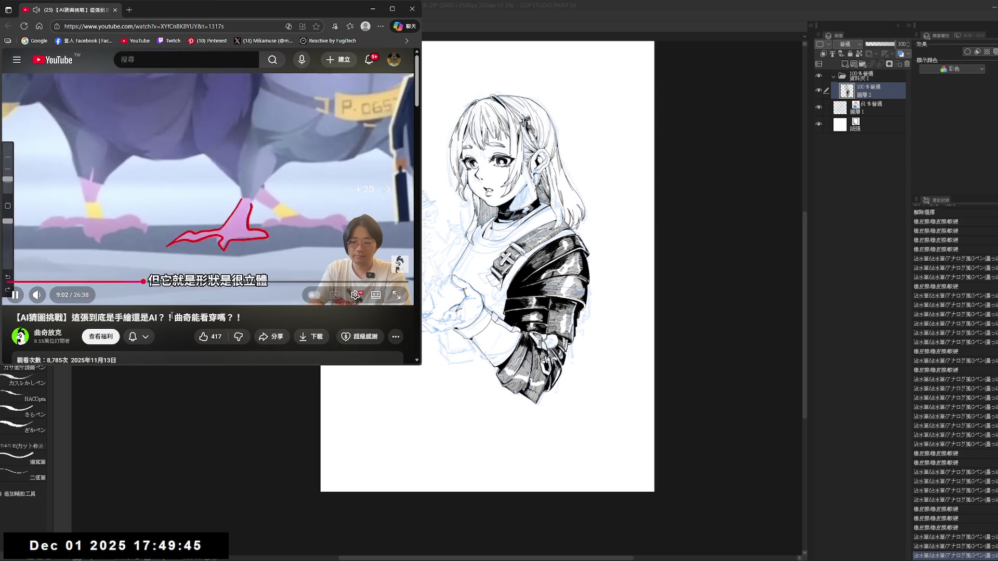
{"action": "key", "text": "Right"}
{"action": "key", "text": "Right"}
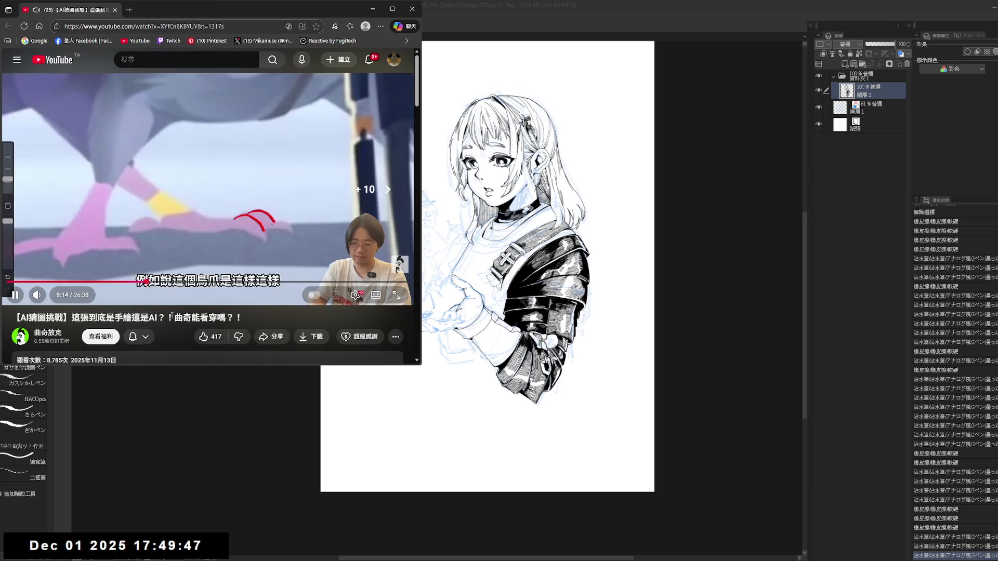
{"action": "key", "text": "Right"}
{"action": "key", "text": "Right"}
{"action": "key", "text": "Right"}
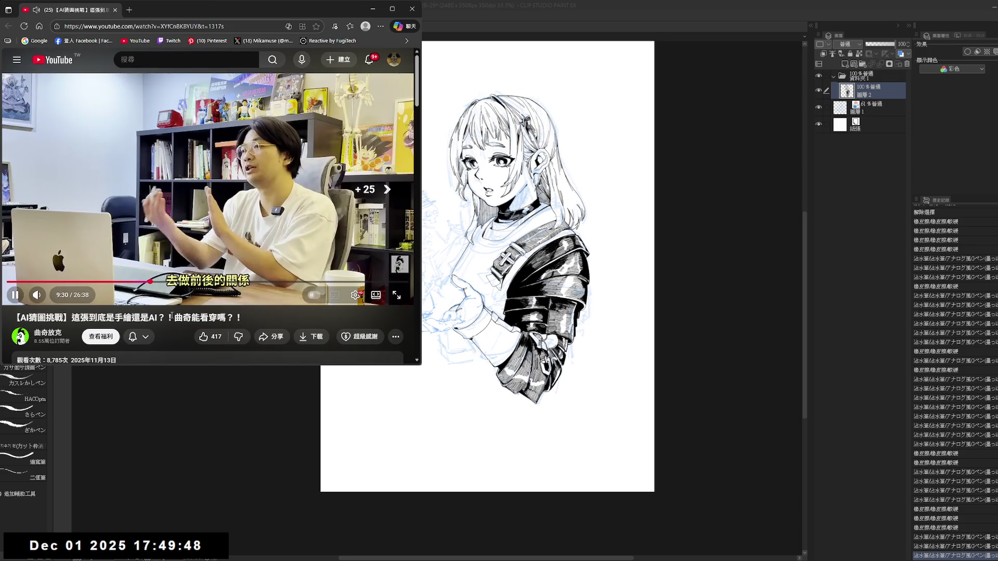
{"action": "key", "text": "Right"}
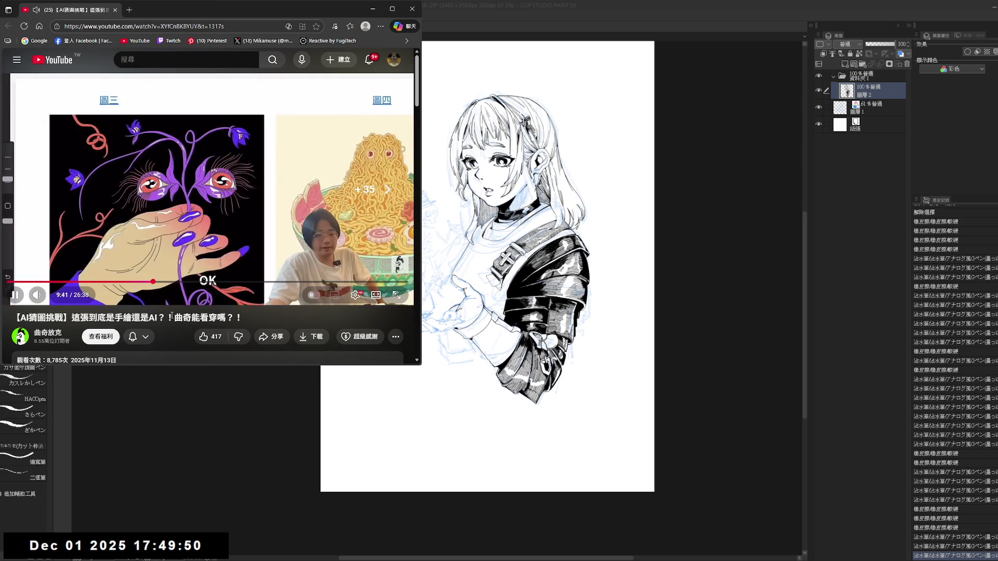
{"action": "key", "text": "Right"}
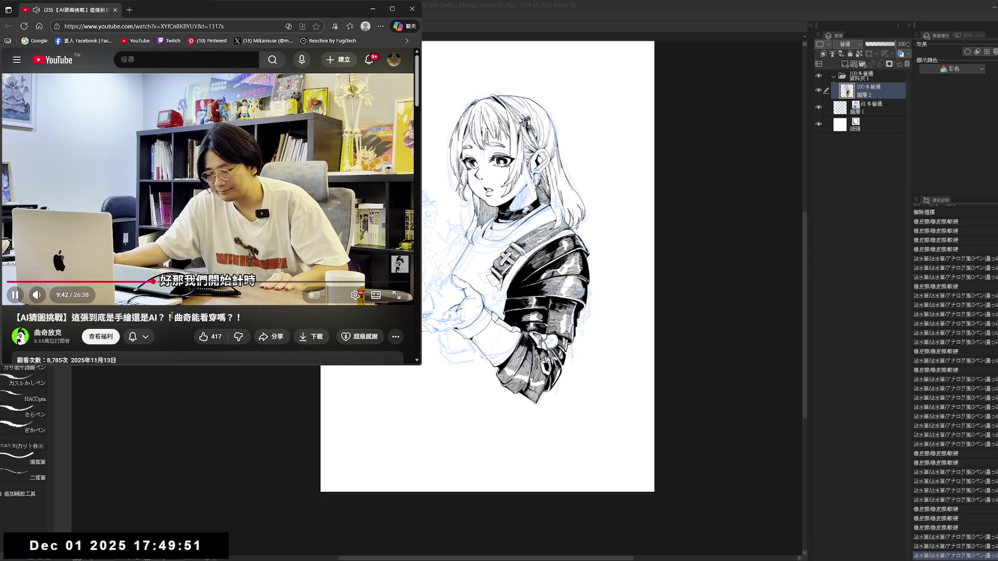
- Rewind to rewatch the pigeon part, pause on it, then skip forward to the office scene at 9:36
{"action": "key", "text": "Left"}
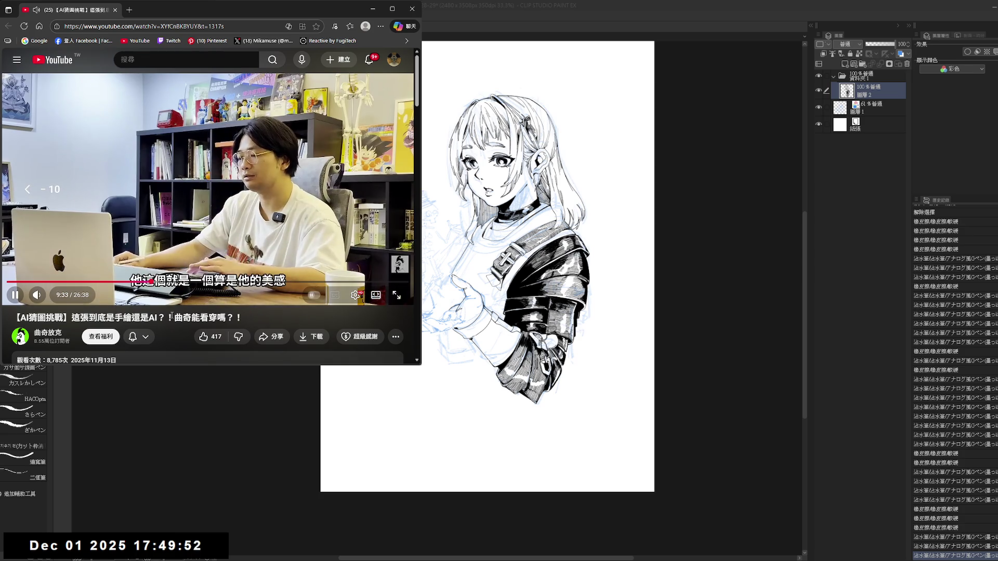
{"action": "key", "text": "Left"}
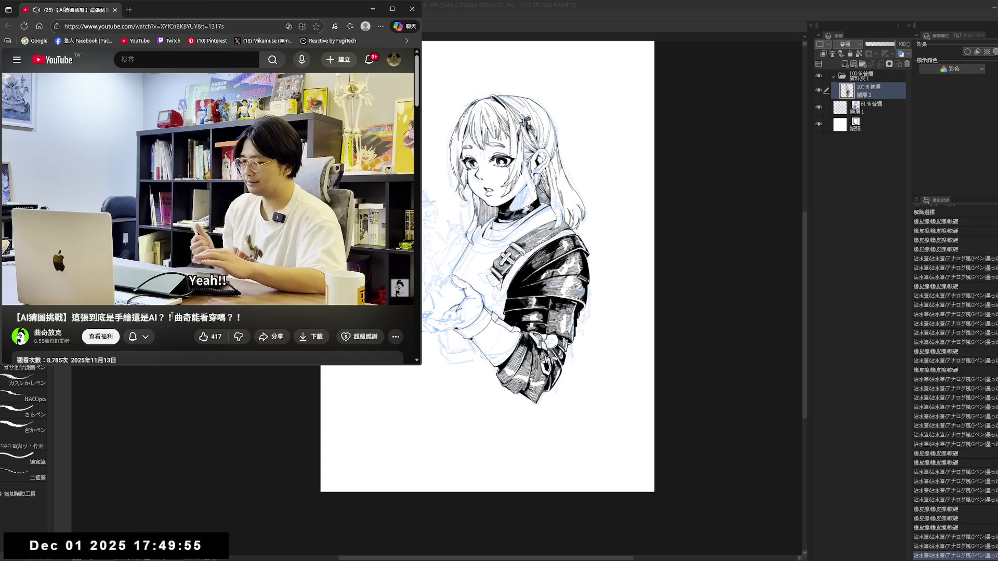
{"action": "key", "text": "Left"}
{"action": "key", "text": "Left"}
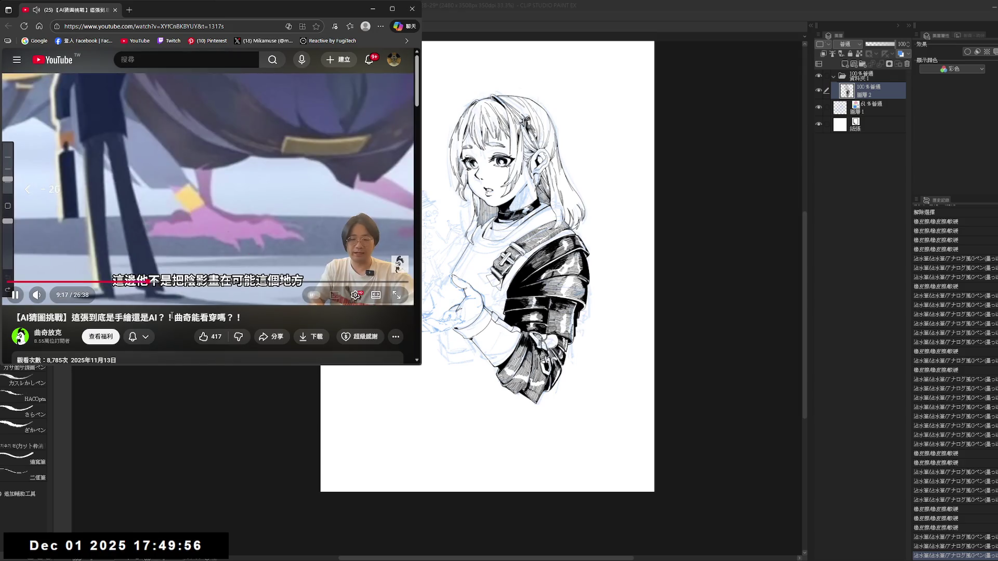
{"action": "key", "text": "Left"}
{"action": "key", "text": "Left"}
{"action": "key", "text": "Left"}
{"action": "key", "text": "Left"}
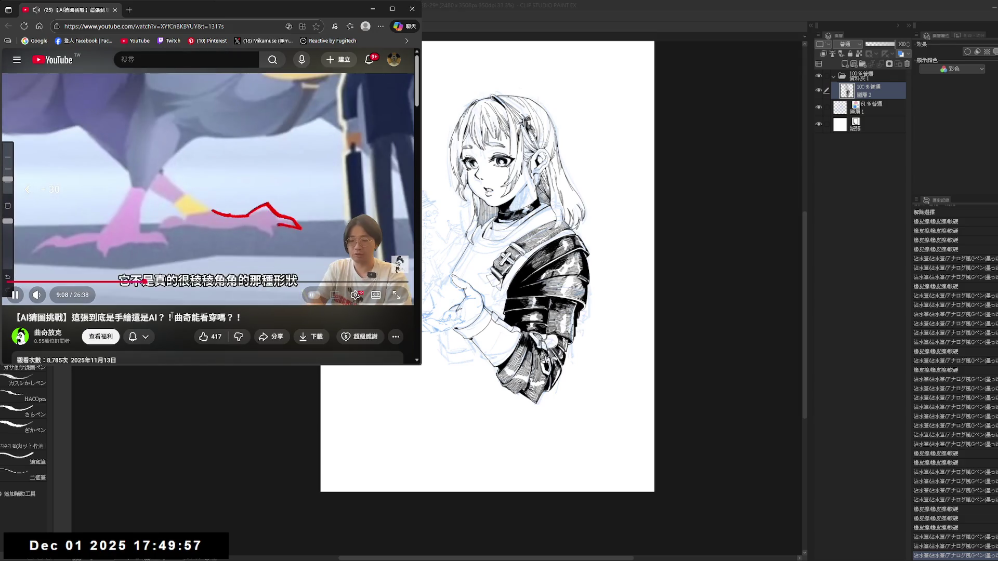
{"action": "key", "text": "Left"}
{"action": "key", "text": "Left"}
{"action": "key", "text": "space"}
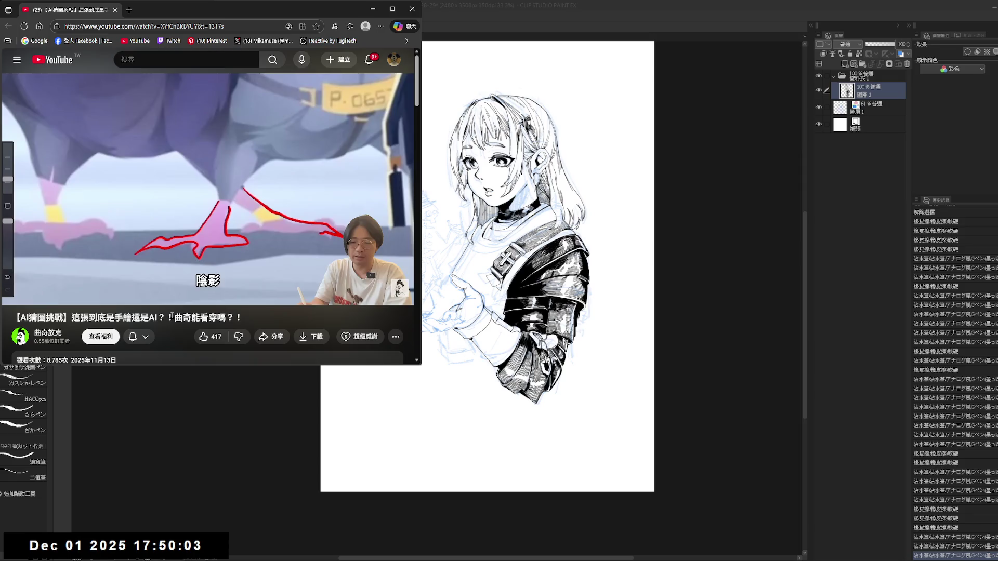
{"action": "key", "text": "Right"}
{"action": "key", "text": "Right"}
{"action": "key", "text": "Right"}
{"action": "key", "text": "Right"}
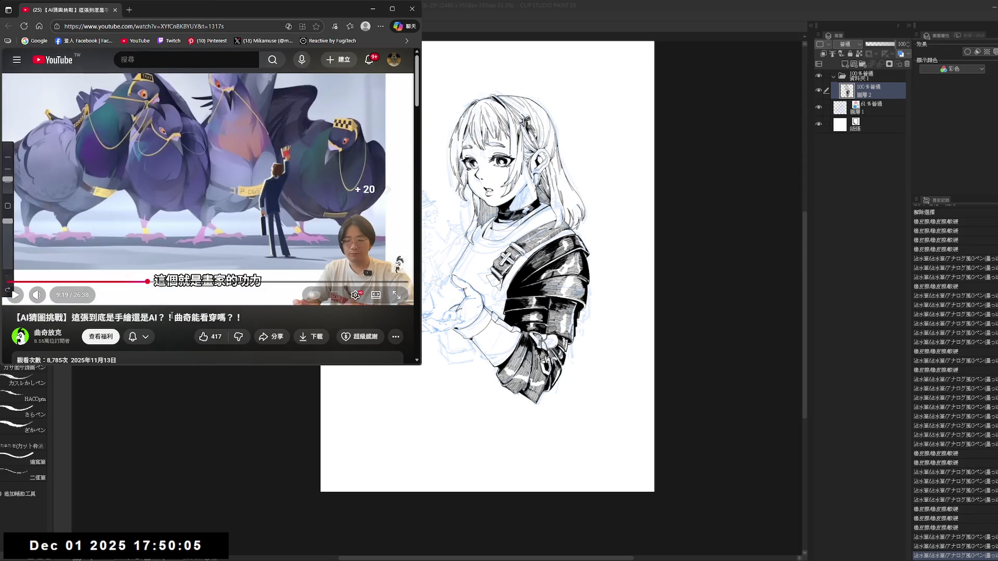
{"action": "key", "text": "Right"}
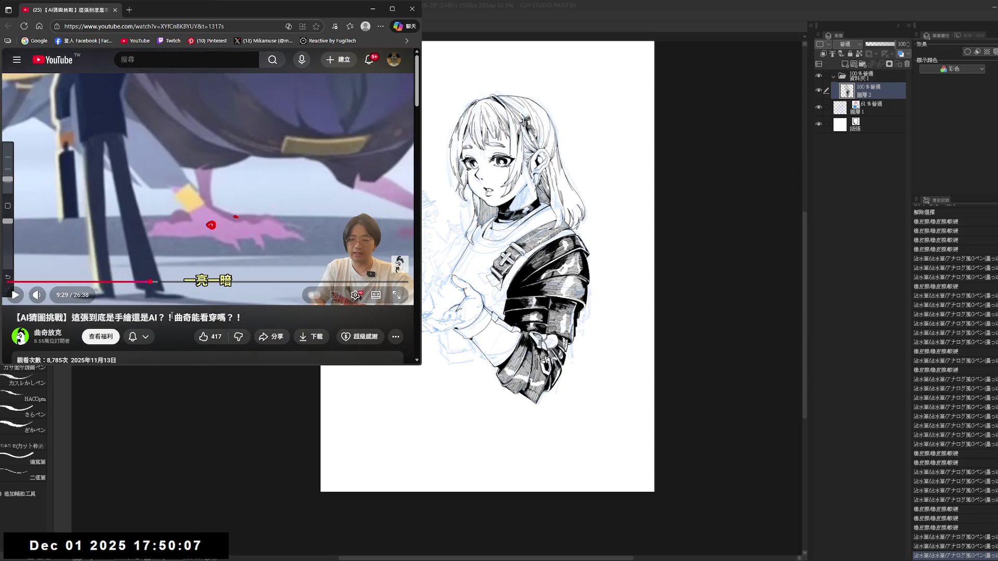
{"action": "key", "text": "Right"}
{"action": "key", "text": "space"}
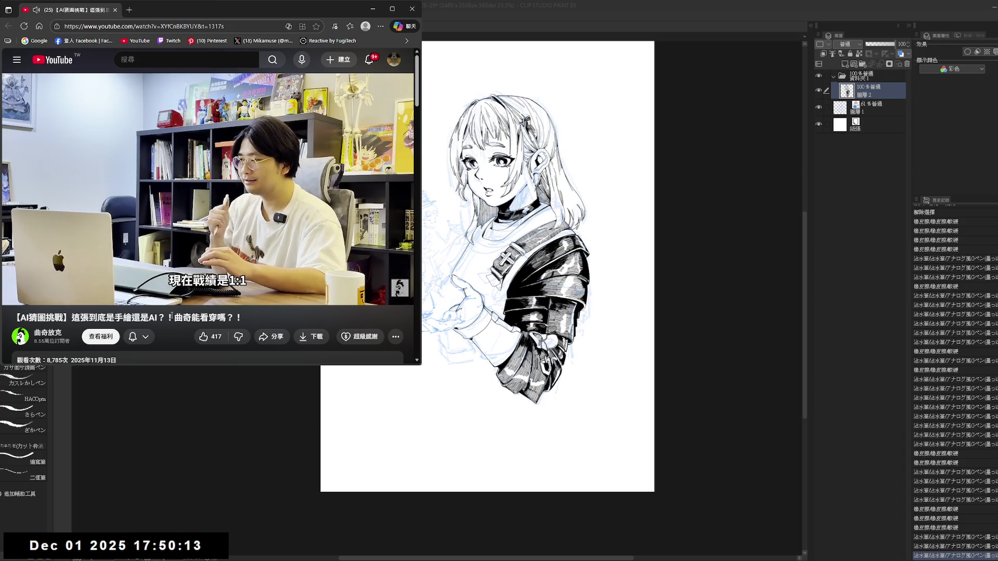
{"action": "key", "text": "Right"}
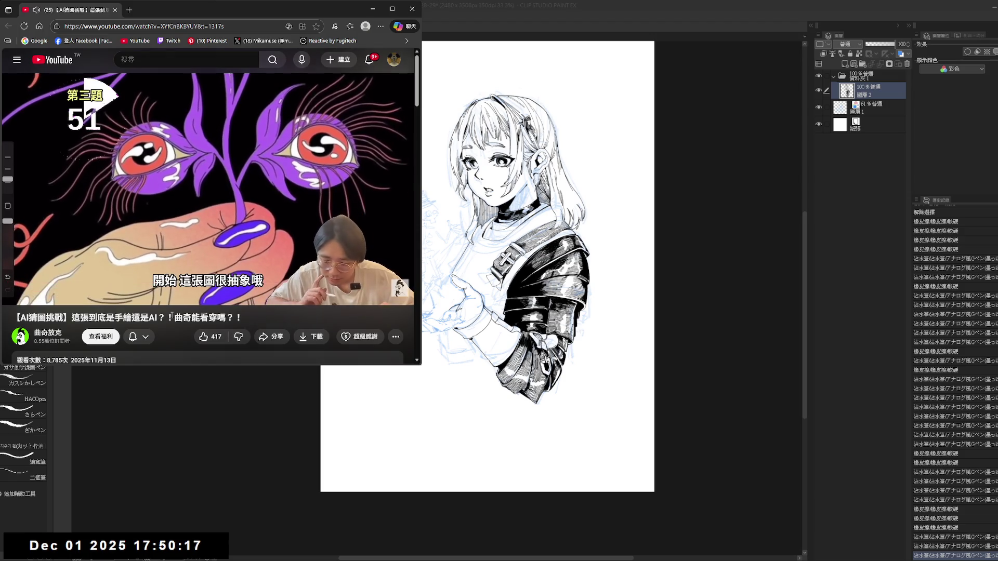
- Pause briefly on the third quiz image, then skip ahead past 10:11 toward question four
{"action": "key", "text": "Left"}
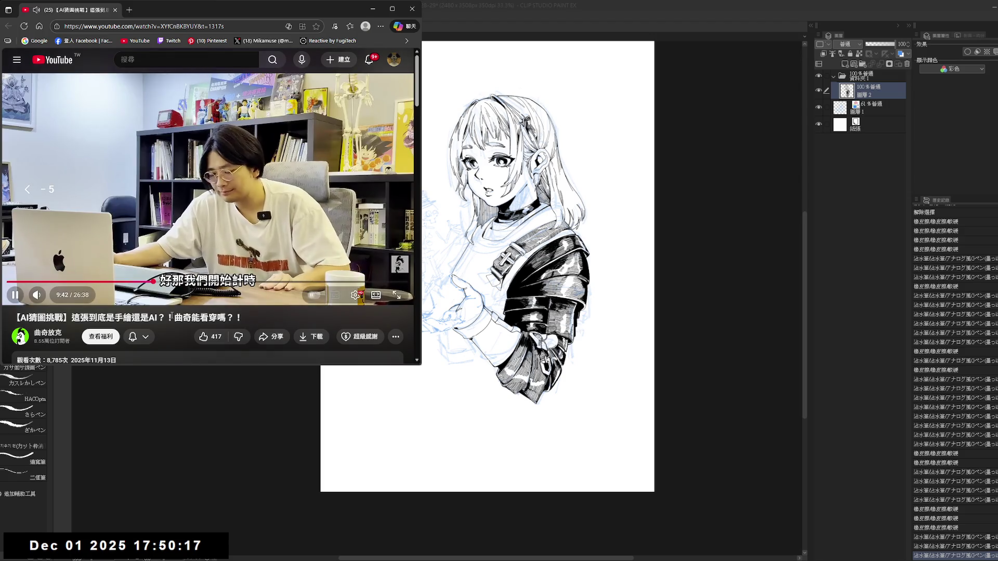
{"action": "key", "text": "space"}
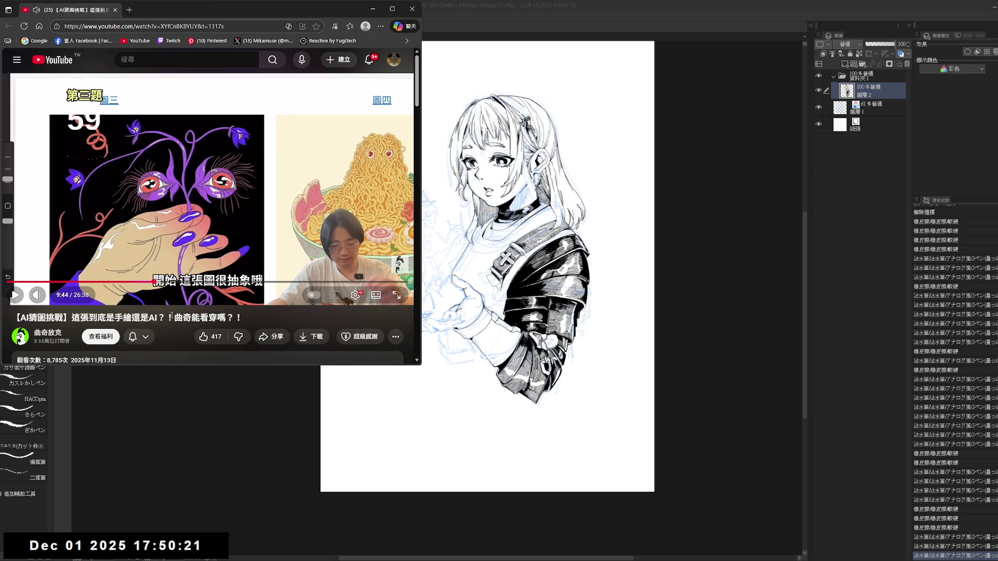
{"action": "key", "text": "space"}
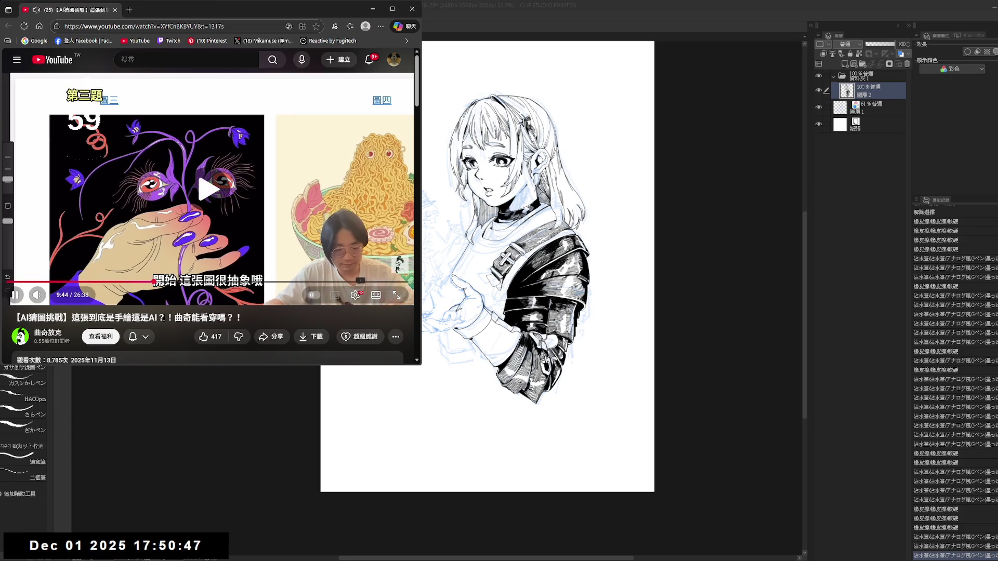
{"action": "key", "text": "Right"}
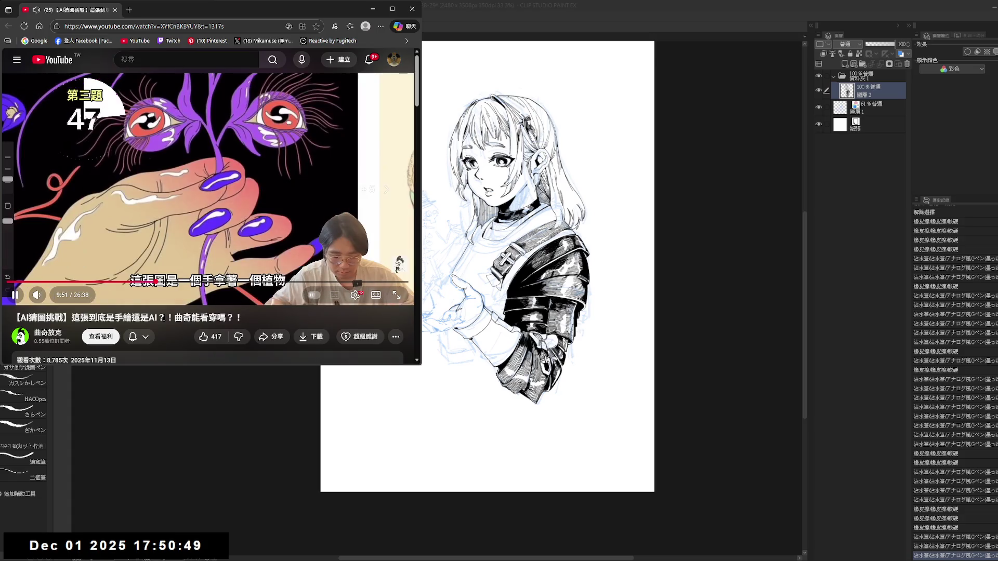
{"action": "key", "text": "Right"}
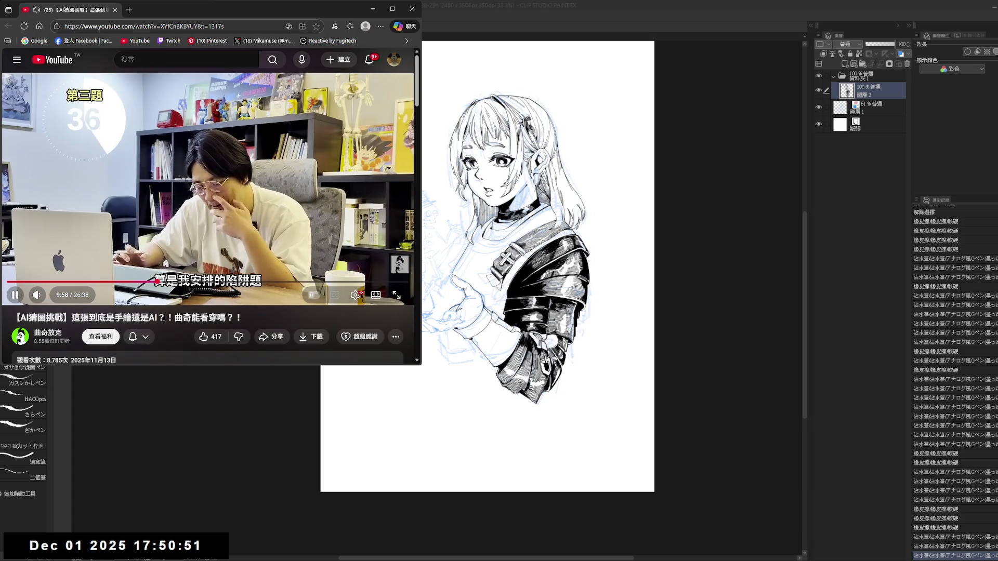
{"action": "key", "text": "Right"}
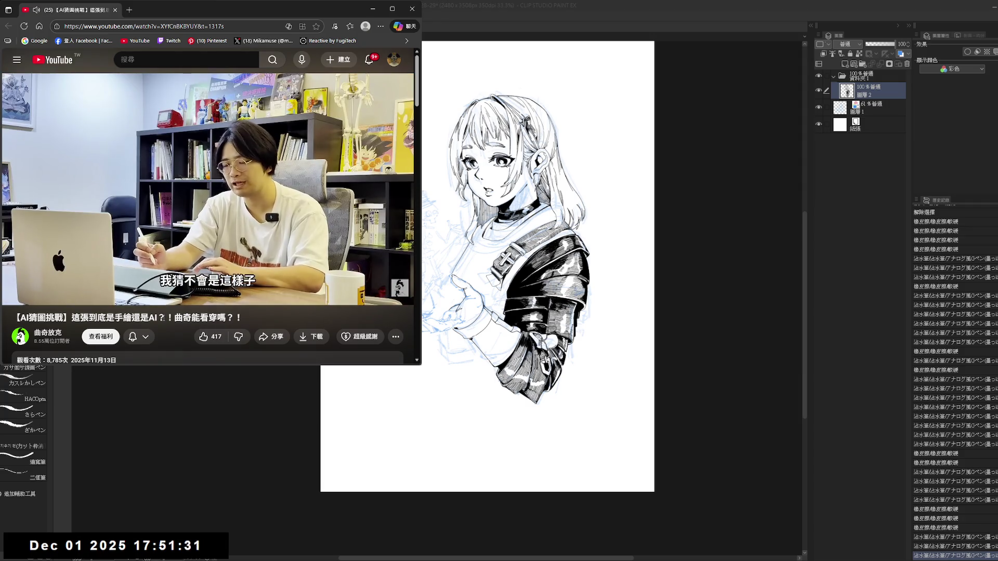
- Skip the video forward from about 11:13 and pause it at 12:38
{"action": "key", "text": "k"}
{"action": "key", "text": "l"}
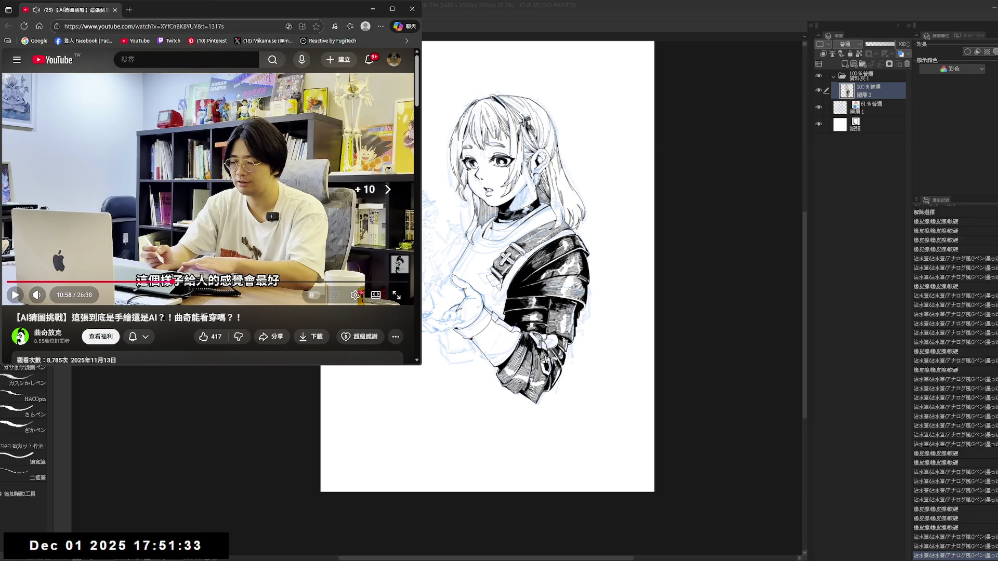
{"action": "key", "text": "Right"}
{"action": "key", "text": "Right"}
{"action": "key", "text": "Right"}
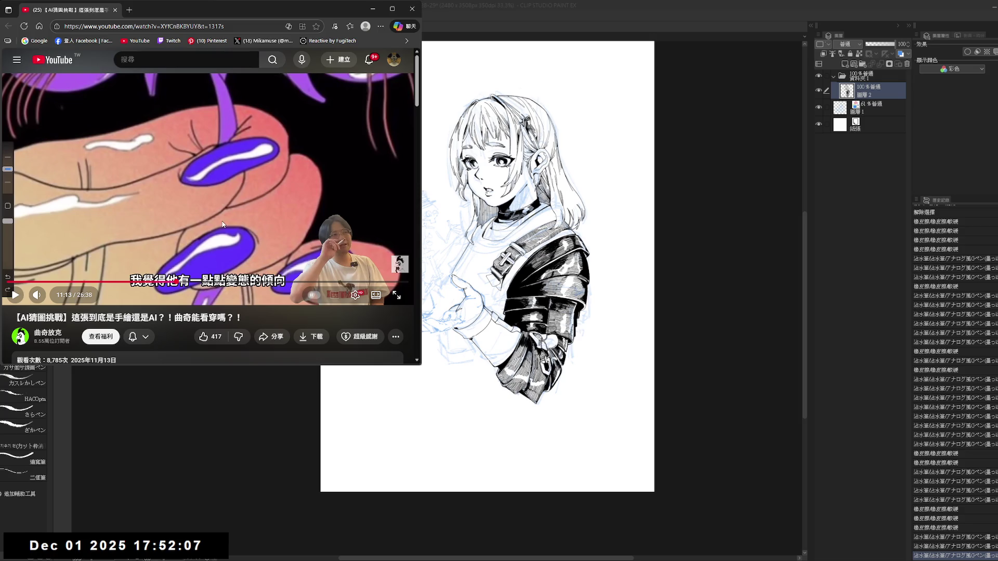
{"action": "left_click", "coordinate": [209, 195]}
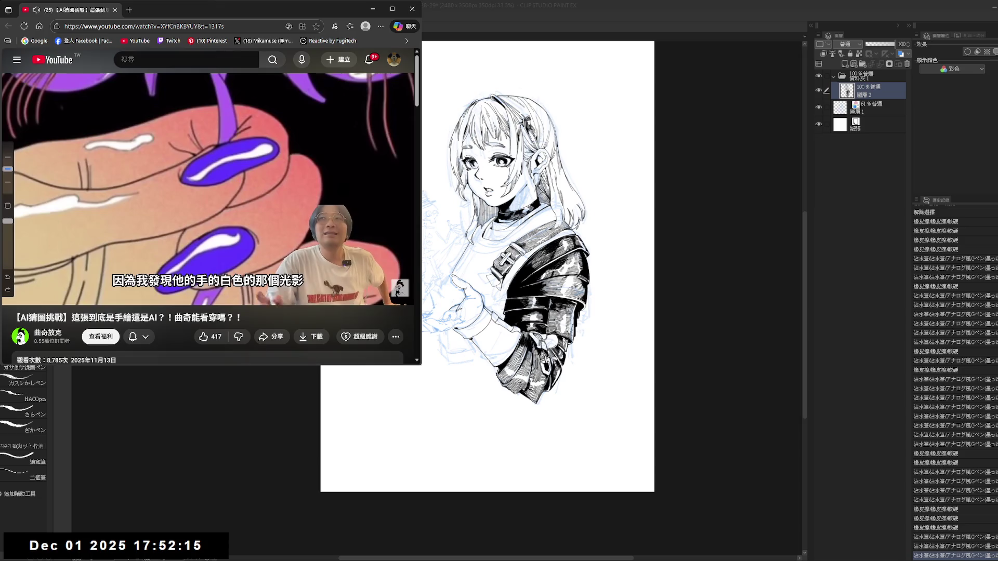
{"action": "key", "text": "Right"}
{"action": "key", "text": "Right"}
{"action": "key", "text": "Right"}
{"action": "key", "text": "Right"}
{"action": "key", "text": "Right"}
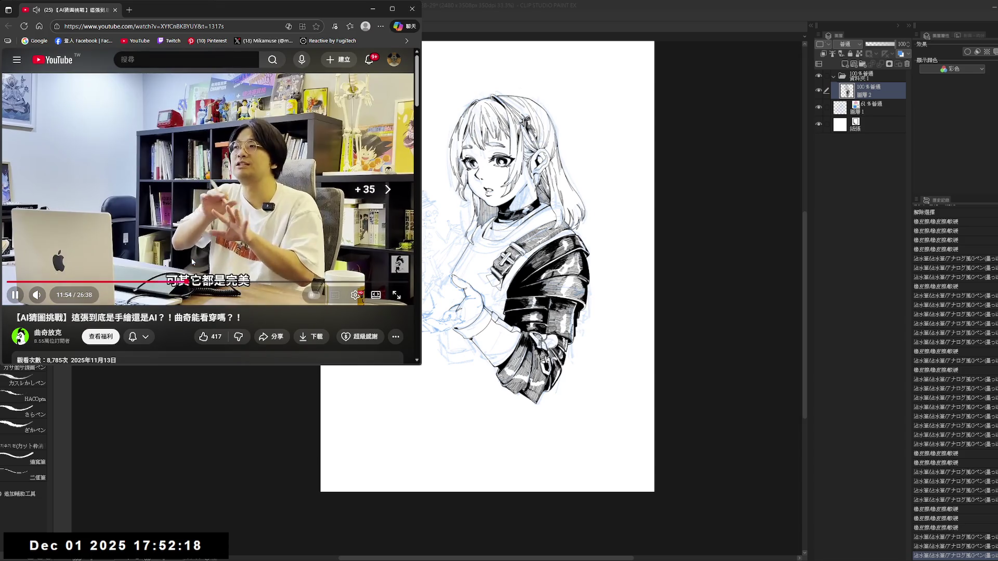
{"action": "key", "text": "Right"}
{"action": "key", "text": "Right"}
{"action": "key", "text": "Right"}
{"action": "key", "text": "Right"}
{"action": "key", "text": "Right"}
{"action": "key", "text": "Right"}
{"action": "key", "text": "Right"}
{"action": "key", "text": "Right"}
{"action": "key", "text": "Right"}
{"action": "key", "text": "Right"}
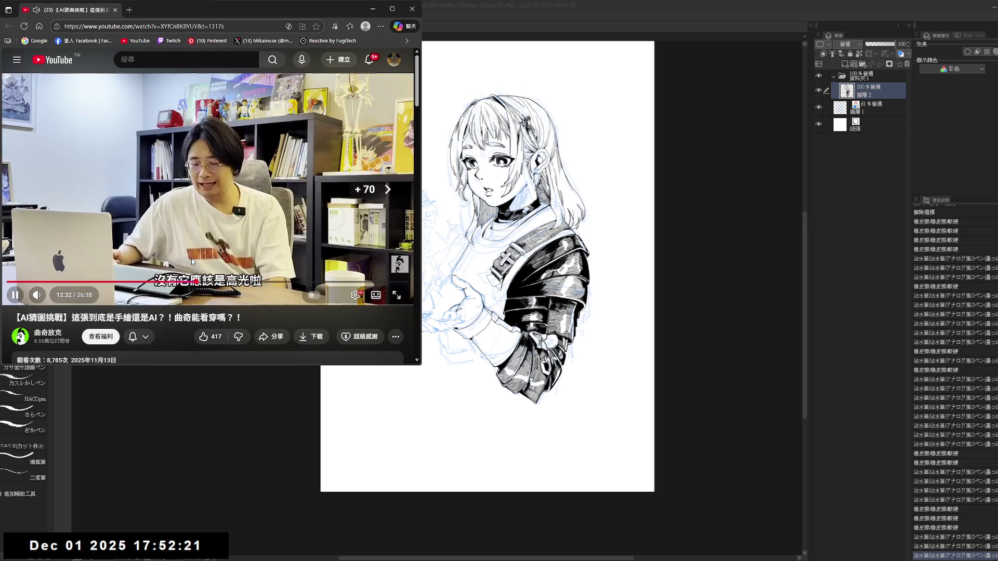
{"action": "key", "text": "space"}
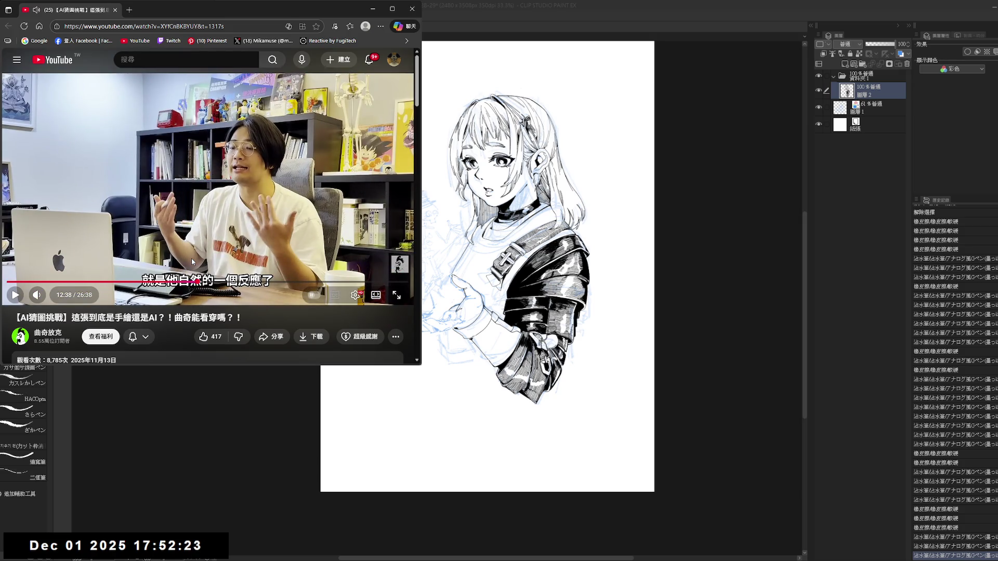
- Resume and skip ahead to the fourth quiz image, the ramen bowl at 13:54, pausing briefly on it
{"action": "key", "text": "space"}
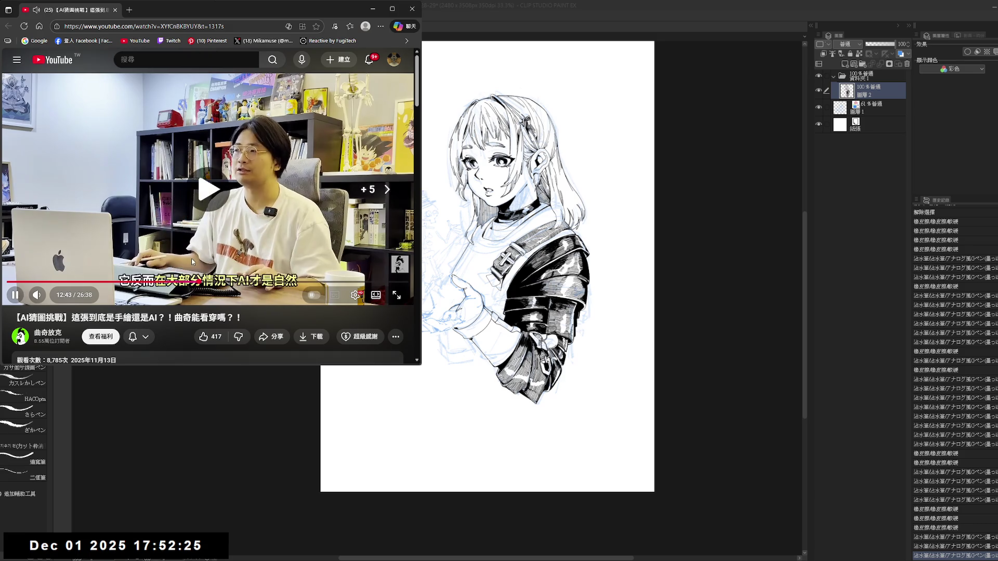
{"action": "key", "text": "Right"}
{"action": "key", "text": "Right"}
{"action": "key", "text": "Right"}
{"action": "key", "text": "Right"}
{"action": "key", "text": "Right"}
{"action": "key", "text": "Right"}
{"action": "key", "text": "Right"}
{"action": "key", "text": "Right"}
{"action": "key", "text": "Right"}
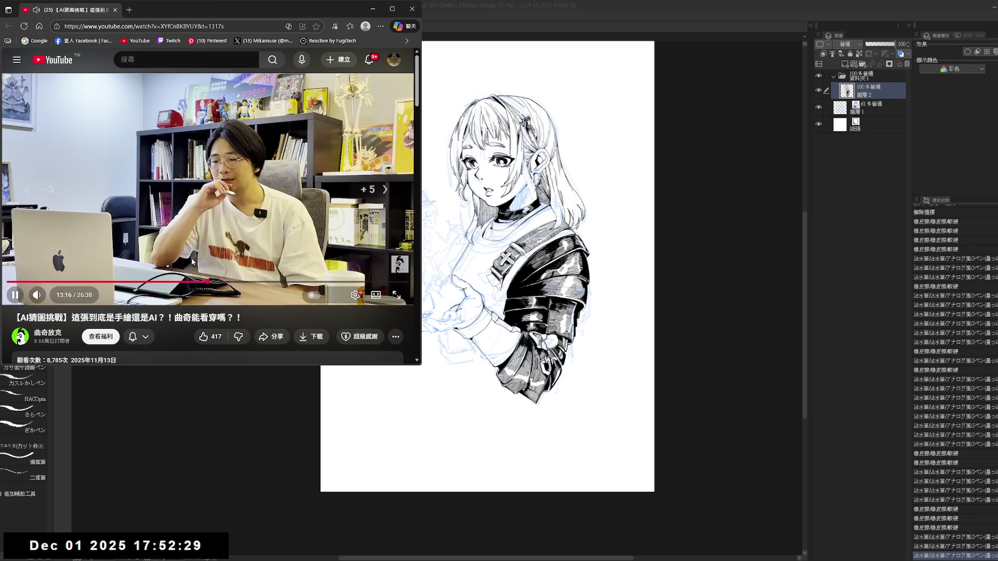
{"action": "key", "text": "Right"}
{"action": "key", "text": "Right"}
{"action": "key", "text": "Right"}
{"action": "key", "text": "Right"}
{"action": "key", "text": "Right"}
{"action": "key", "text": "Right"}
{"action": "key", "text": "Right"}
{"action": "left_click", "coordinate": [190, 258]}
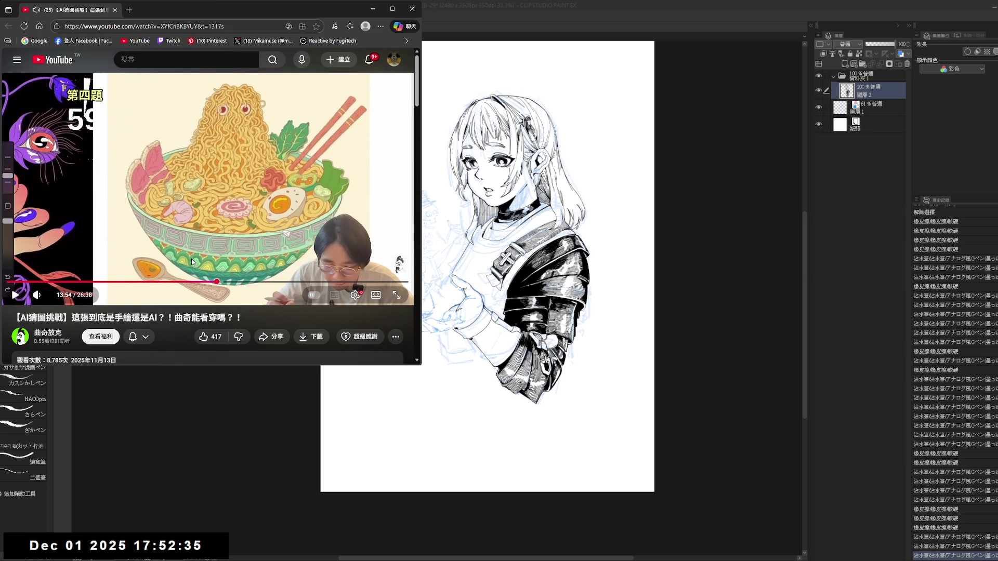
{"action": "left_click", "coordinate": [193, 262]}
- Pause at 14:00, rewind to 13:55 and replay the ramen bowl image, resuming near 14:01
{"action": "left_click", "coordinate": [251, 209]}
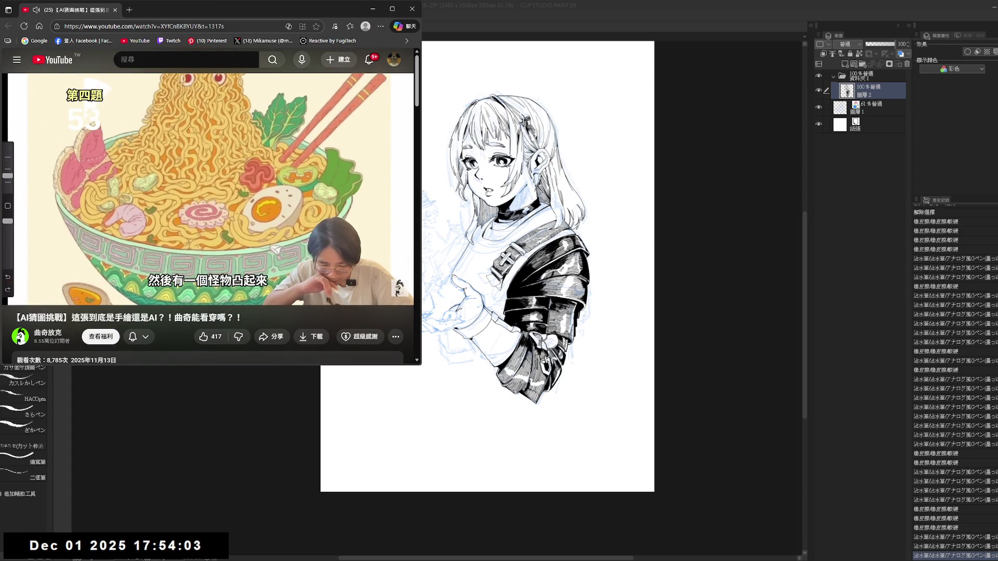
{"action": "left_click", "coordinate": [252, 208]}
{"action": "mouse_move", "coordinate": [250, 209]}
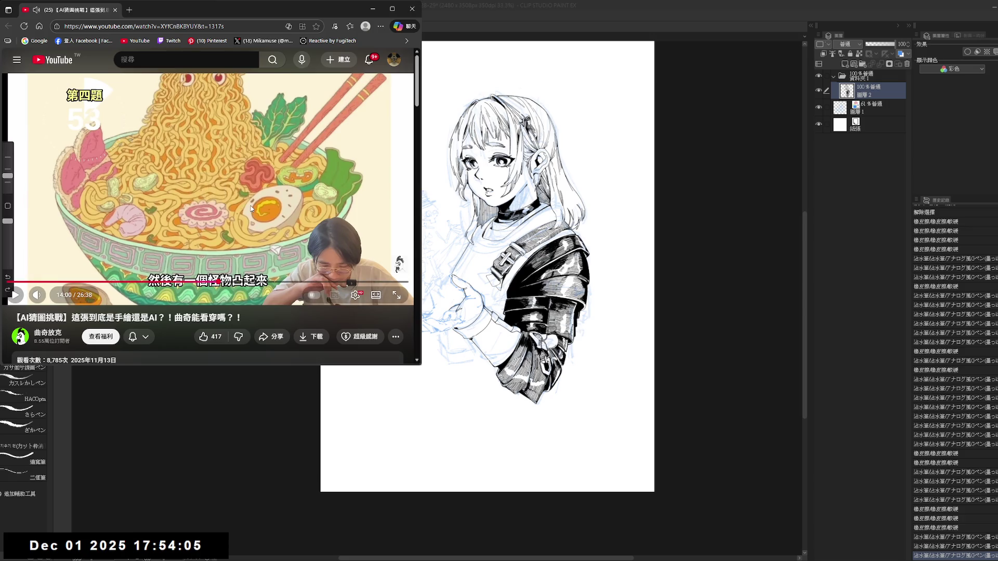
{"action": "key", "text": "Left"}
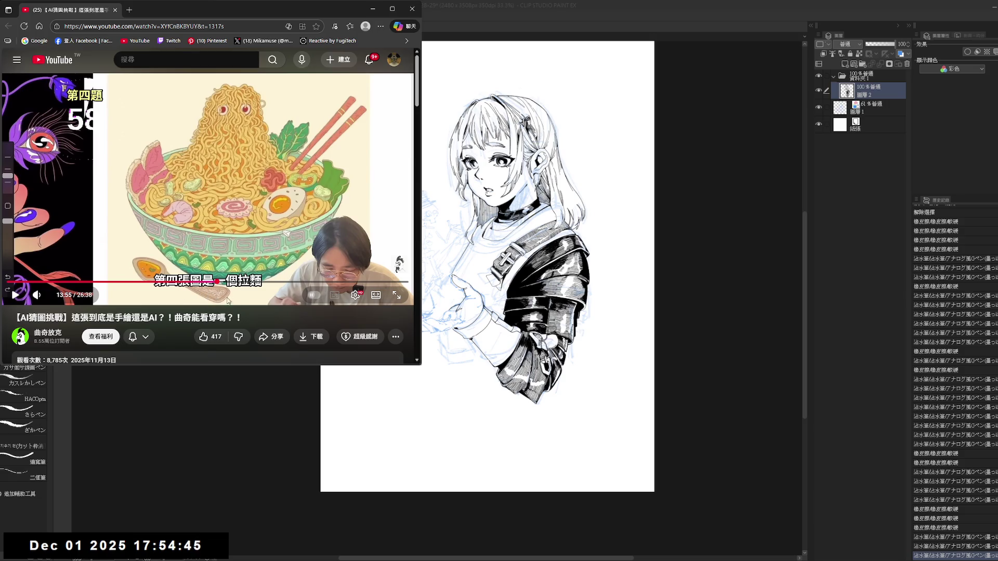
{"action": "left_click", "coordinate": [220, 221]}
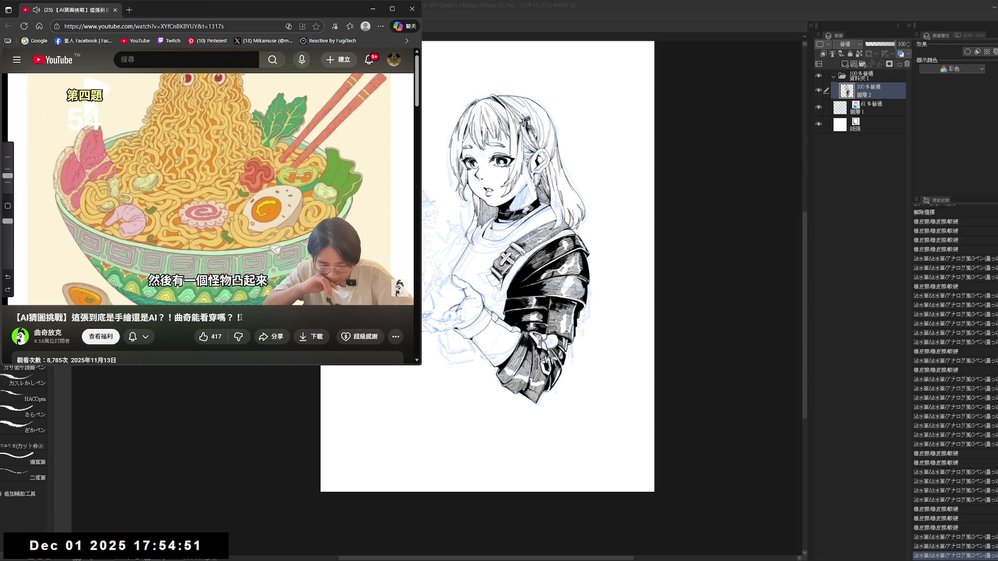
{"action": "left_click", "coordinate": [206, 226]}
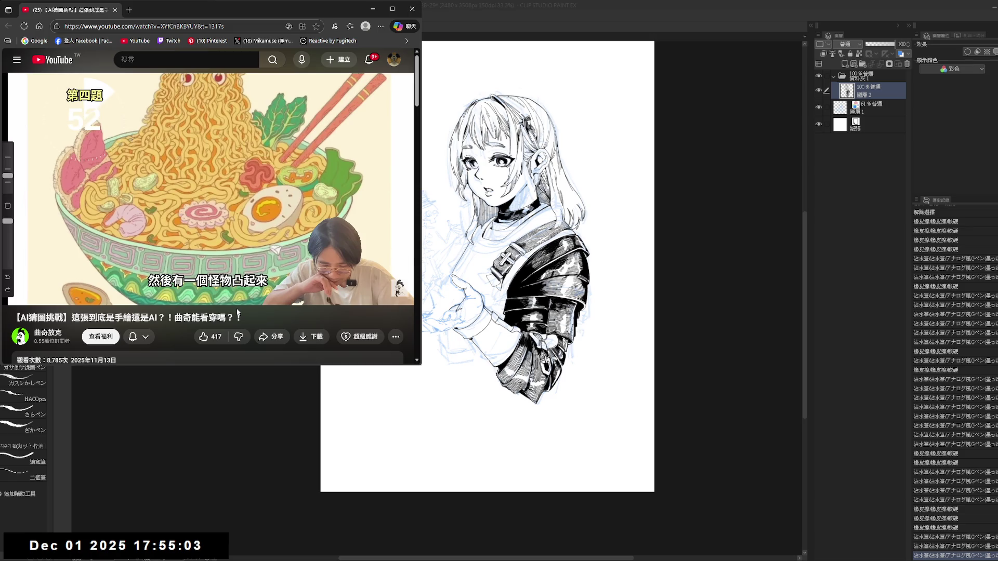
{"action": "key", "text": "space"}
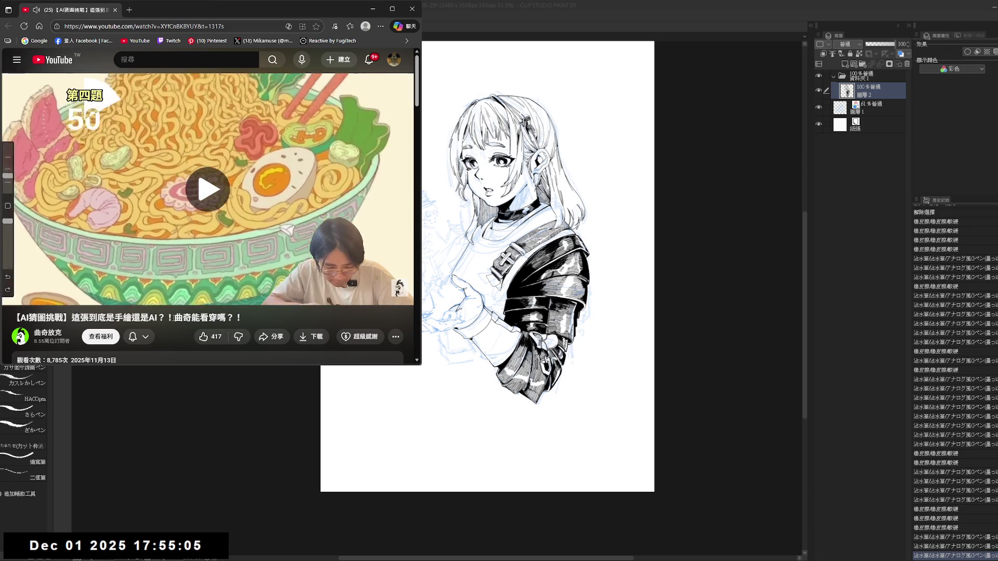
{"action": "left_click", "coordinate": [184, 211]}
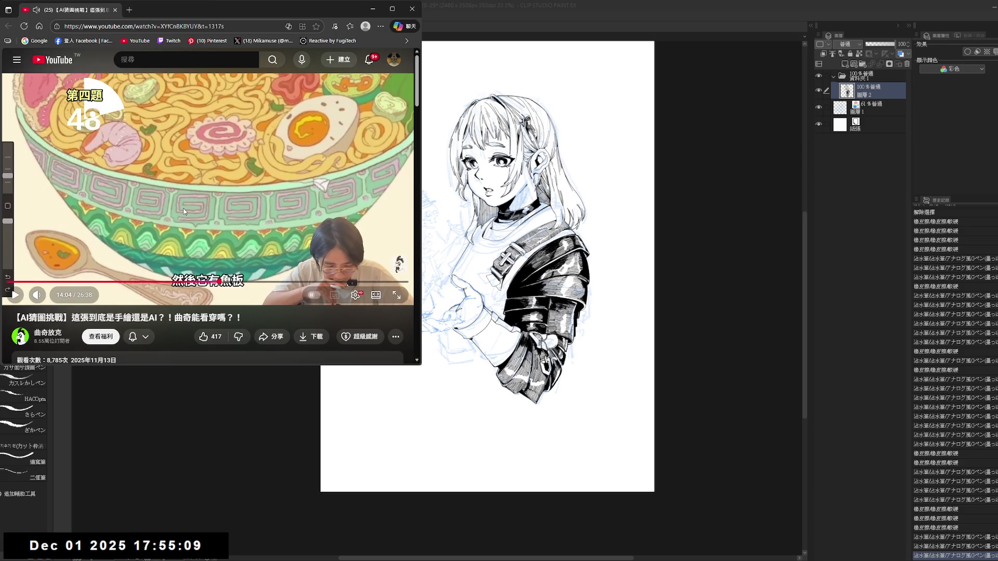
{"action": "left_click", "coordinate": [184, 211]}
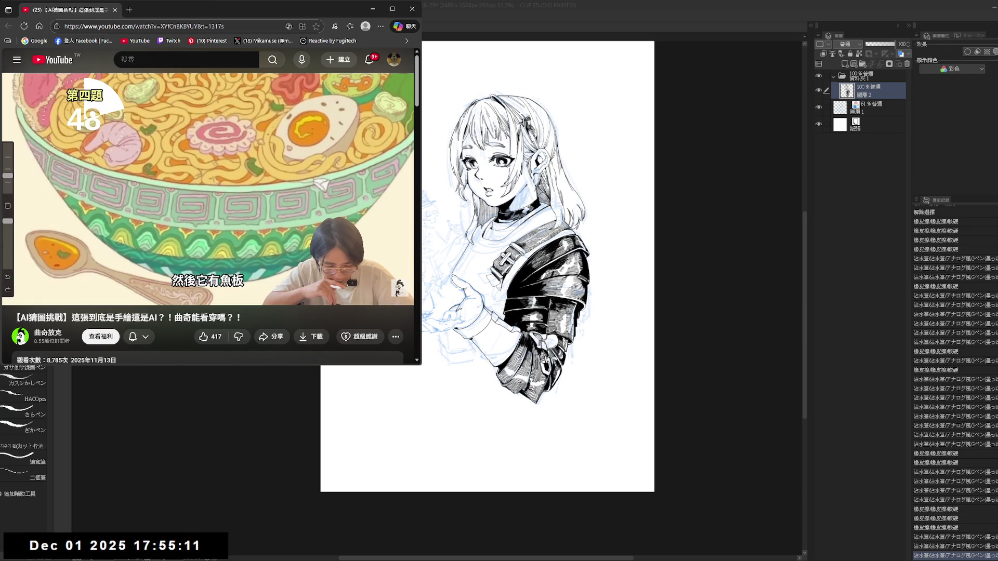
{"action": "key", "text": "space"}
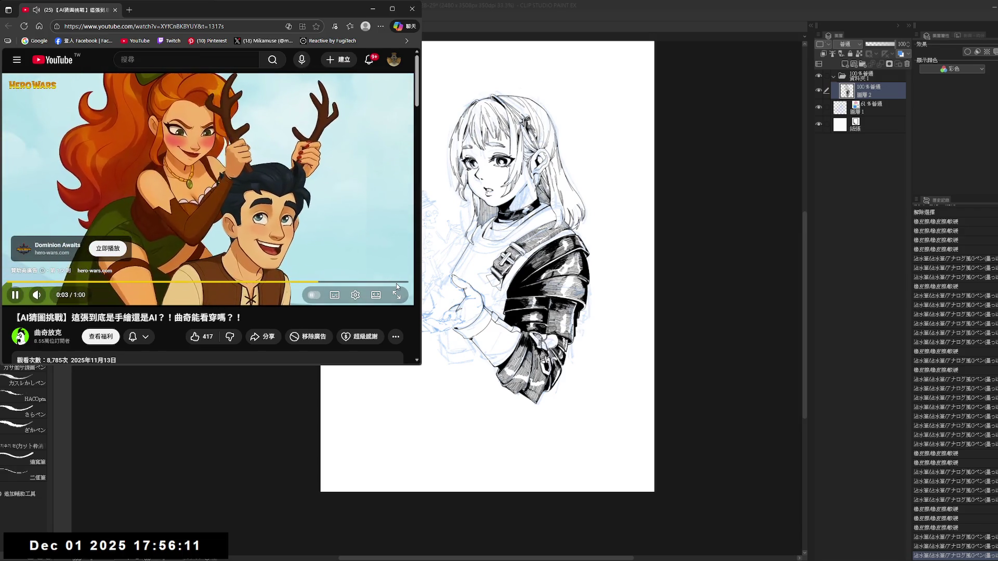
{"action": "left_click", "coordinate": [398, 265]}
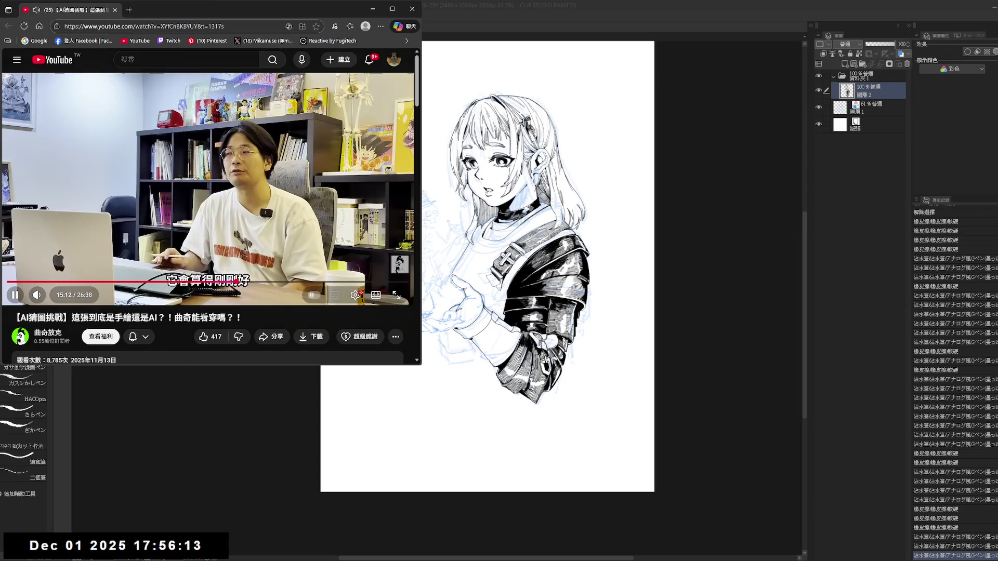
- Seek forward to the noodle-monster illustration, then step back a few seconds to rewatch it
{"action": "key", "text": "Right"}
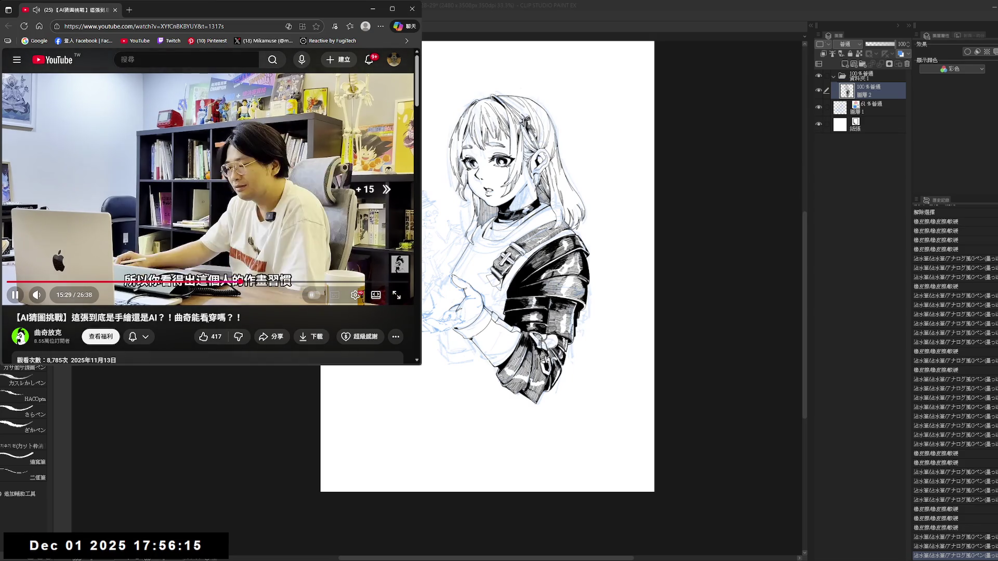
{"action": "key", "text": "Right"}
{"action": "key", "text": "Right"}
{"action": "key", "text": "Right"}
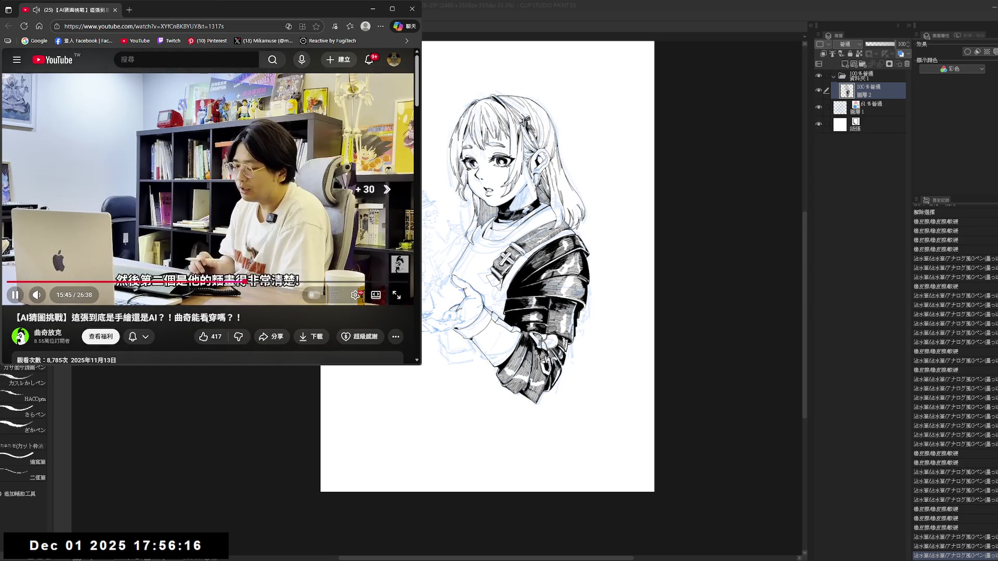
{"action": "key", "text": "Right"}
{"action": "key", "text": "Right"}
{"action": "key", "text": "Right"}
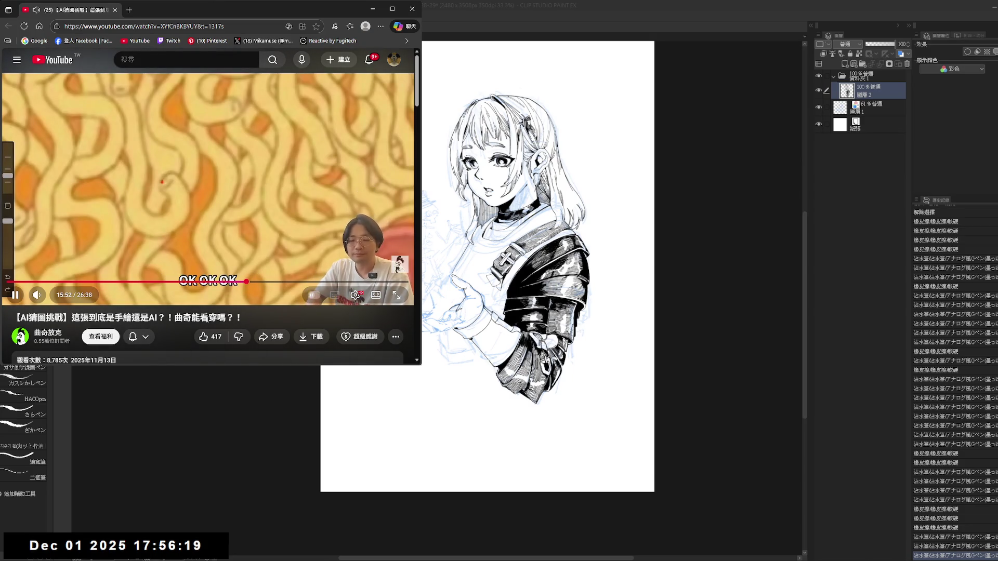
{"action": "key", "text": "Right"}
{"action": "key", "text": "Right"}
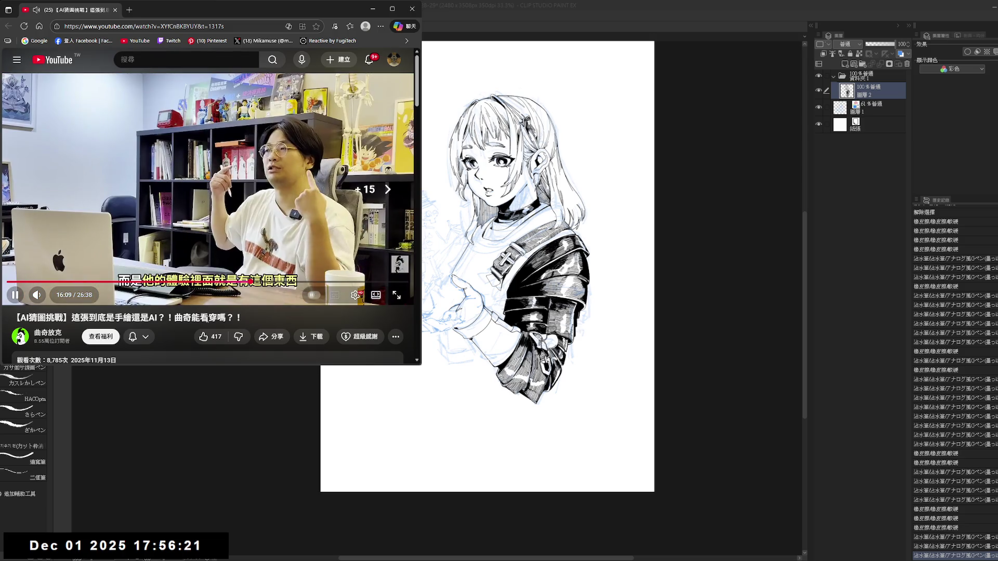
{"action": "key", "text": "Right"}
{"action": "key", "text": "Right"}
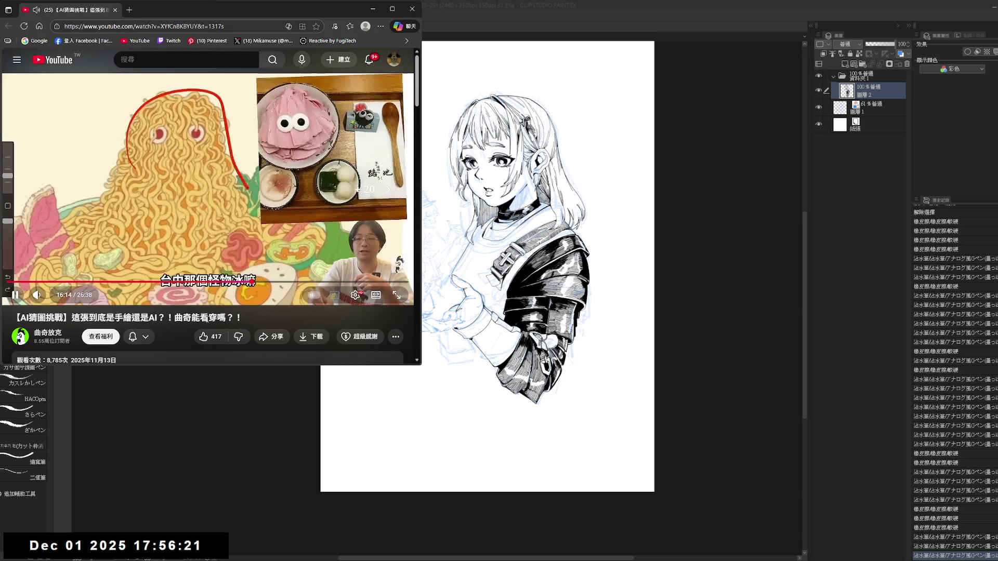
{"action": "key", "text": "Right"}
{"action": "key", "text": "Right"}
{"action": "key", "text": "Right"}
{"action": "key", "text": "Right"}
{"action": "key", "text": "Right"}
{"action": "key", "text": "Right"}
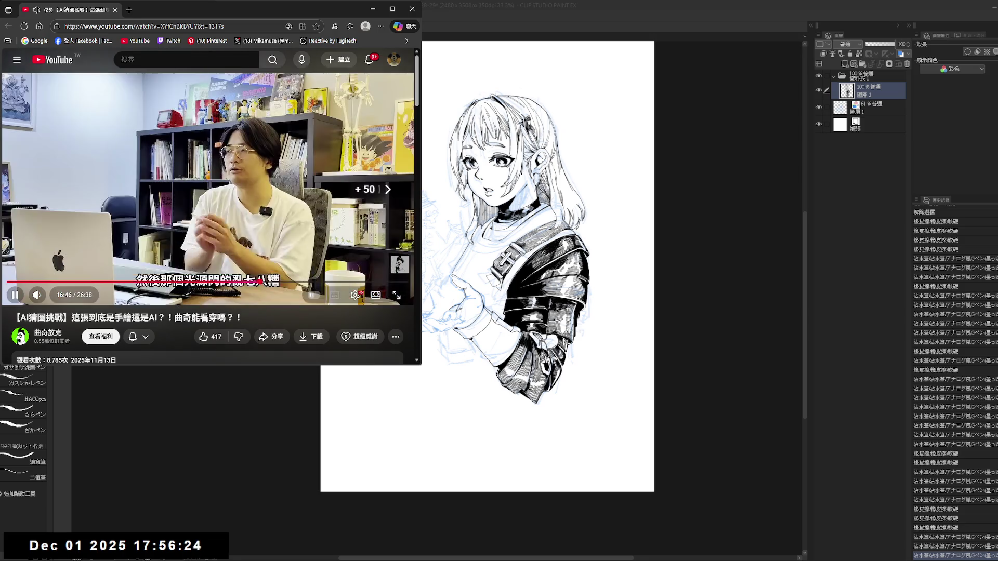
{"action": "key", "text": "Right"}
{"action": "key", "text": "Right"}
{"action": "key", "text": "Right"}
{"action": "key", "text": "Right"}
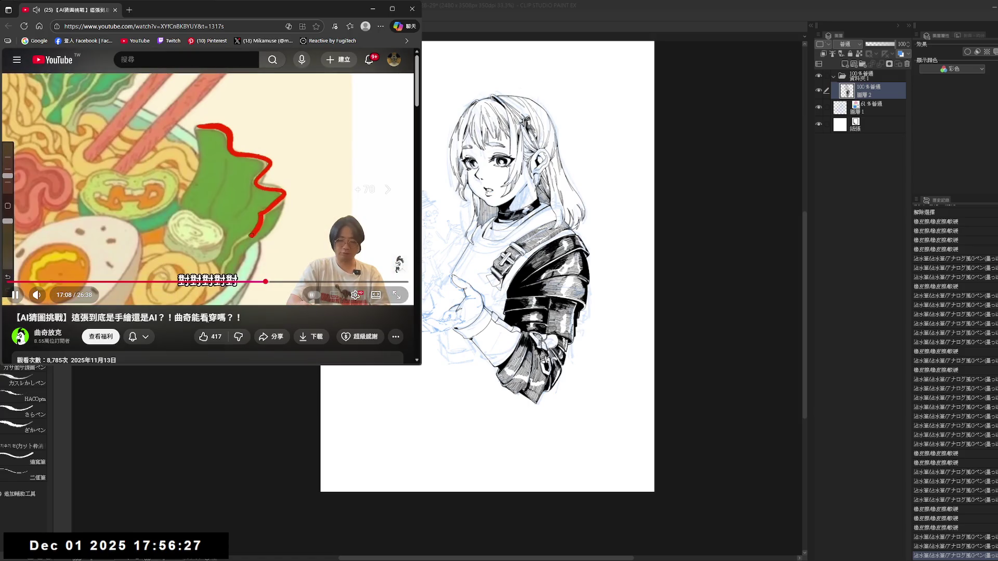
{"action": "key", "text": "Right"}
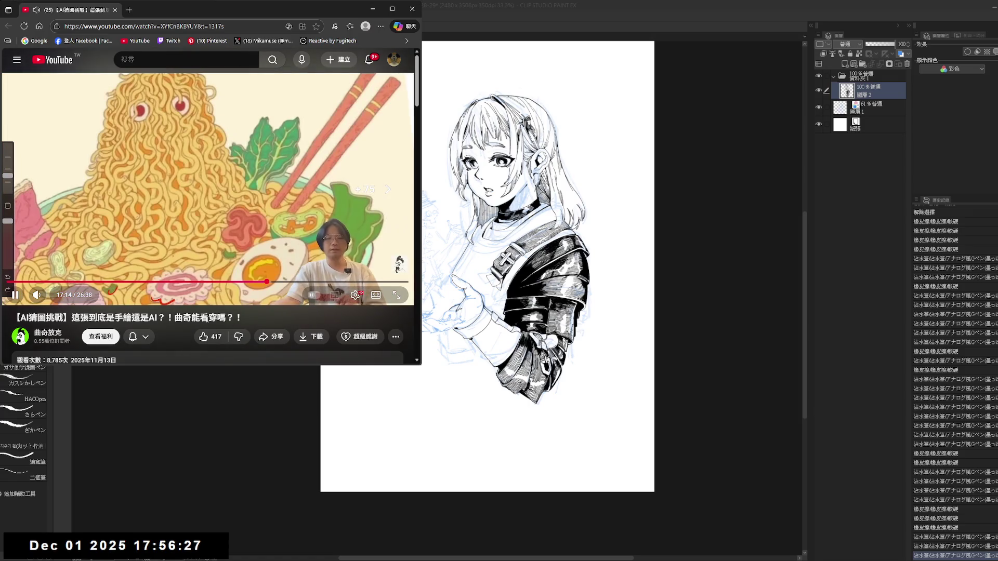
{"action": "key", "text": "Left"}
{"action": "key", "text": "Left"}
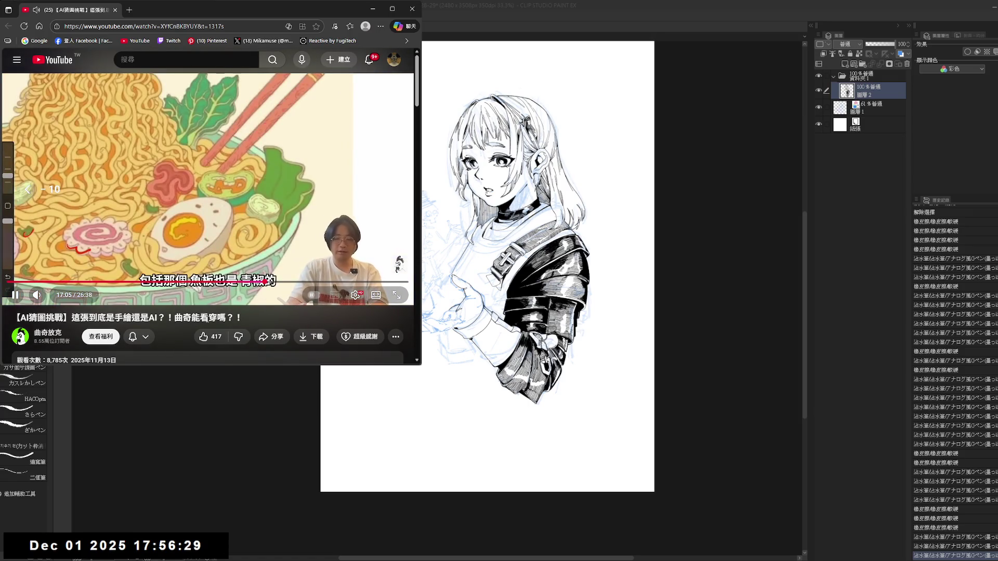
{"action": "key", "text": "space"}
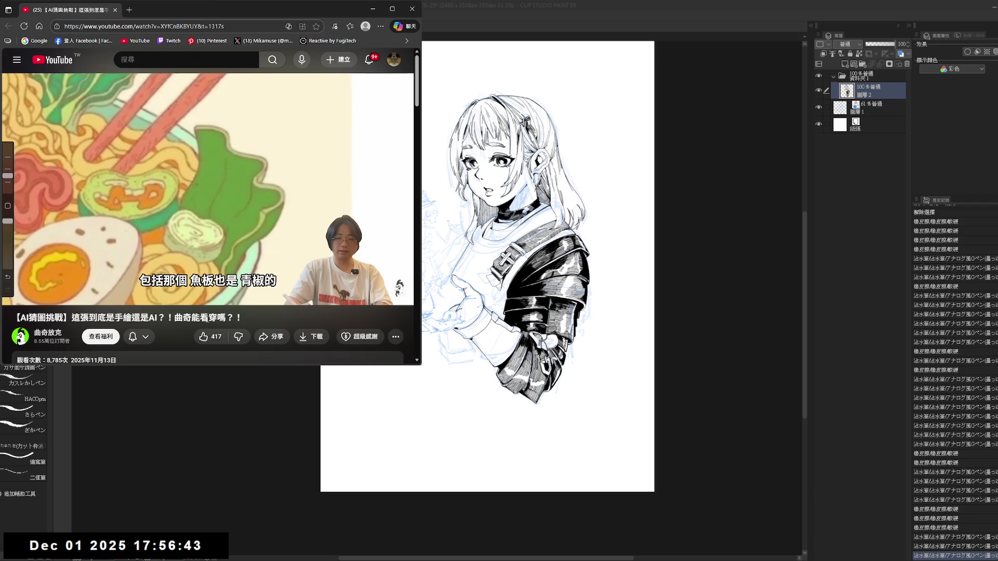
- Resume and skip forward in five-second jumps past the noodle discussion to about 17:38
{"action": "key", "text": "Left"}
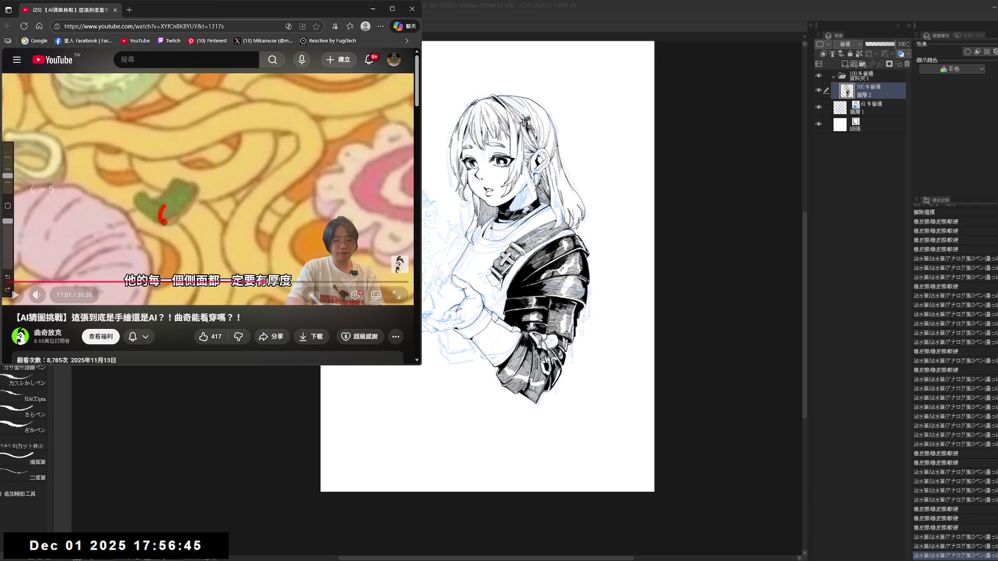
{"action": "key", "text": "Right"}
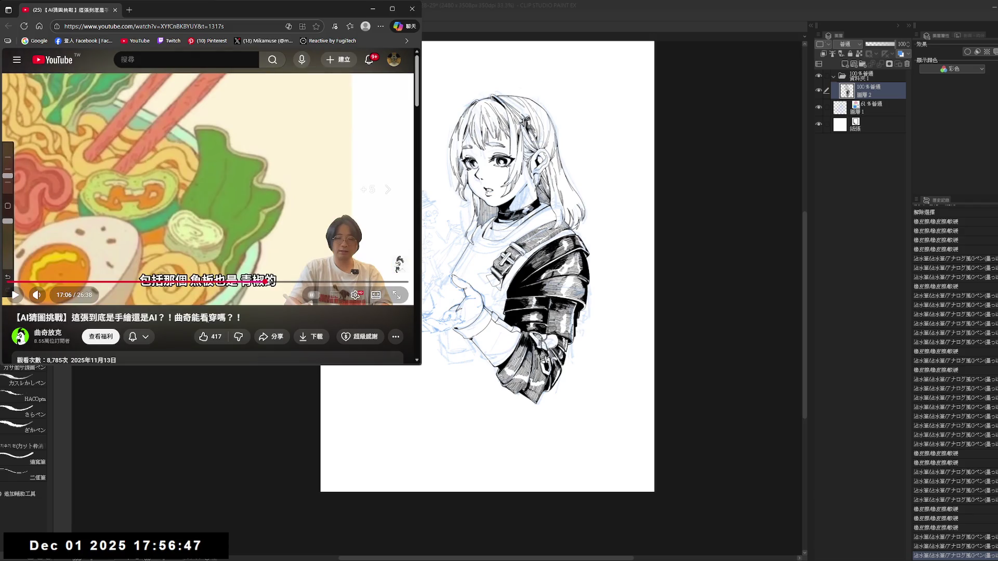
{"action": "key", "text": "space"}
{"action": "key", "text": "Right"}
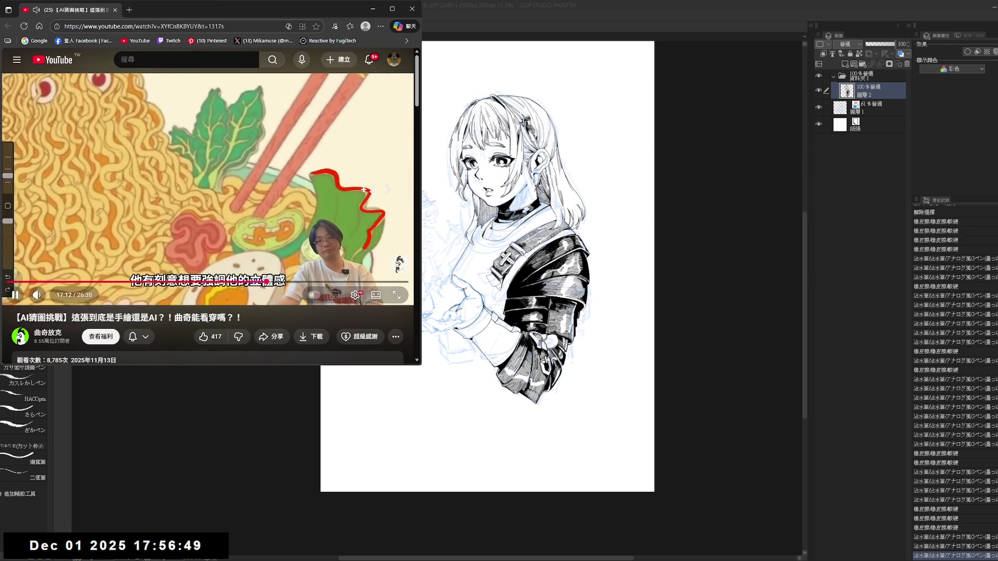
{"action": "key", "text": "Right"}
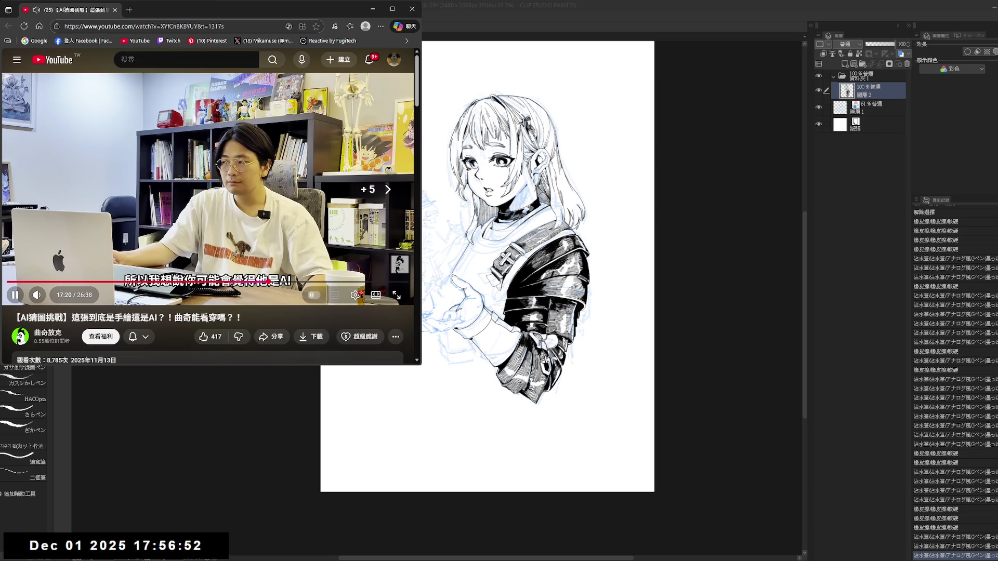
{"action": "key", "text": "Right"}
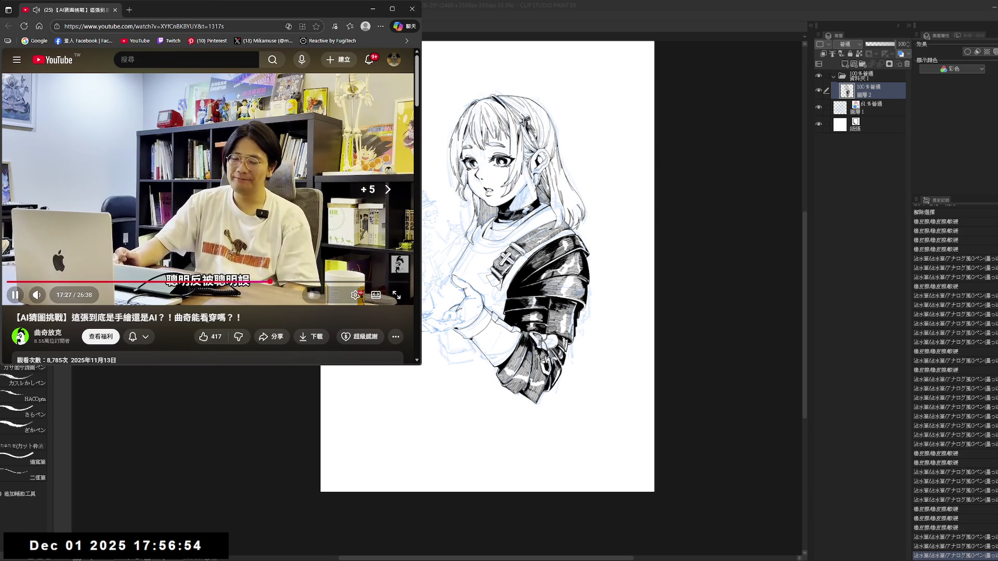
{"action": "key", "text": "Right"}
{"action": "key", "text": "Right"}
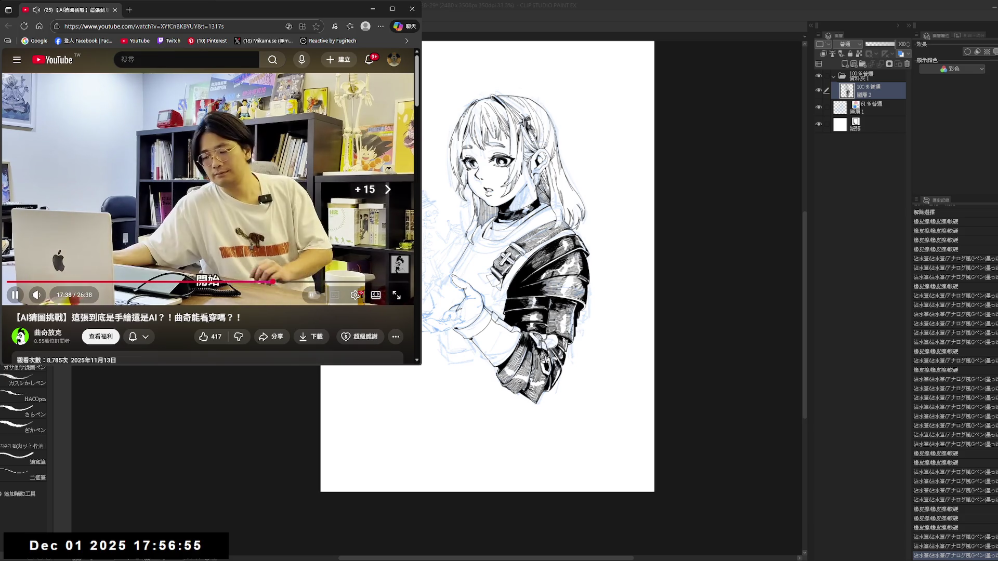
{"action": "key", "text": "Right"}
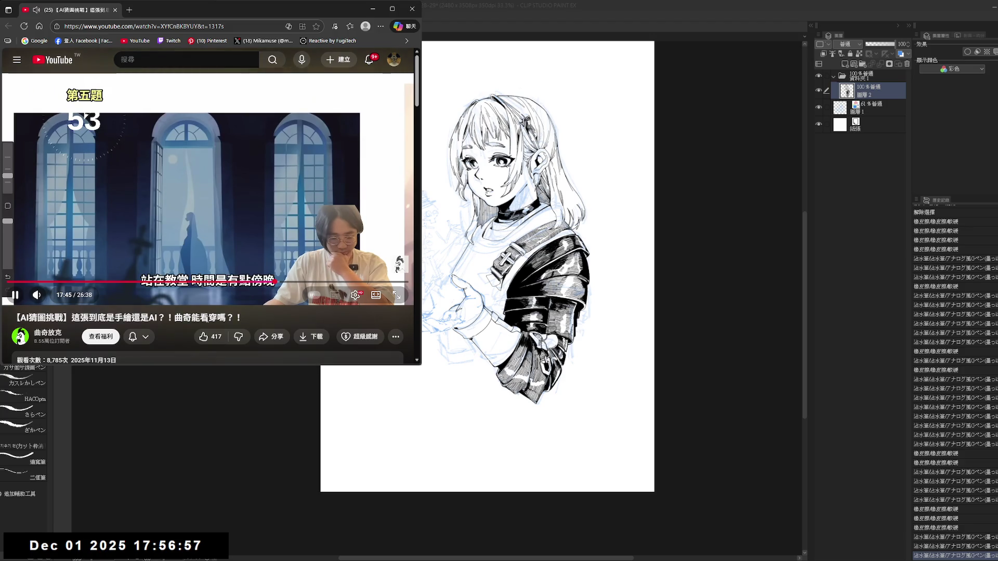
- Pause on question five's church-window image, then play through the GingerPK reveal to about 19:33
{"action": "key", "text": "Left"}
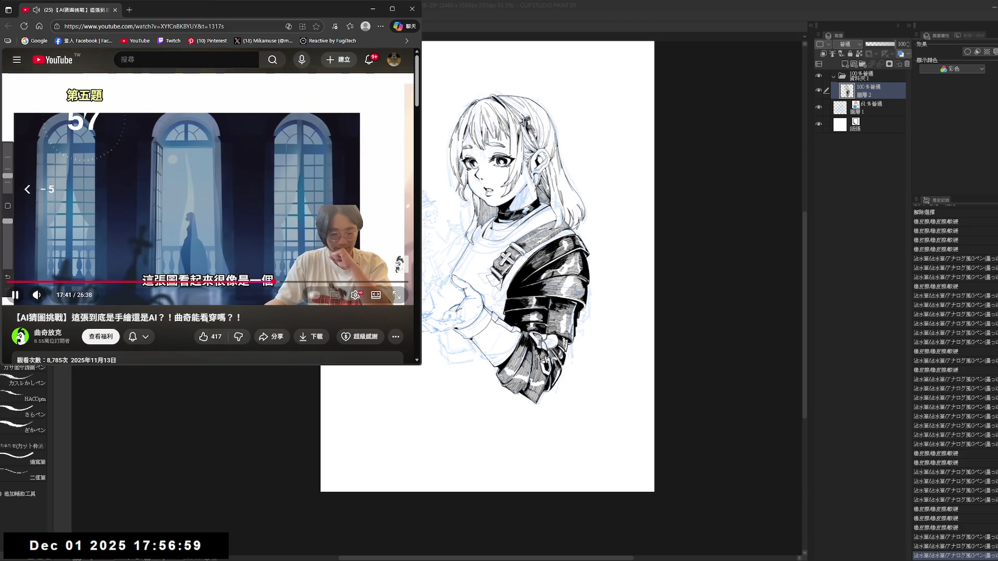
{"action": "key", "text": "Right"}
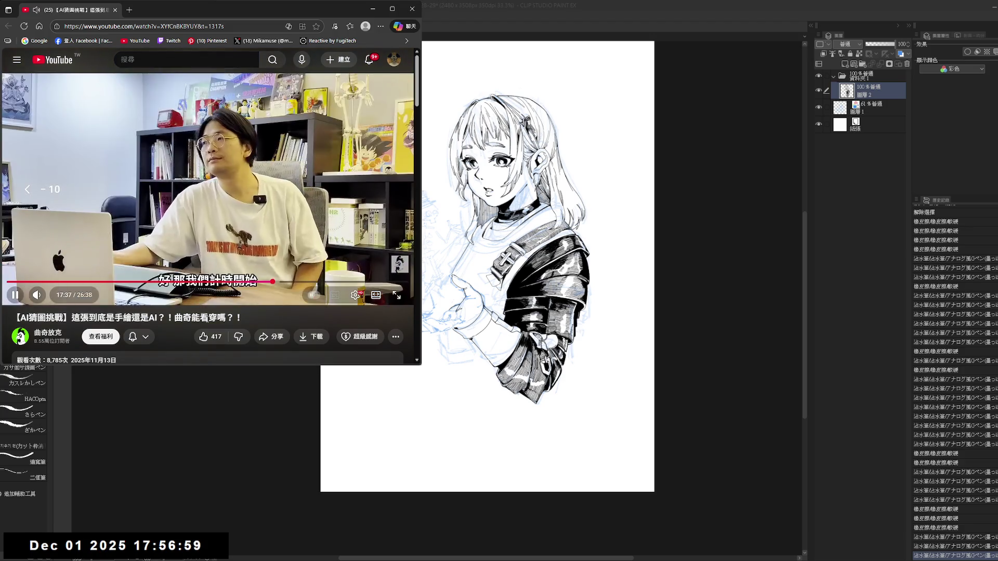
{"action": "key", "text": "space"}
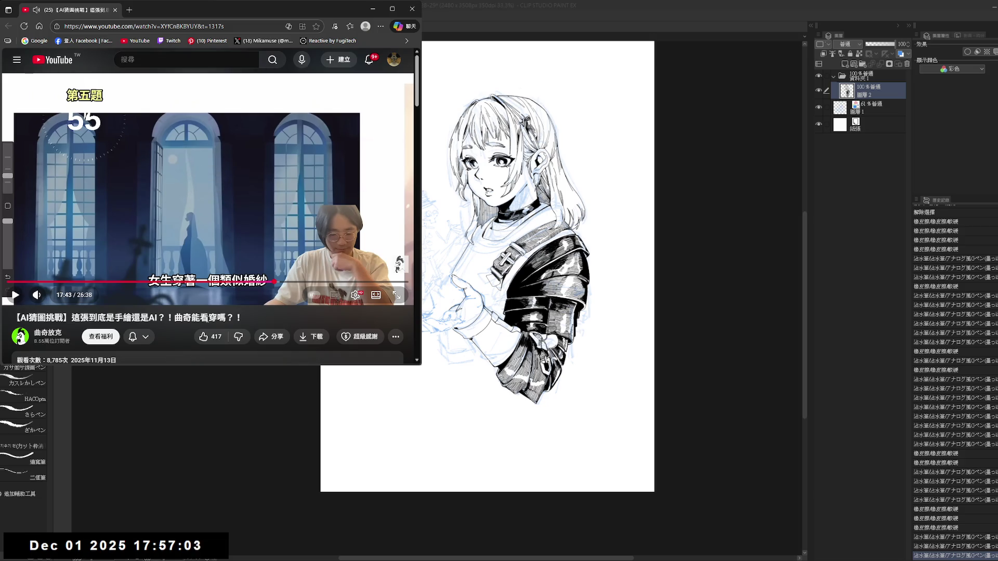
{"action": "key", "text": "space"}
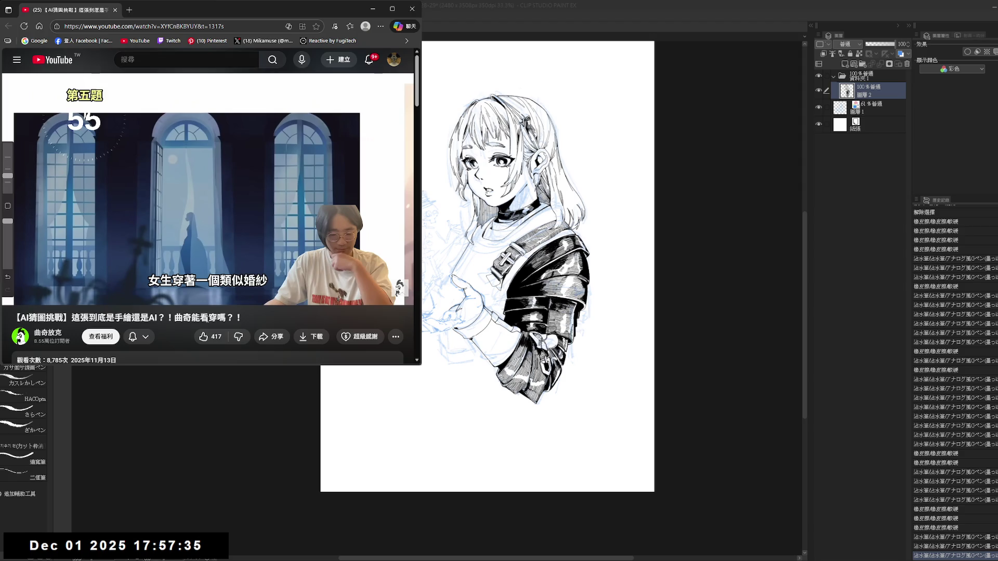
{"action": "left_click", "coordinate": [354, 269]}
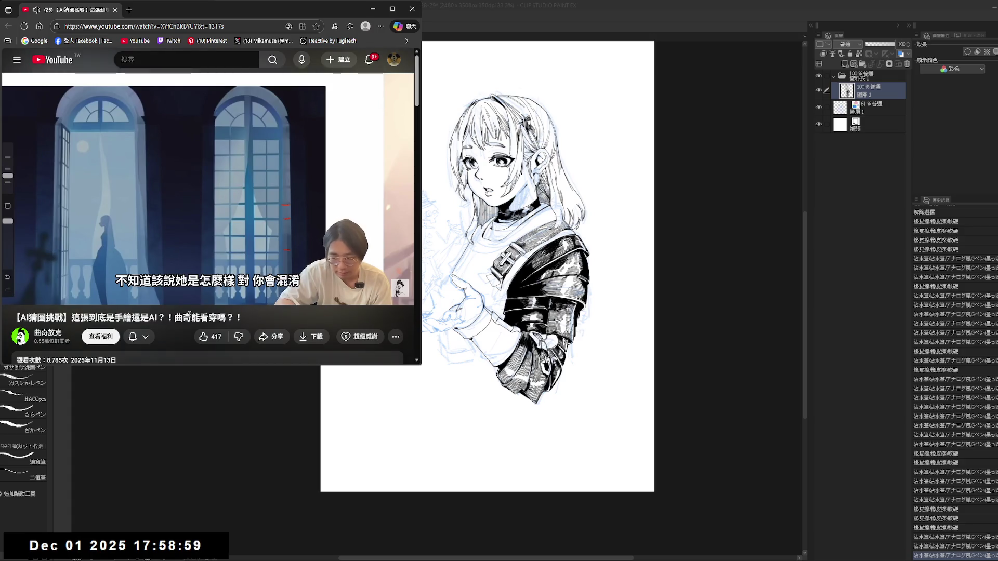
{"action": "key", "text": "space"}
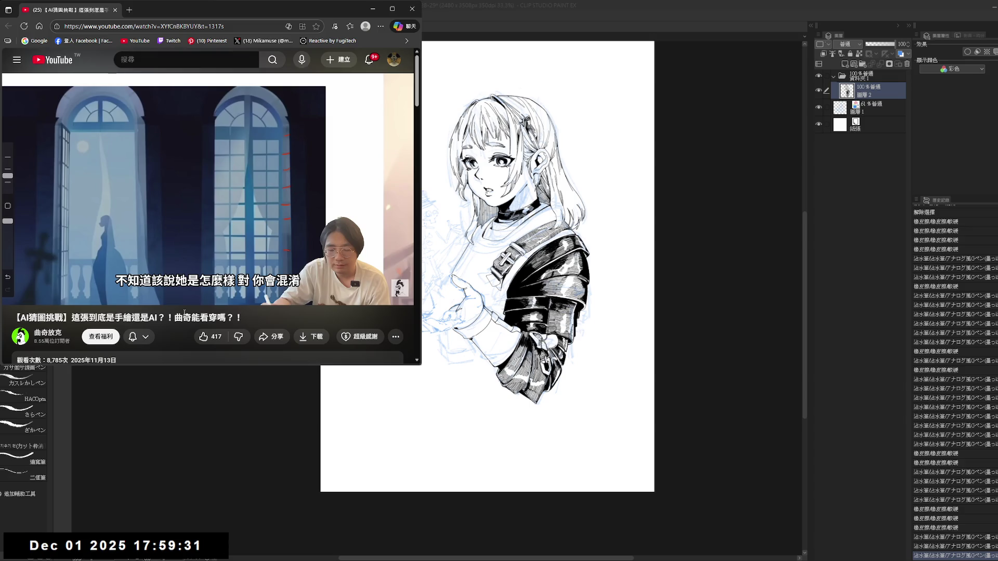
{"action": "left_click", "coordinate": [167, 251]}
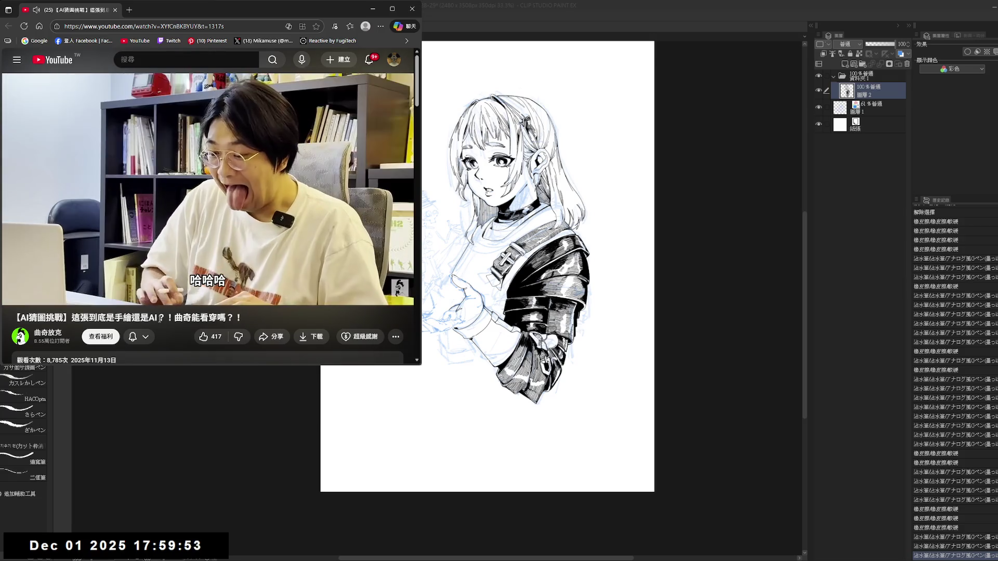
{"action": "key", "text": "Right"}
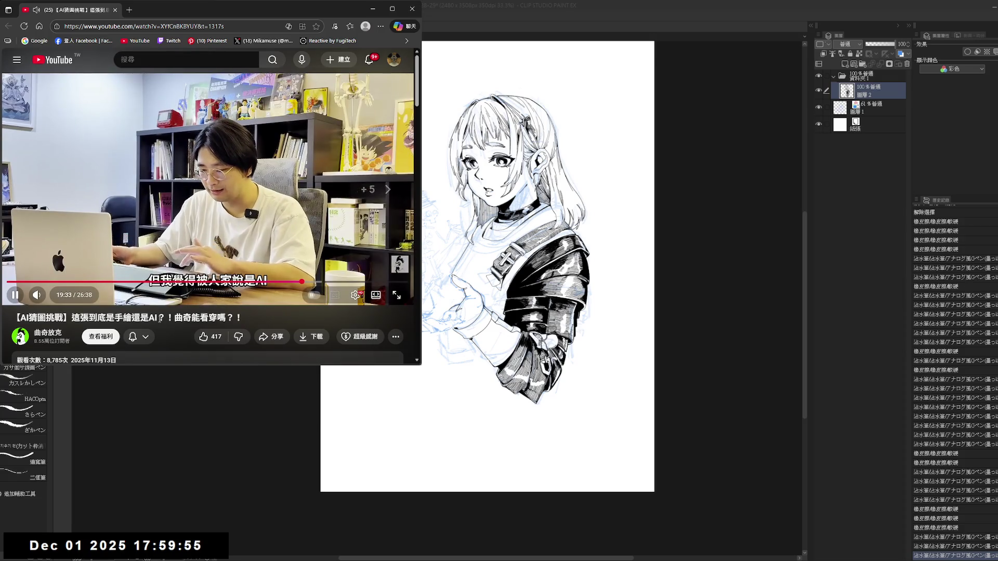
- Skip ahead through several scenes to question six and rewind five seconds to its start
{"action": "key", "text": "Right"}
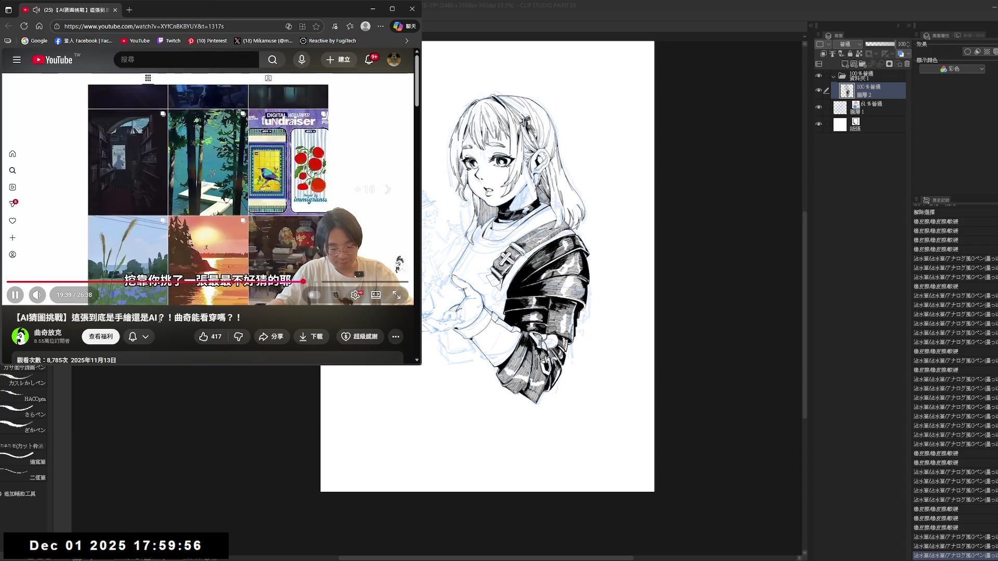
{"action": "key", "text": "Right"}
{"action": "key", "text": "Right"}
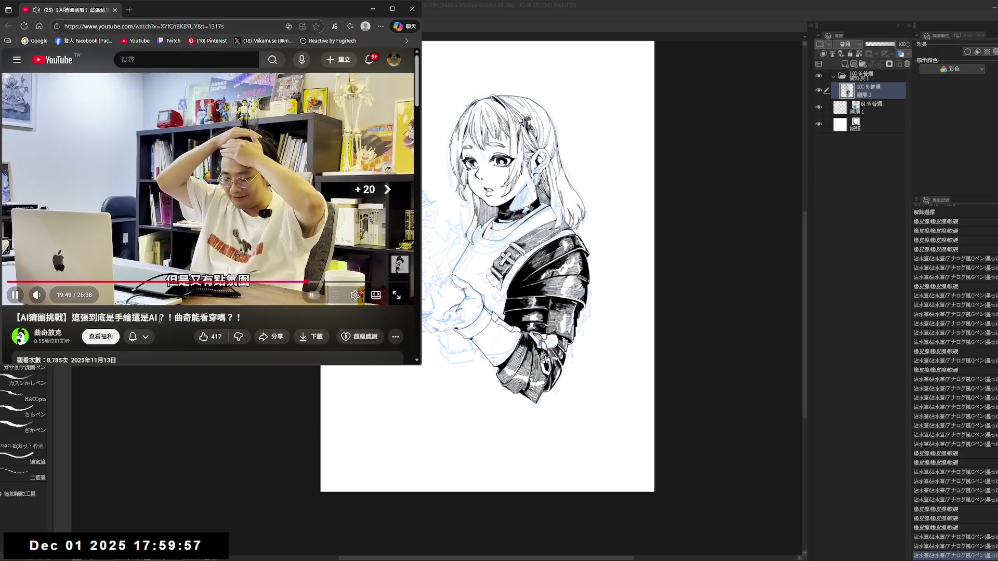
{"action": "key", "text": "Right"}
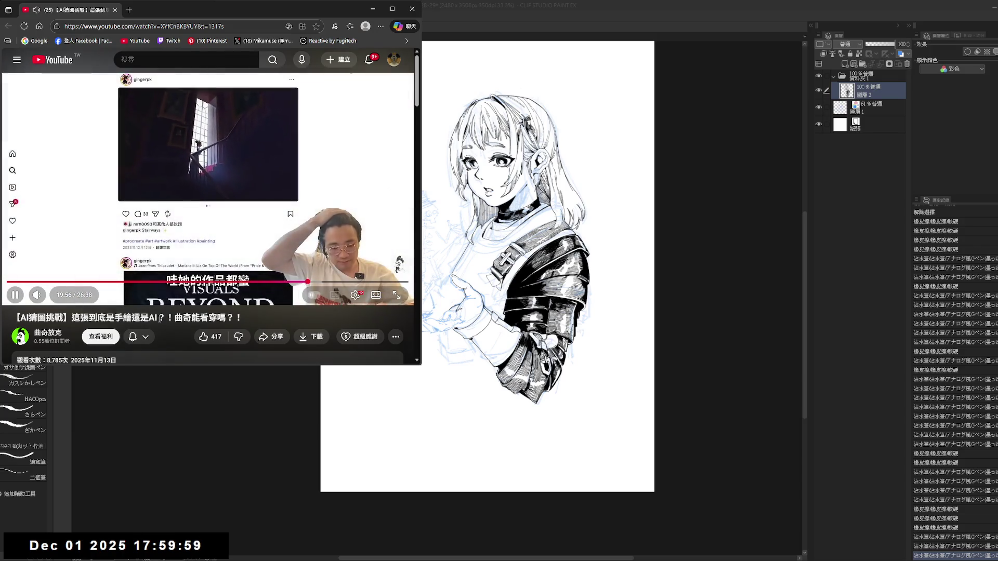
{"action": "key", "text": "Right"}
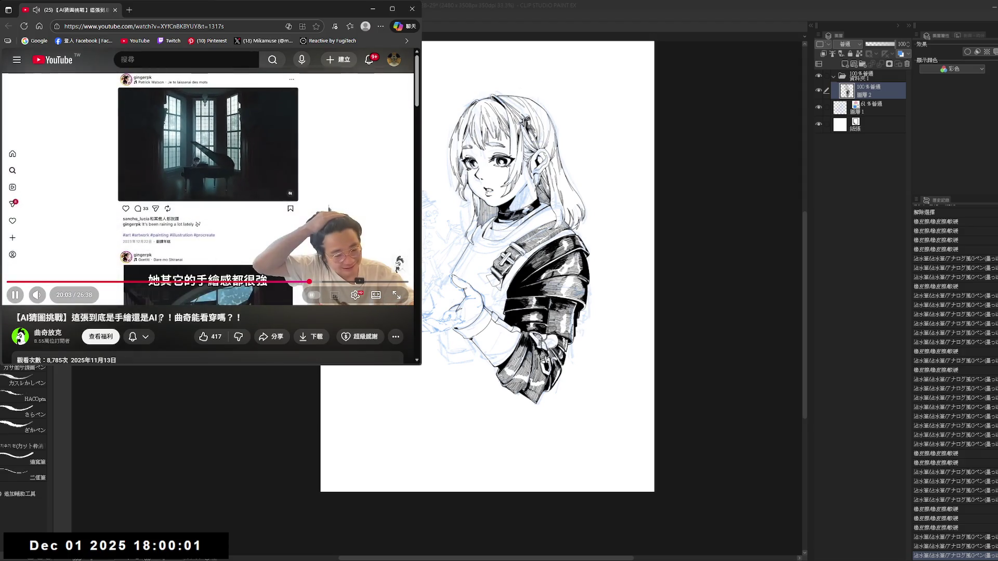
{"action": "key", "text": "Right"}
{"action": "key", "text": "Right"}
{"action": "key", "text": "Right"}
{"action": "key", "text": "Right"}
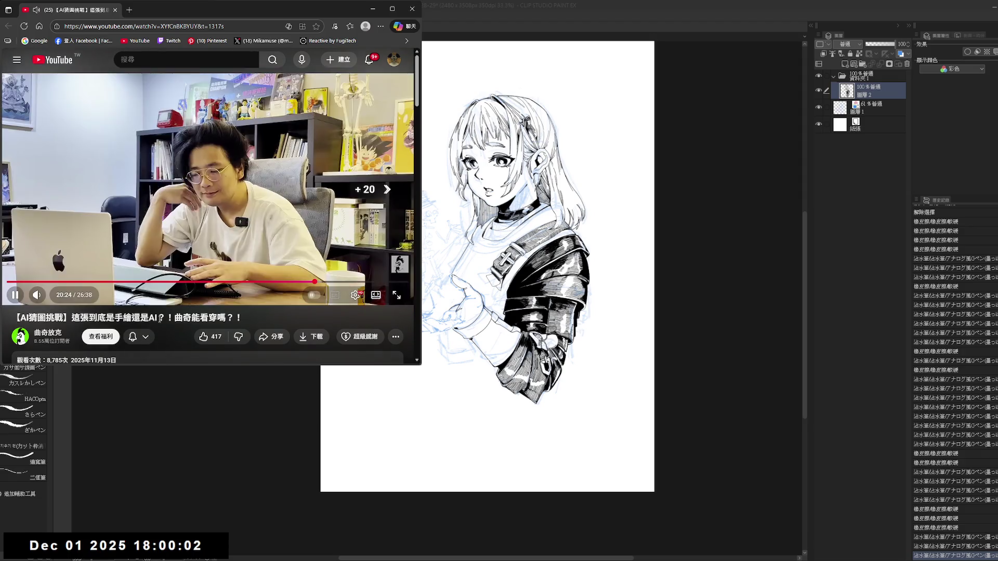
{"action": "key", "text": "Right"}
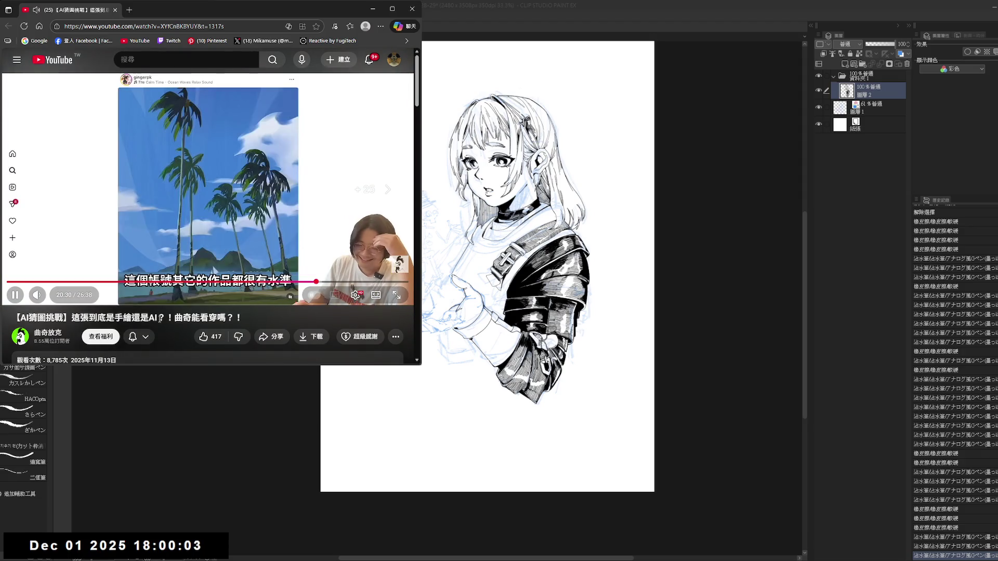
{"action": "key", "text": "Right"}
{"action": "key", "text": "Right"}
{"action": "key", "text": "Right"}
{"action": "key", "text": "Right"}
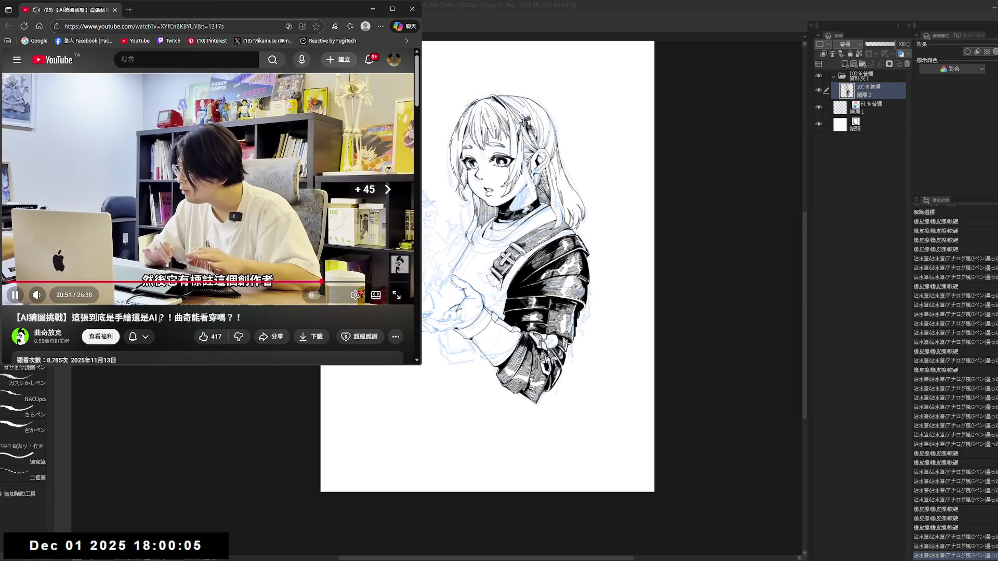
{"action": "key", "text": "Right"}
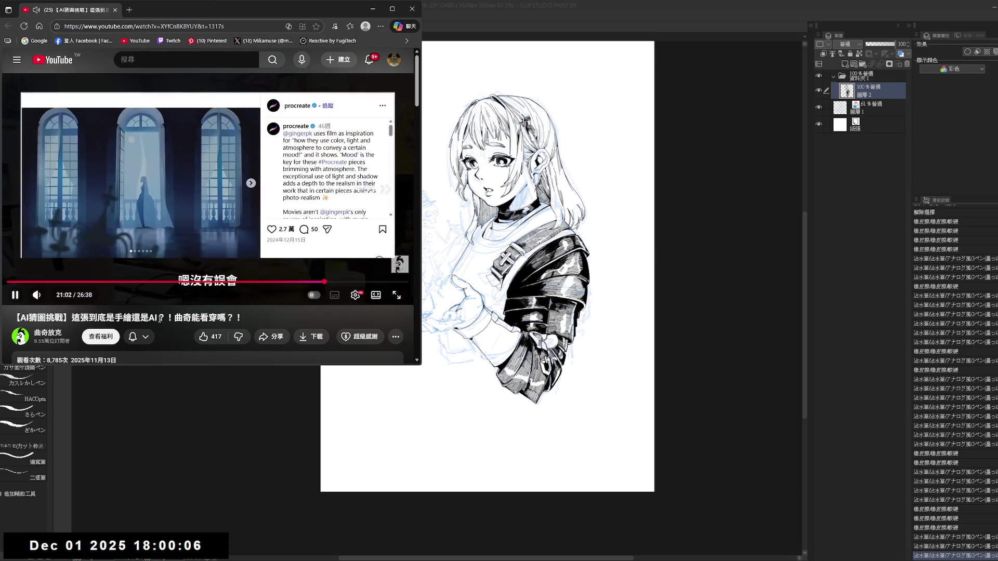
{"action": "key", "text": "Right"}
{"action": "key", "text": "Right"}
{"action": "key", "text": "Right"}
{"action": "key", "text": "Right"}
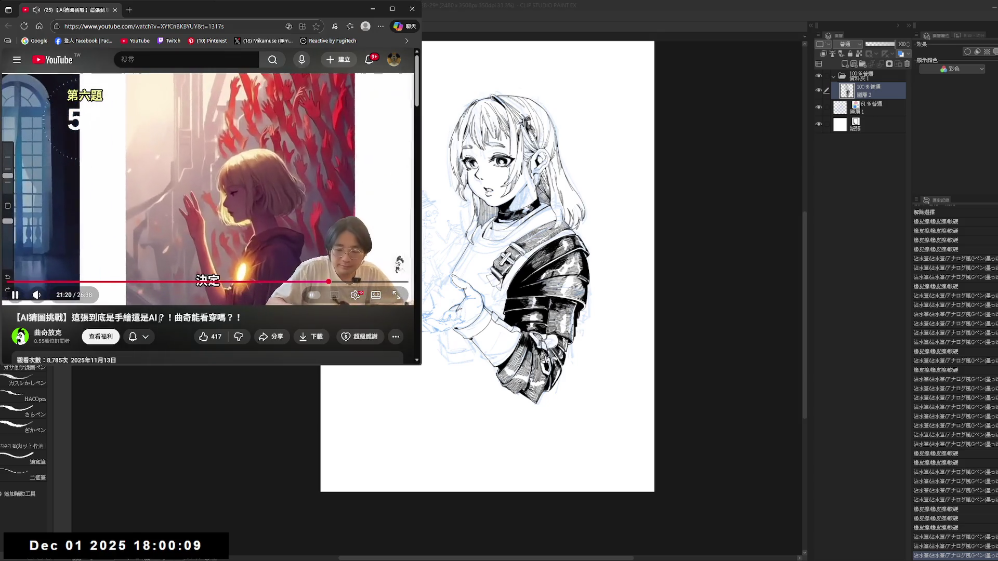
{"action": "key", "text": "space"}
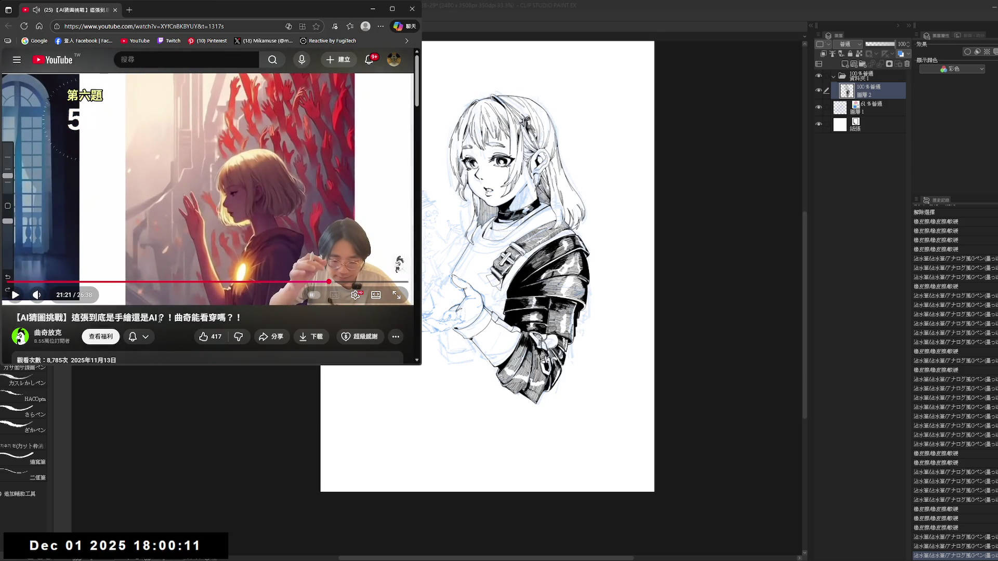
{"action": "key", "text": "Left"}
{"action": "key", "text": "space"}
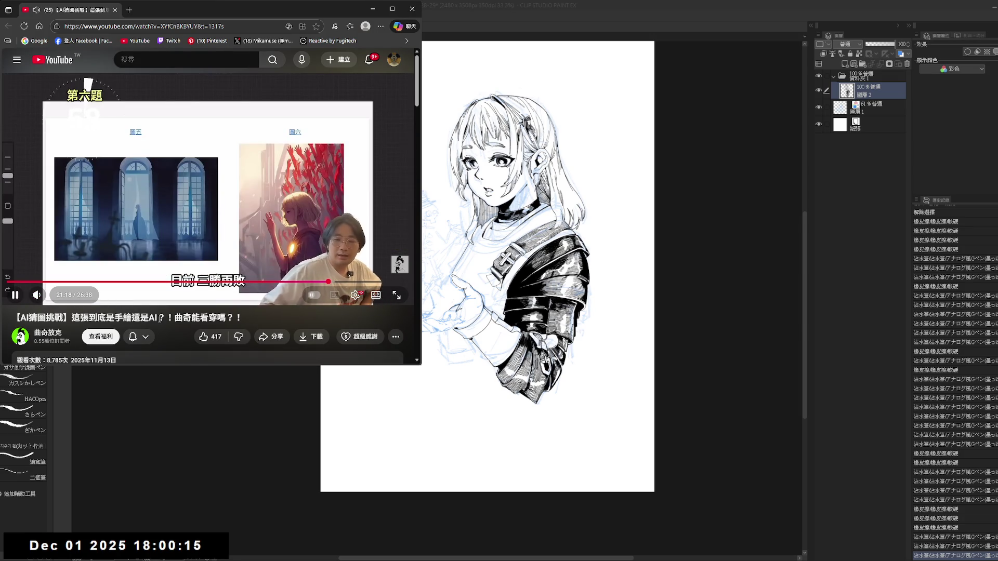
- Pause on the two compared images, then replay the question-six comparison after rewinding ten seconds
{"action": "key", "text": "space"}
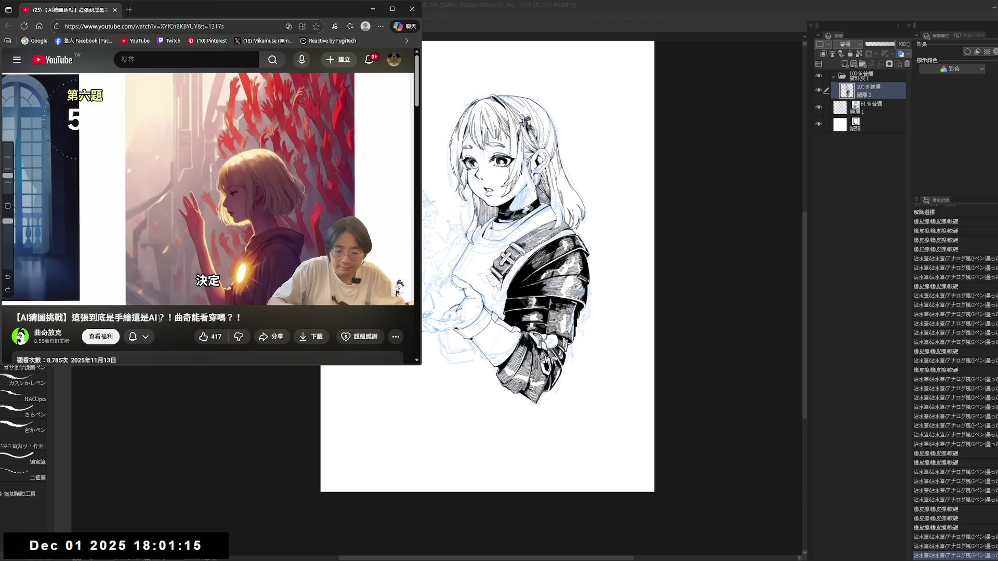
{"action": "left_click", "coordinate": [171, 233]}
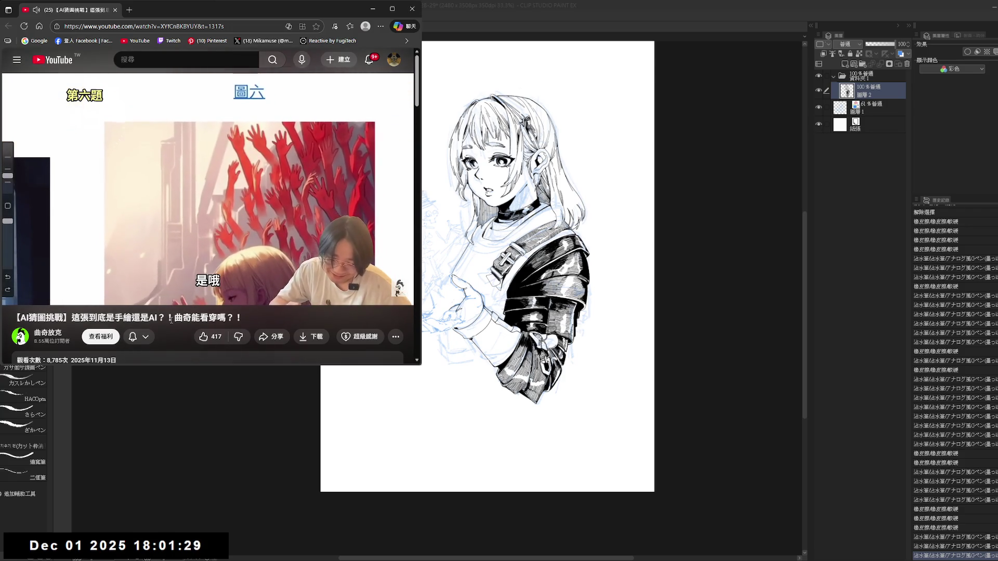
{"action": "left_click", "coordinate": [399, 266]}
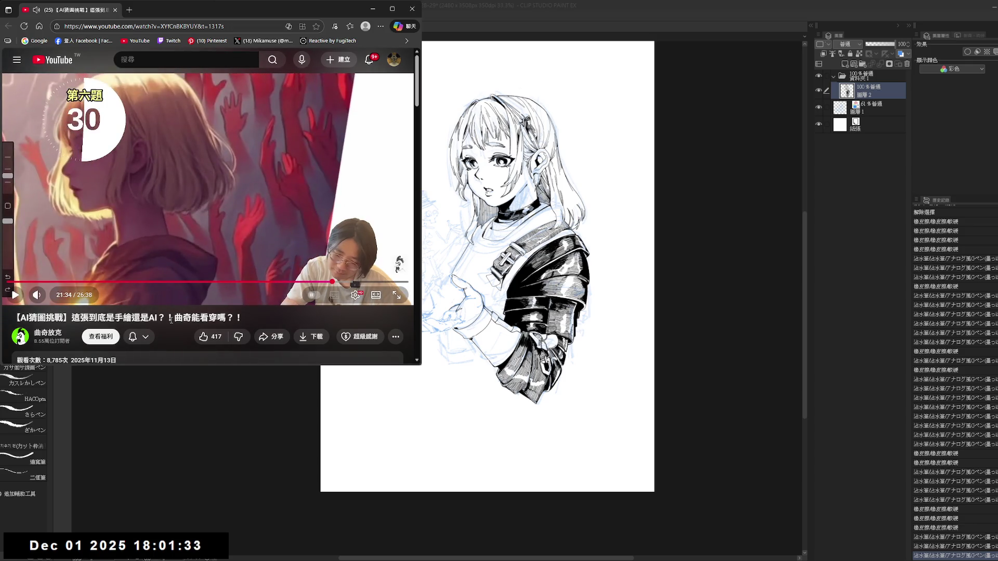
{"action": "key", "text": "Left"}
{"action": "key", "text": "Left"}
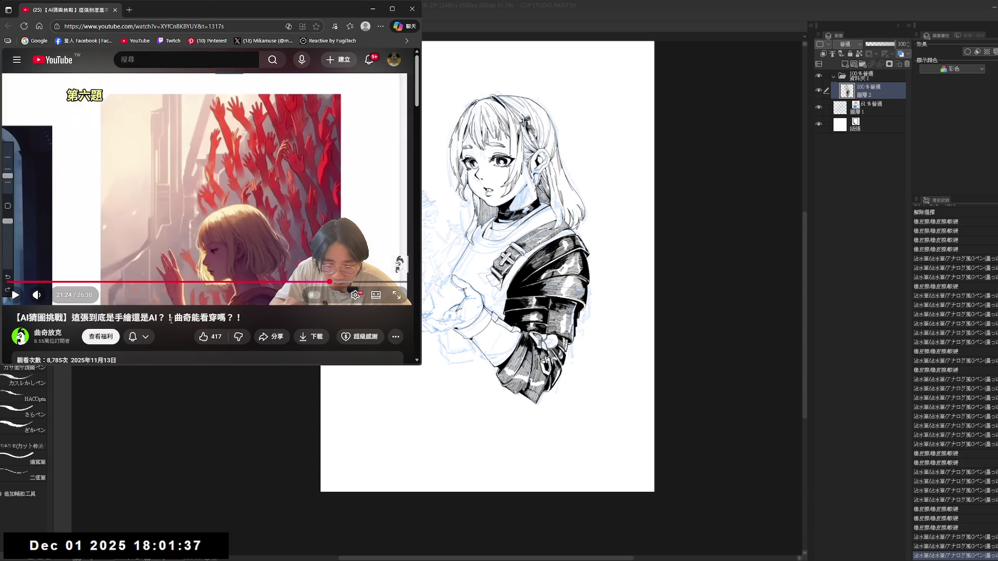
{"action": "left_click", "coordinate": [400, 262]}
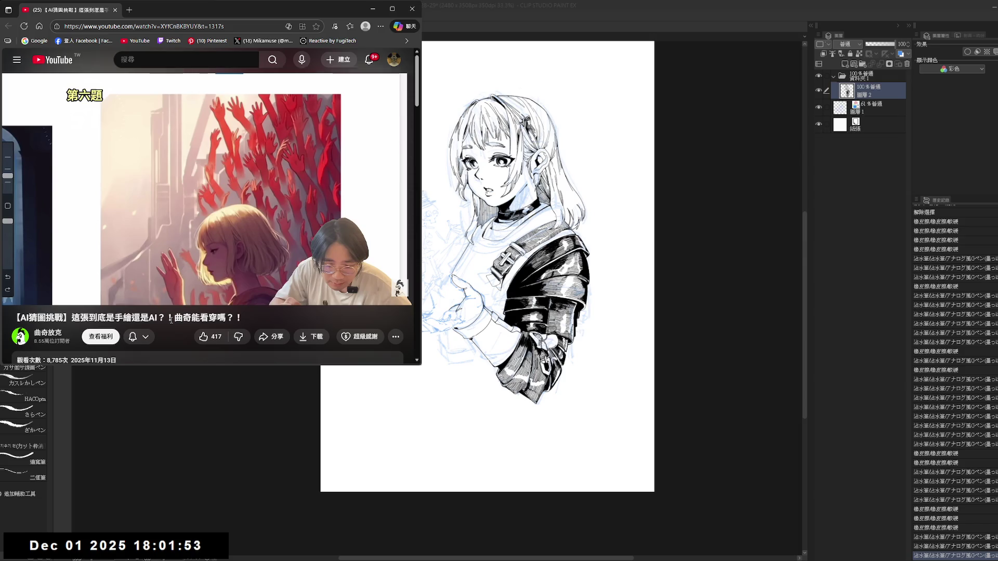
- Rewind a few seconds, then skip ahead in ten-second jumps past 21:40 to the red-hands painting
{"action": "key", "text": "space"}
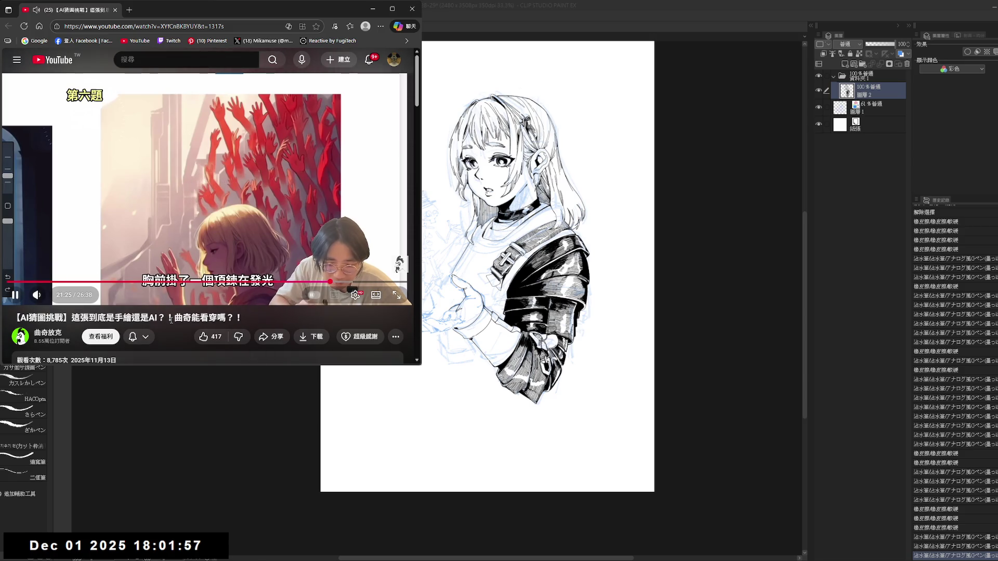
{"action": "key", "text": "Left"}
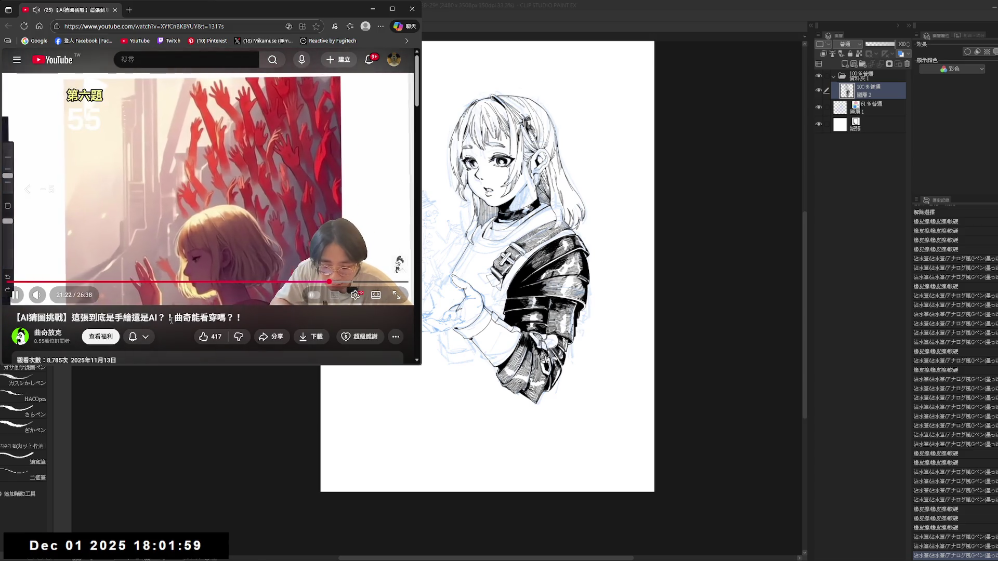
{"action": "key", "text": "Left"}
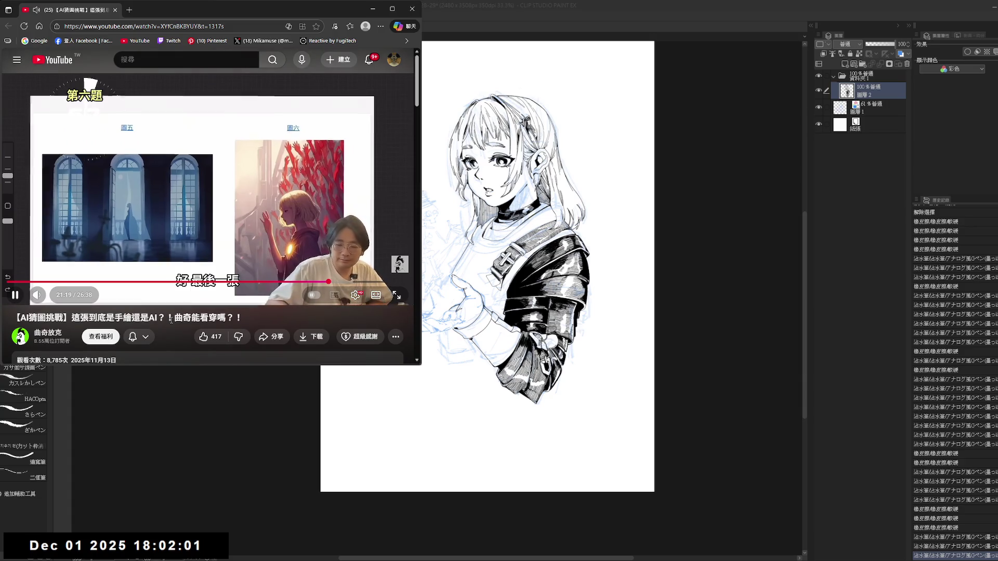
{"action": "key", "text": "space"}
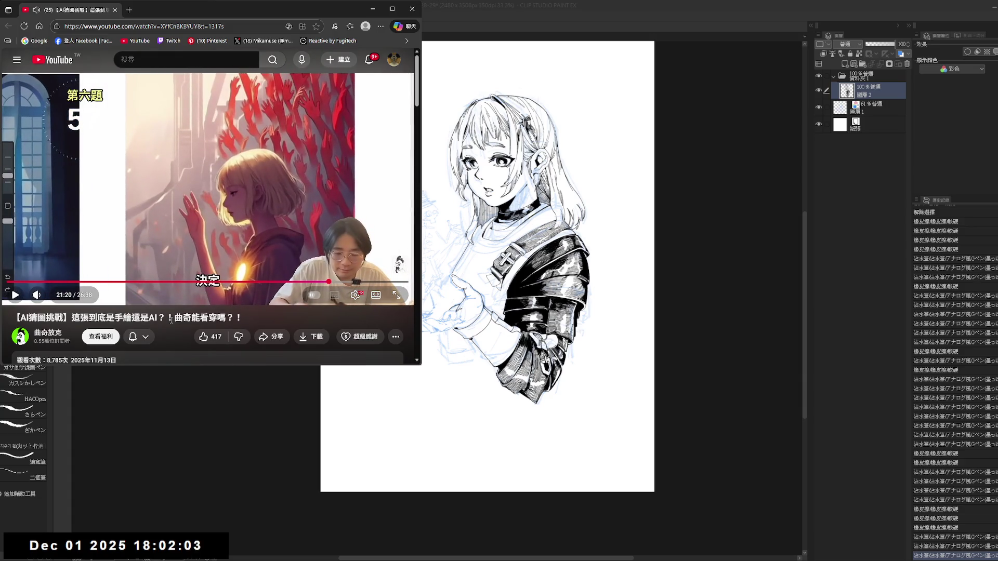
{"action": "key", "text": "space"}
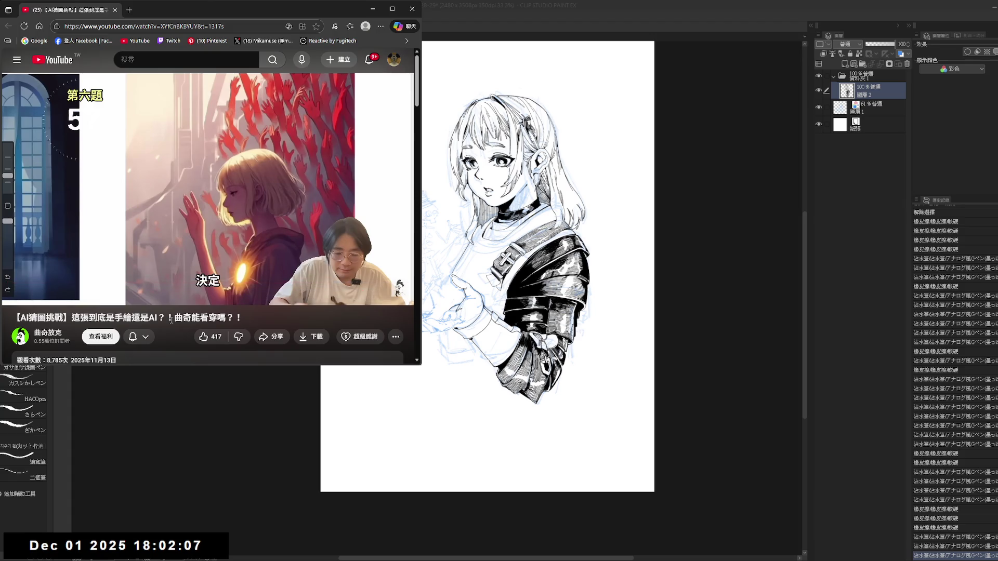
{"action": "key", "text": "space"}
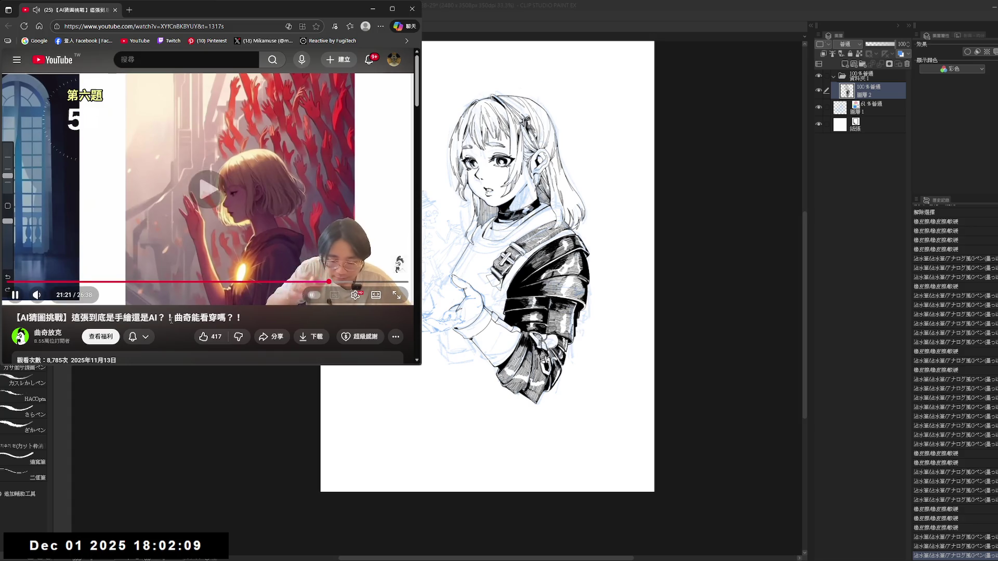
{"action": "key", "text": "l"}
{"action": "key", "text": "space"}
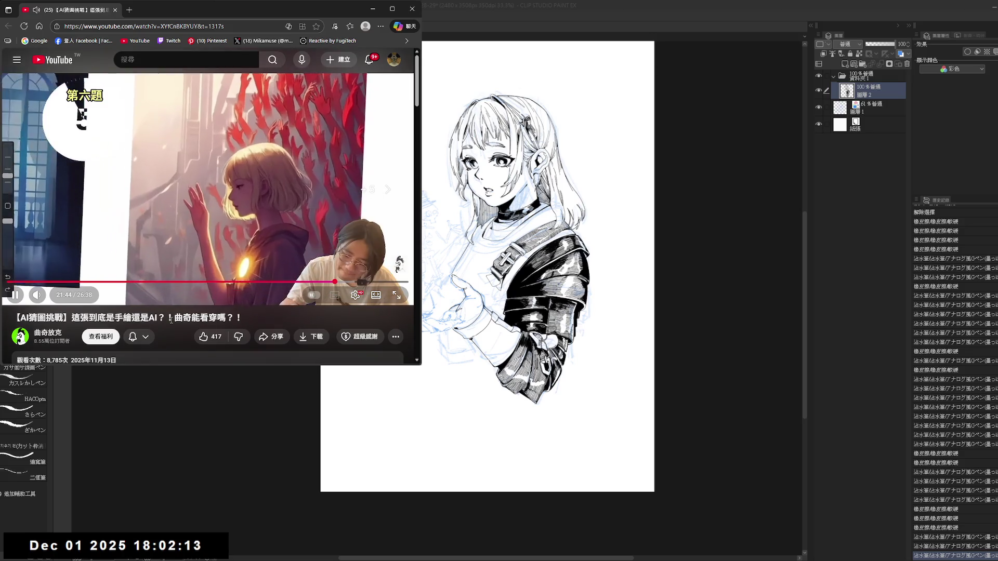
- Skip ten seconds ahead, pause to read the description panel, then let the red-hands breakdown play on
{"action": "key", "text": "l"}
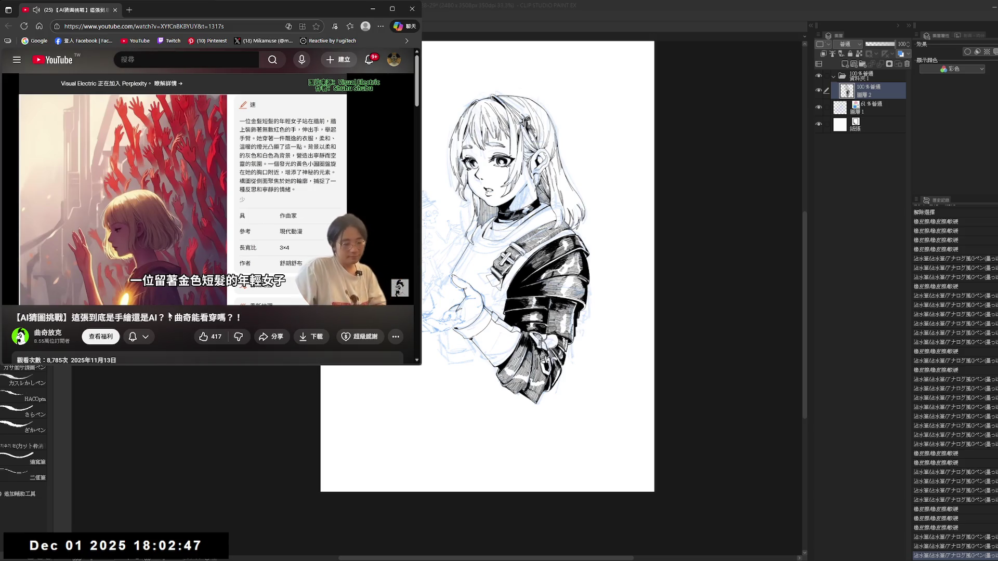
{"action": "key", "text": "space"}
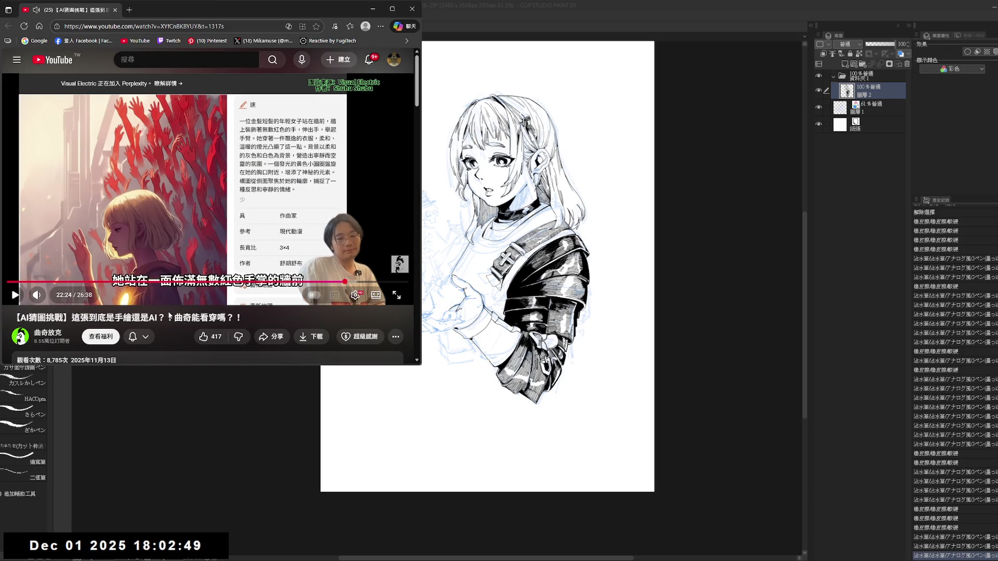
{"action": "key", "text": "space"}
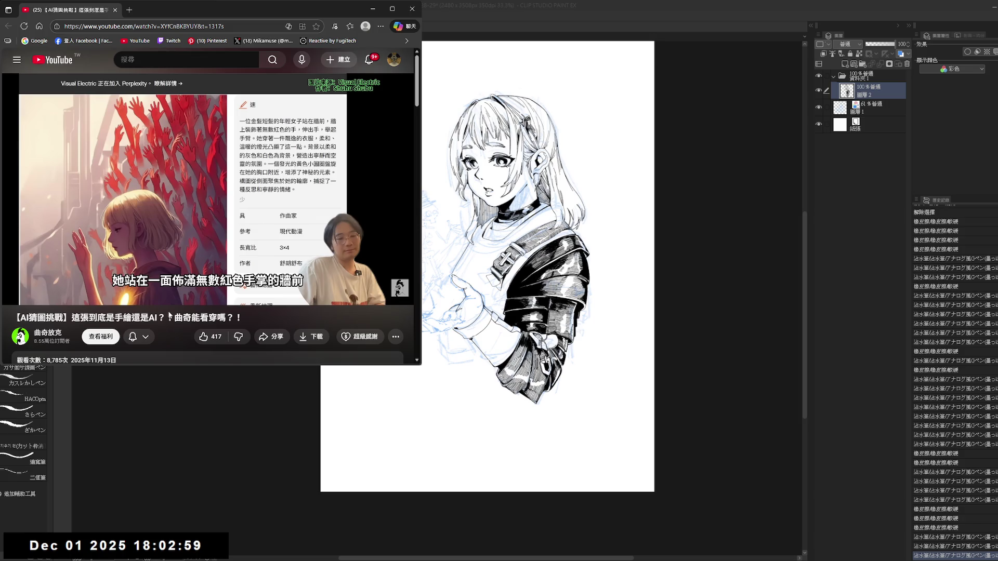
{"action": "key", "text": "space"}
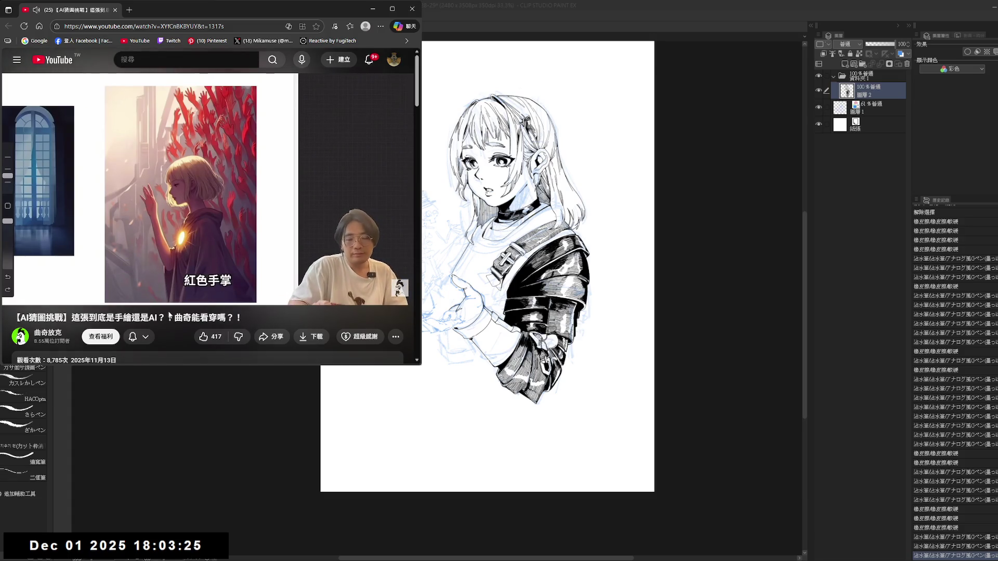
- Skip ahead through the hand analysis with brief pauses until about 24:30, where a sponsored ad begins
{"action": "key", "text": "space"}
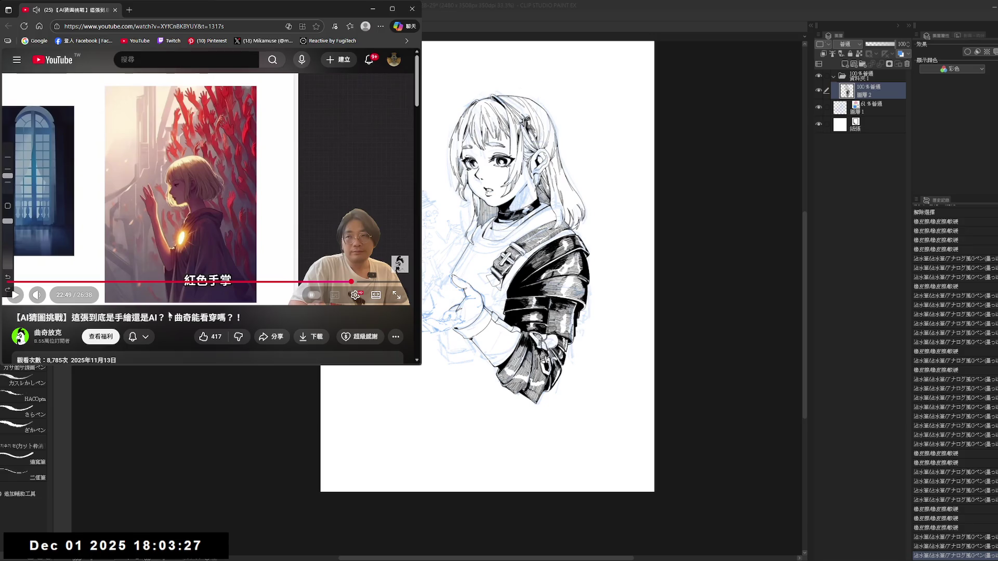
{"action": "key", "text": "space"}
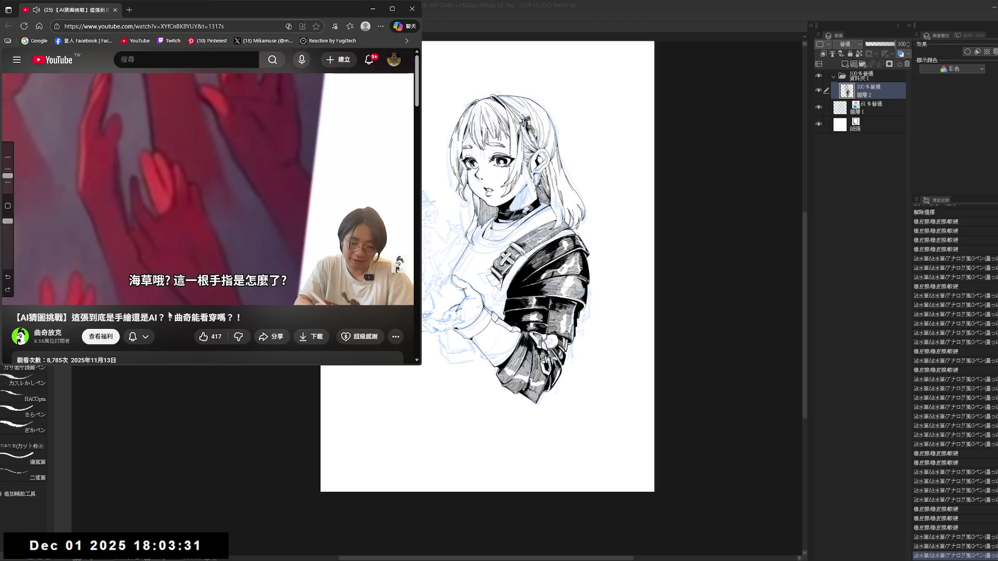
{"action": "key", "text": "Right"}
{"action": "key", "text": "Right"}
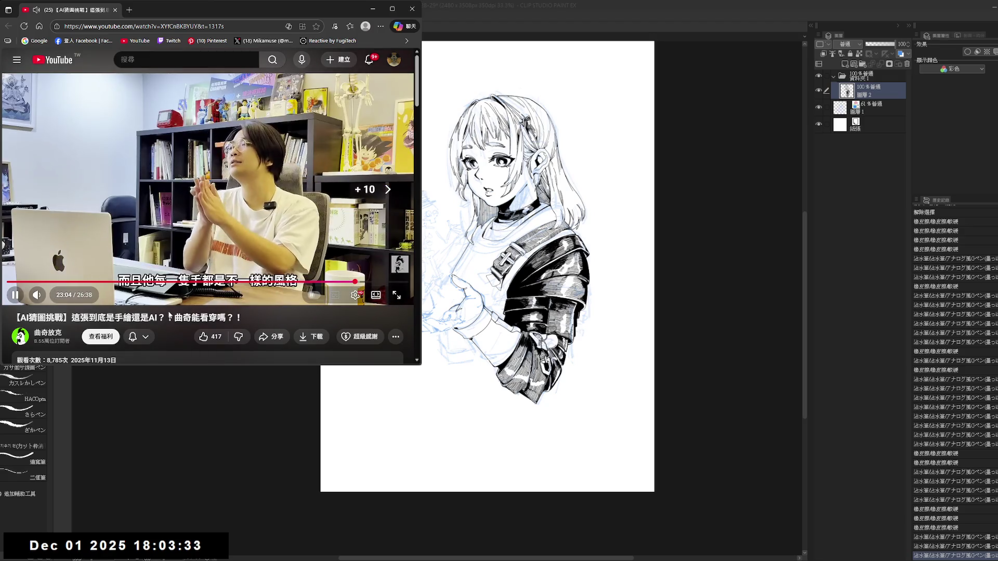
{"action": "key", "text": "Right"}
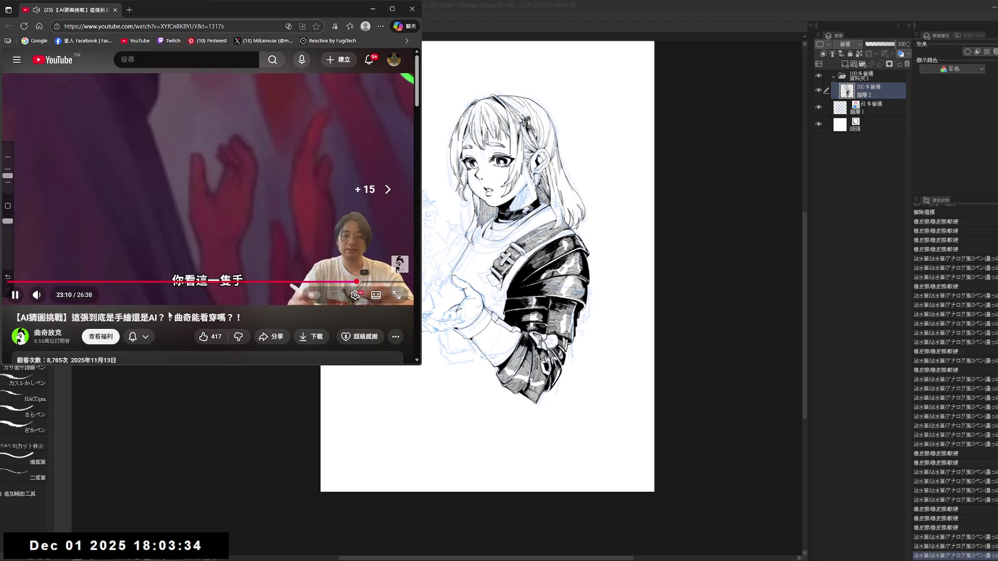
{"action": "key", "text": "Right"}
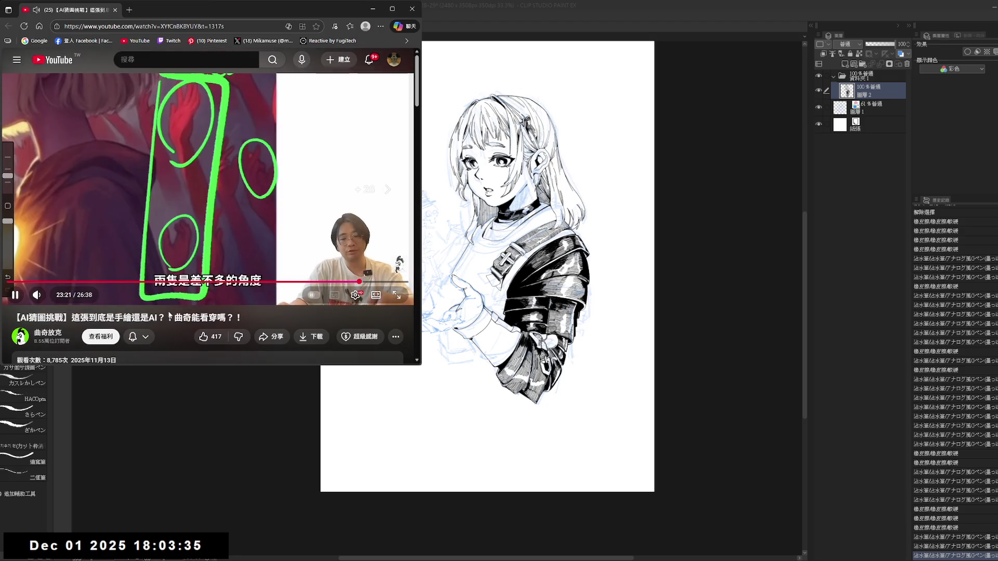
{"action": "key", "text": "Right"}
{"action": "key", "text": "Right"}
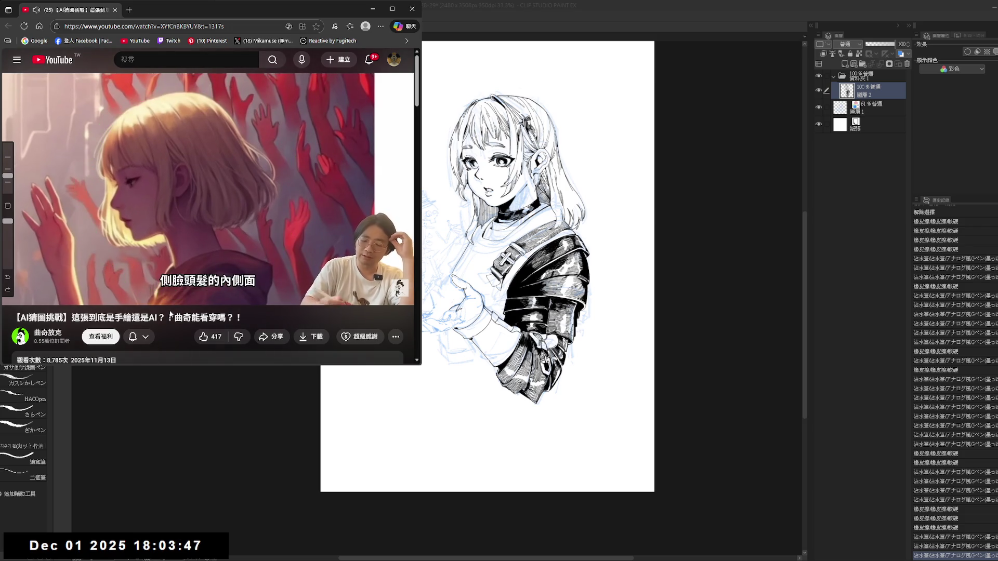
{"action": "key", "text": "space"}
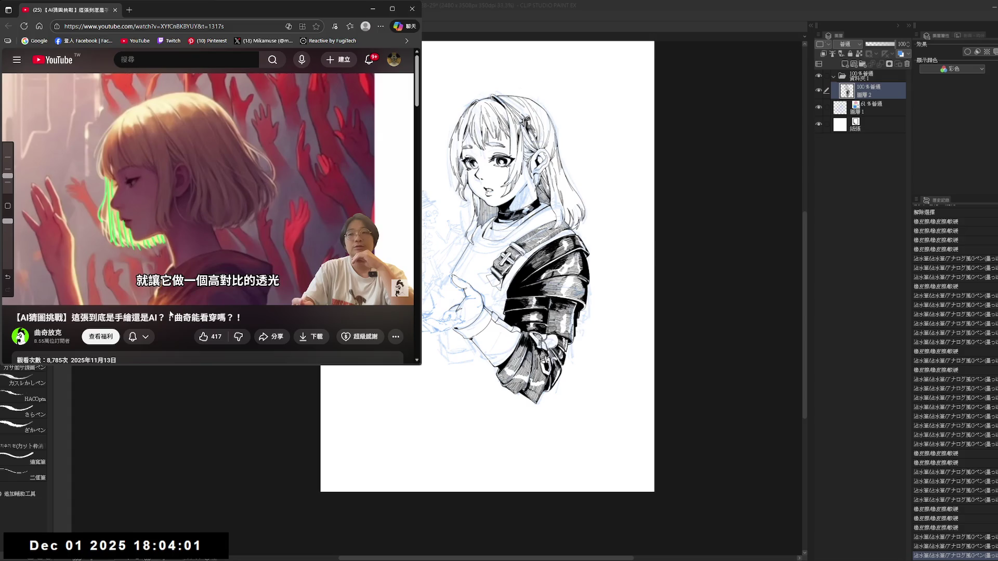
{"action": "key", "text": "space"}
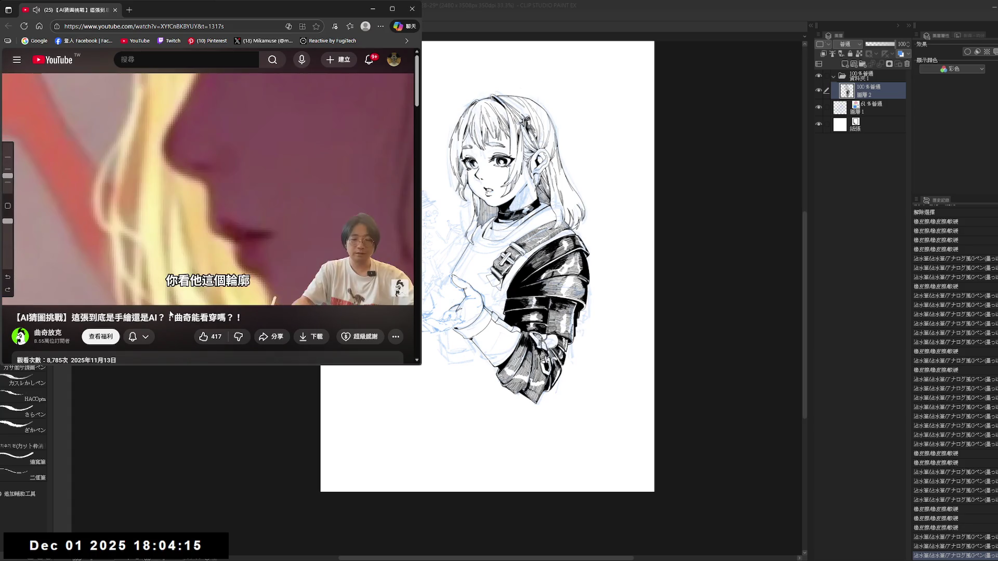
{"action": "key", "text": "k"}
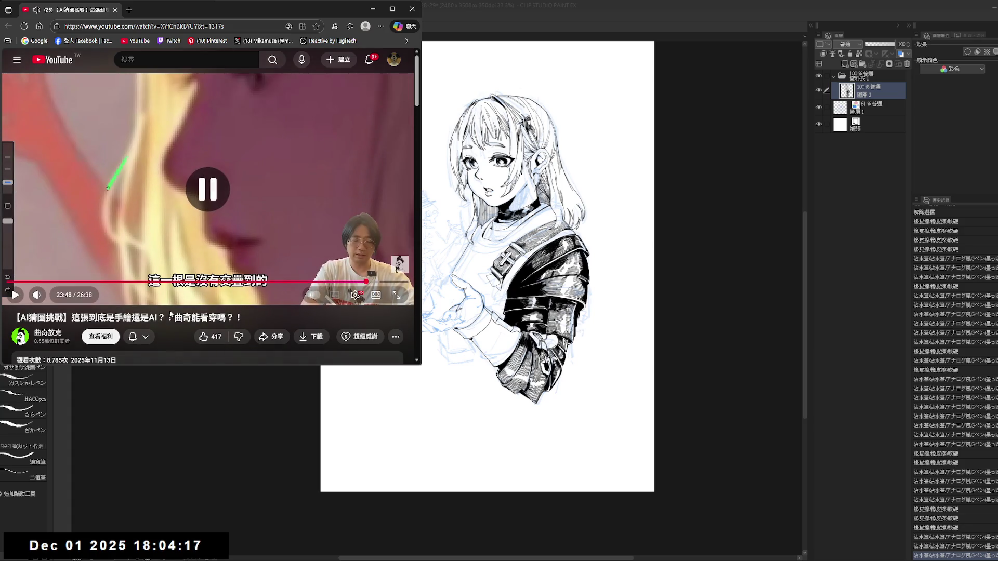
{"action": "key", "text": "k"}
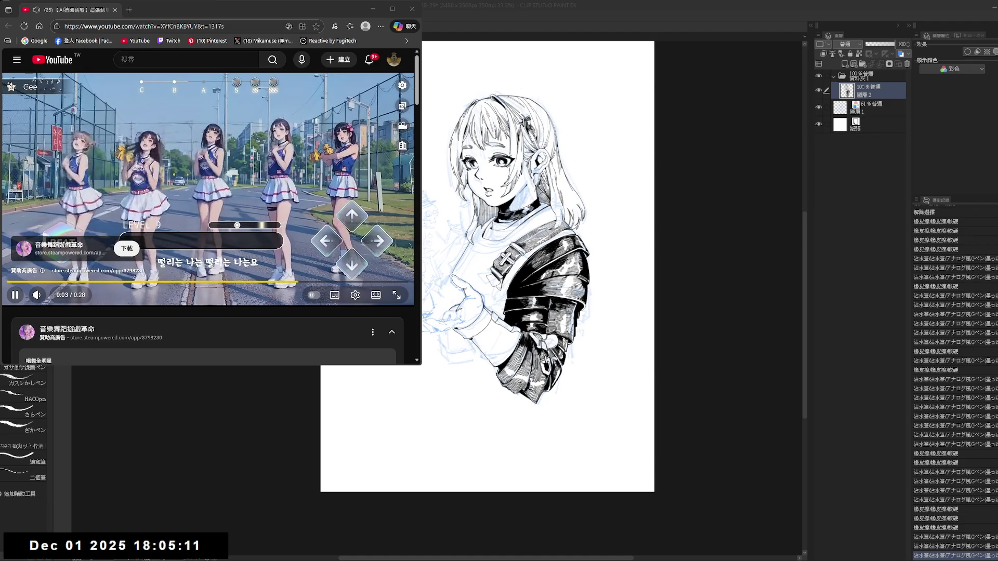
- Skip the ad and resume the main video near 24:50 after a short pause
{"action": "left_click", "coordinate": [386, 268]}
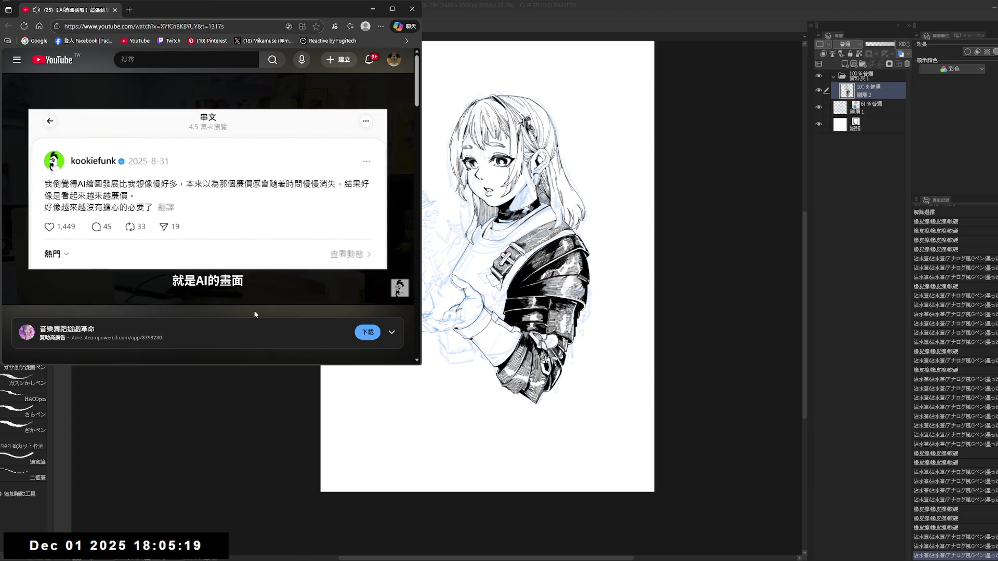
{"action": "key", "text": "space"}
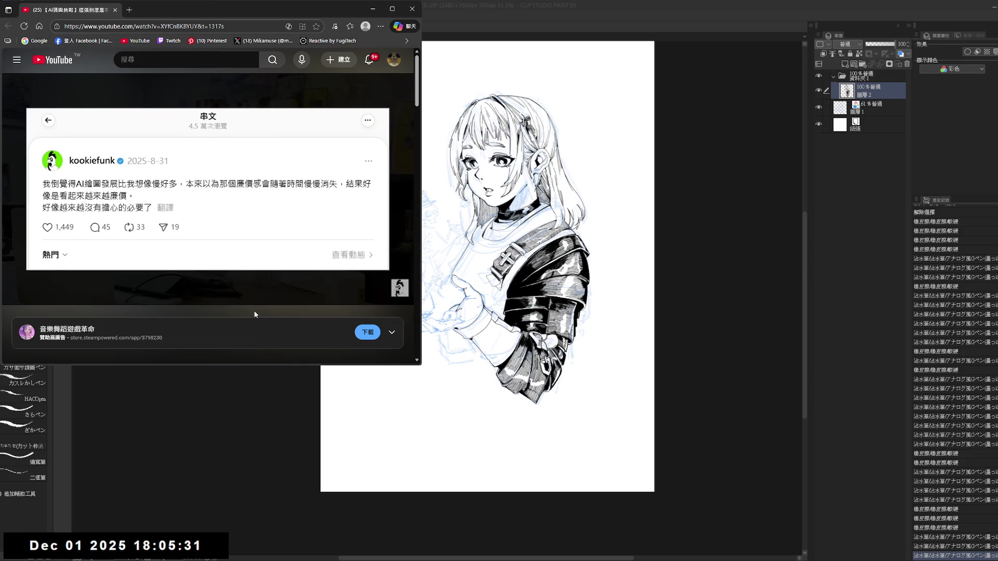
{"action": "key", "text": "space"}
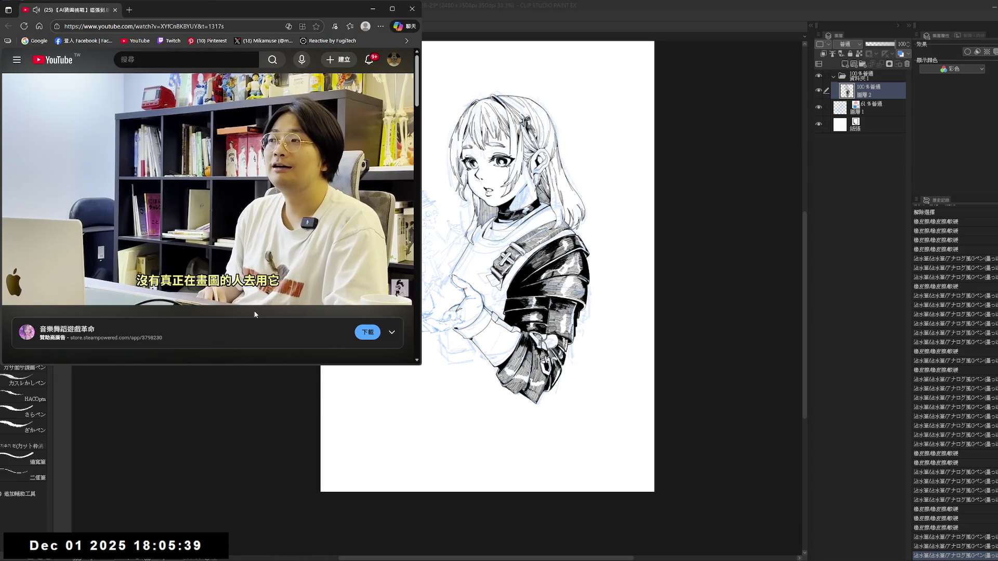
- Rewind the video a few seconds to about 24:54 and pause on the host
{"action": "key", "text": "space"}
{"action": "key", "text": "Left"}
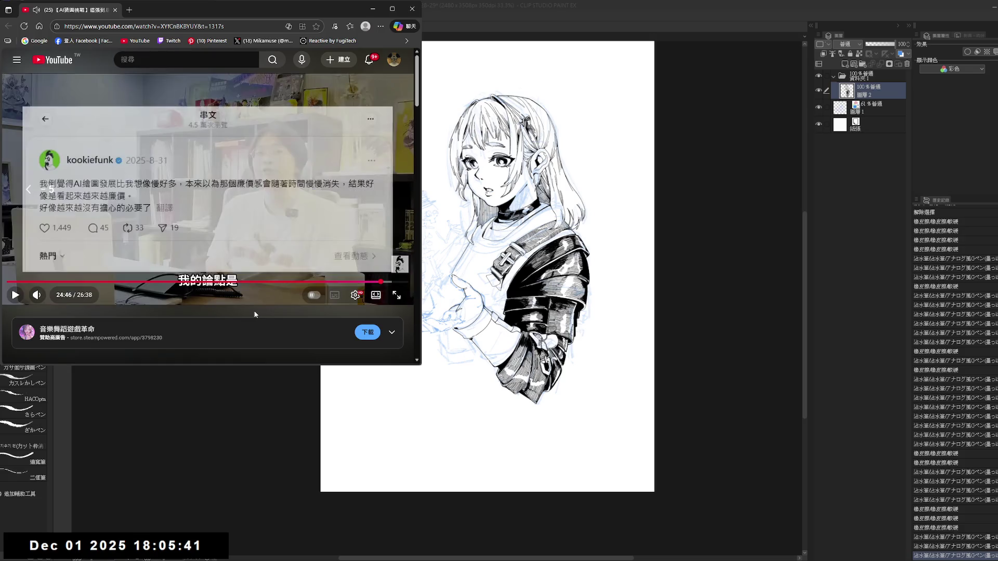
{"action": "key", "text": "Right"}
{"action": "key", "text": "Left"}
{"action": "key", "text": "space"}
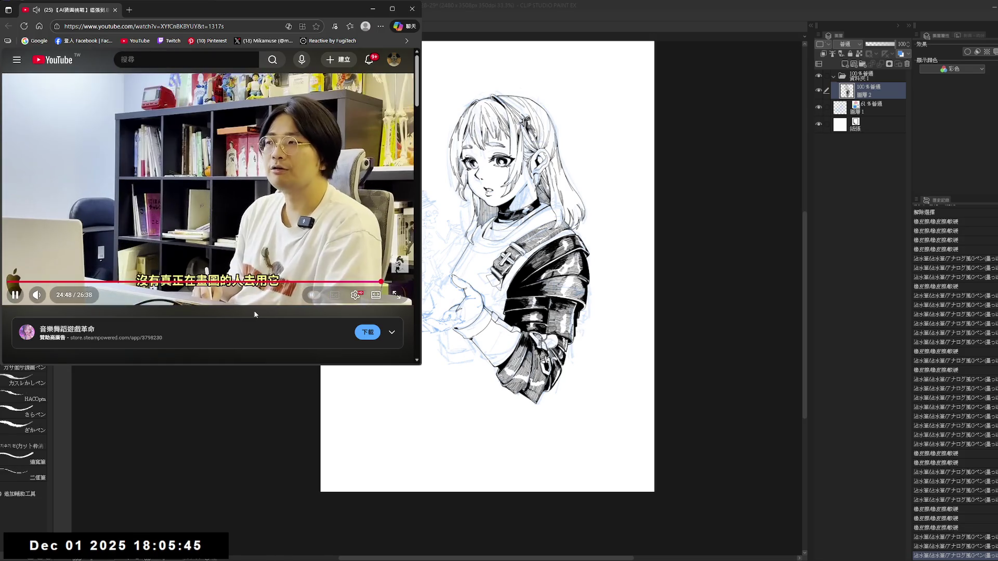
{"action": "key", "text": "space"}
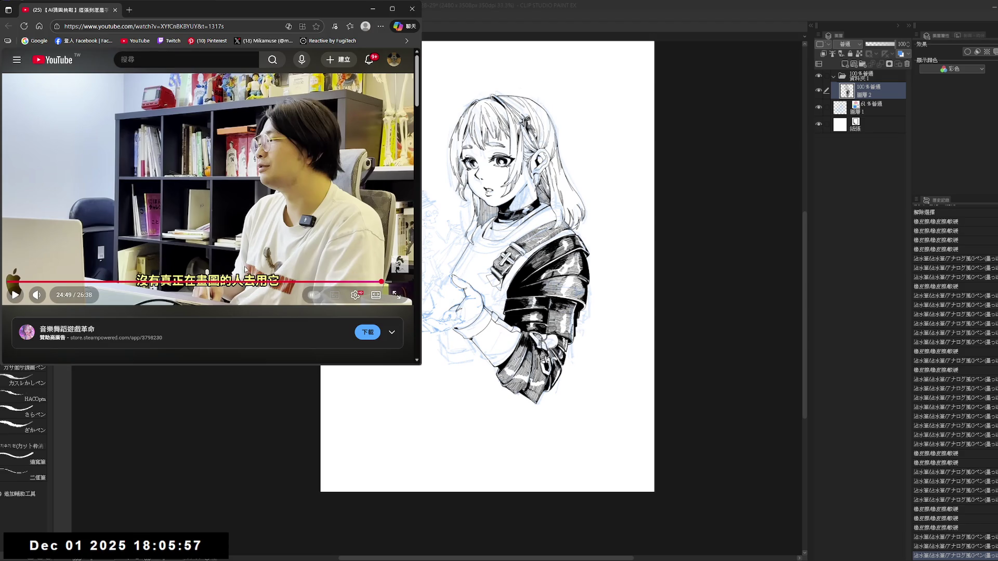
- Resume playback at 24:55 with a brief pause, checking the current position
{"action": "left_click", "coordinate": [222, 252]}
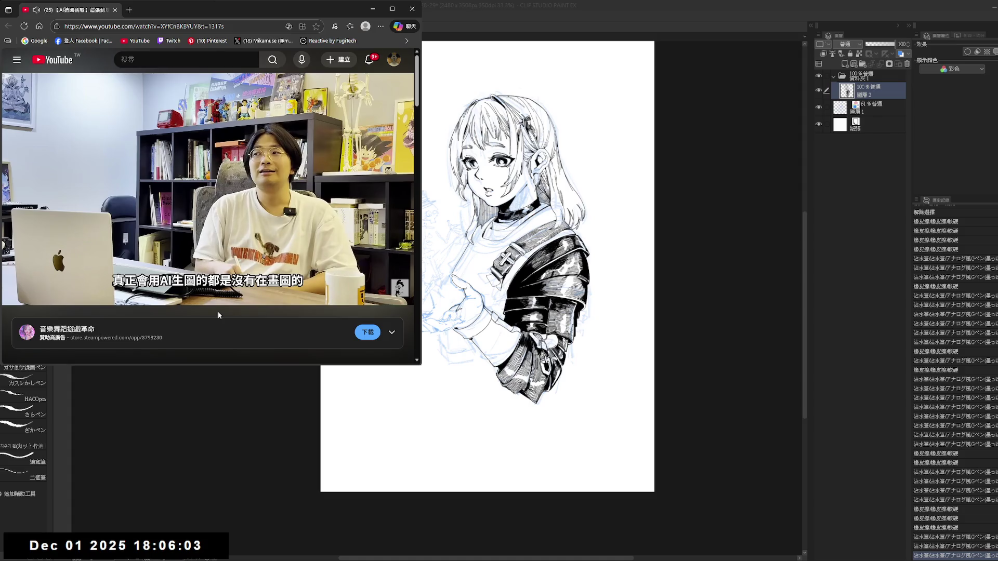
{"action": "key", "text": "space"}
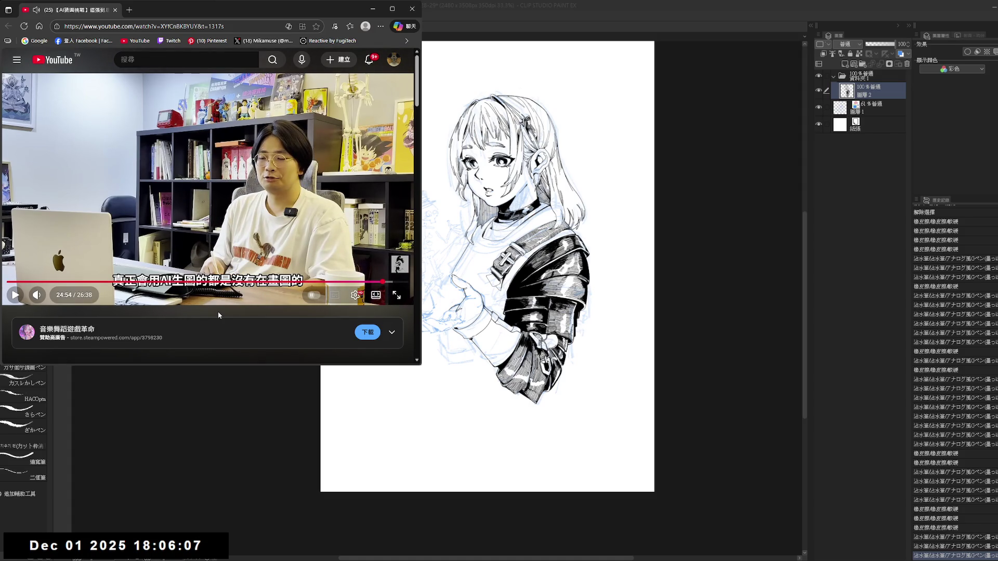
{"action": "key", "text": "space"}
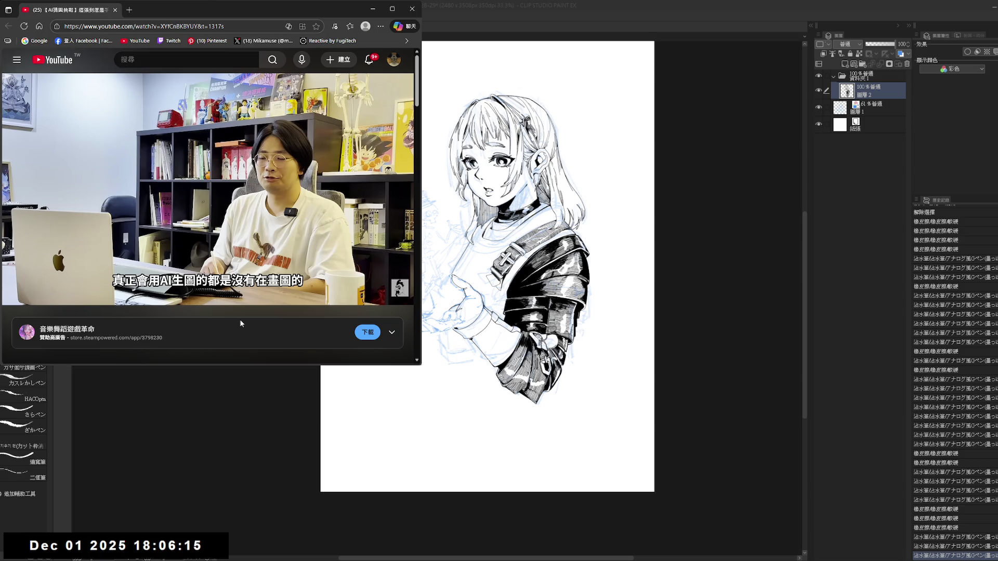
{"action": "key", "text": "Right"}
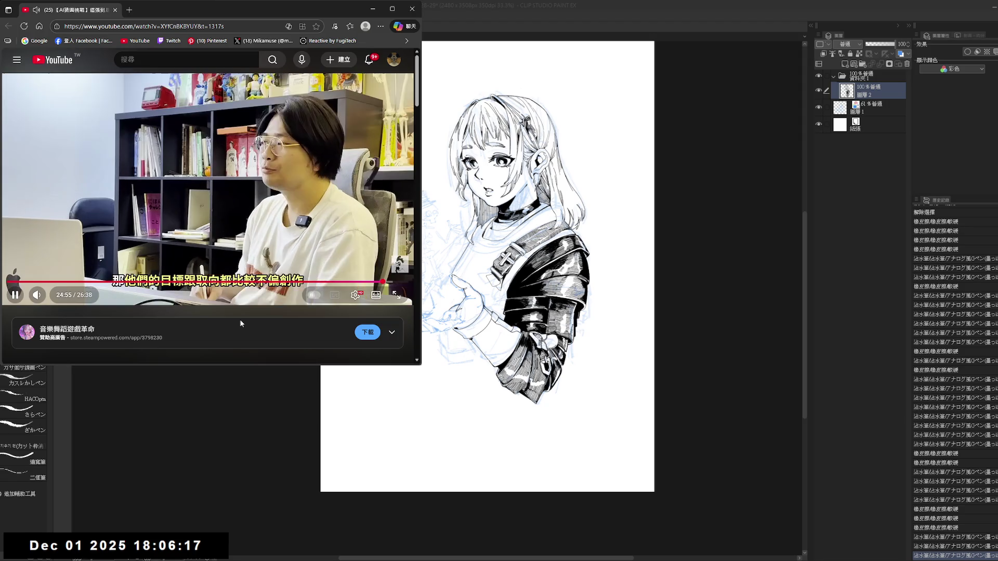
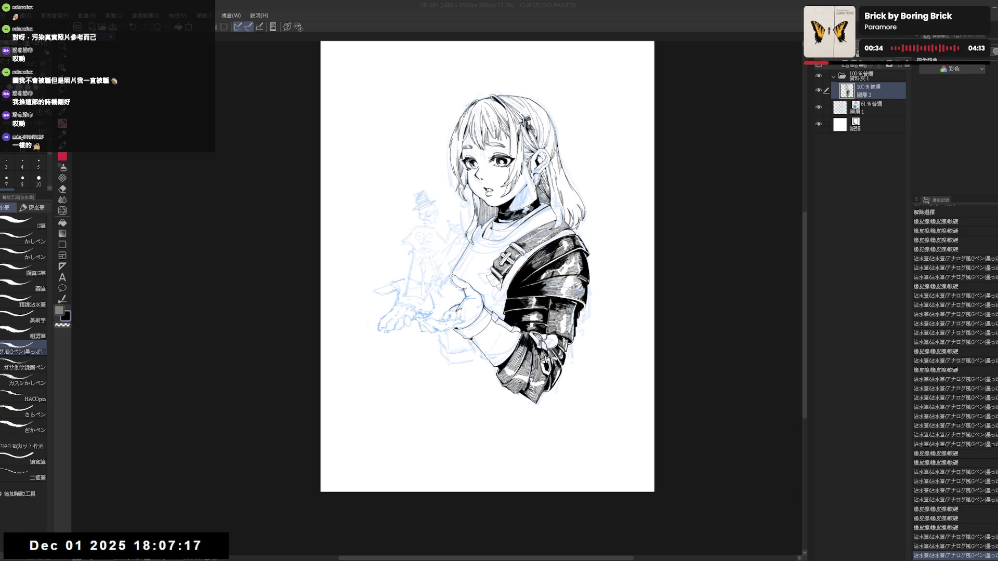
{"action": "scroll", "coordinate": [482, 191], "scroll_direction": "up", "scroll_amount": 1}
{"action": "scroll", "coordinate": [481, 191], "scroll_direction": "up", "scroll_amount": 1}
{"action": "scroll", "coordinate": [482, 192], "scroll_direction": "up", "scroll_amount": 1}
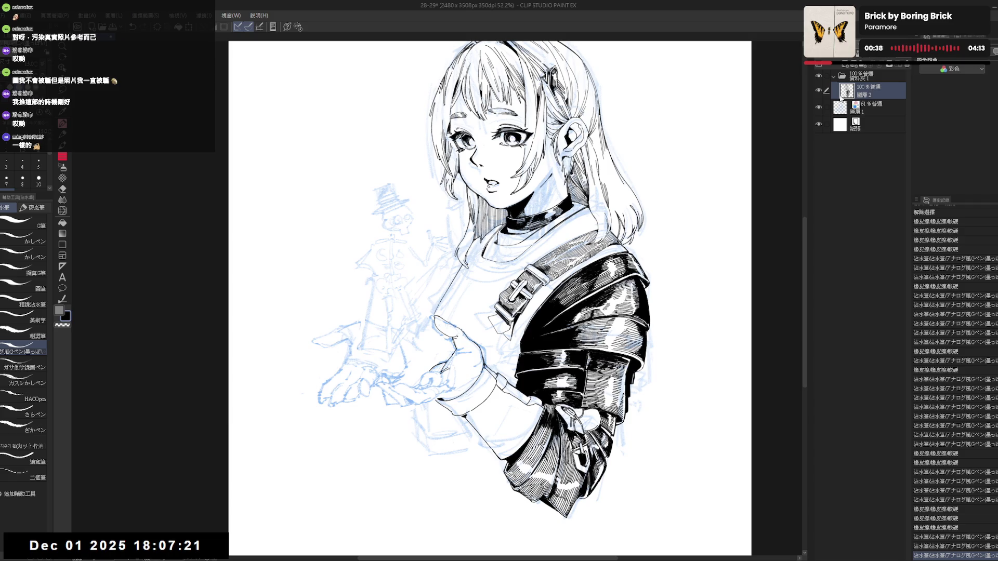
- Reselect the ink layer over the sketch and erase stray ink near the girl's thumb
{"action": "left_click", "coordinate": [869, 109]}
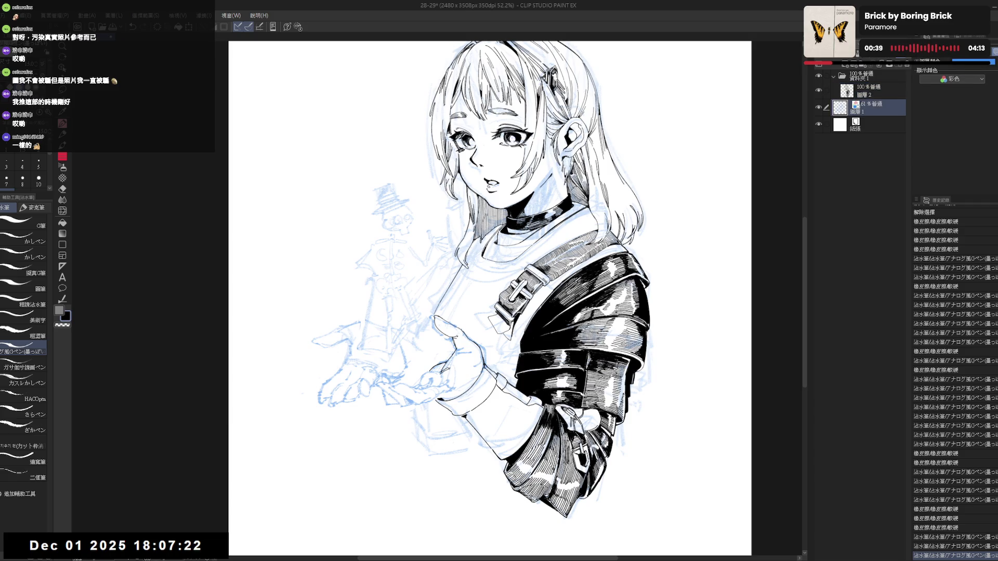
{"action": "left_click", "coordinate": [869, 94]}
{"action": "scroll", "coordinate": [490, 299], "scroll_direction": "down", "scroll_amount": 1}
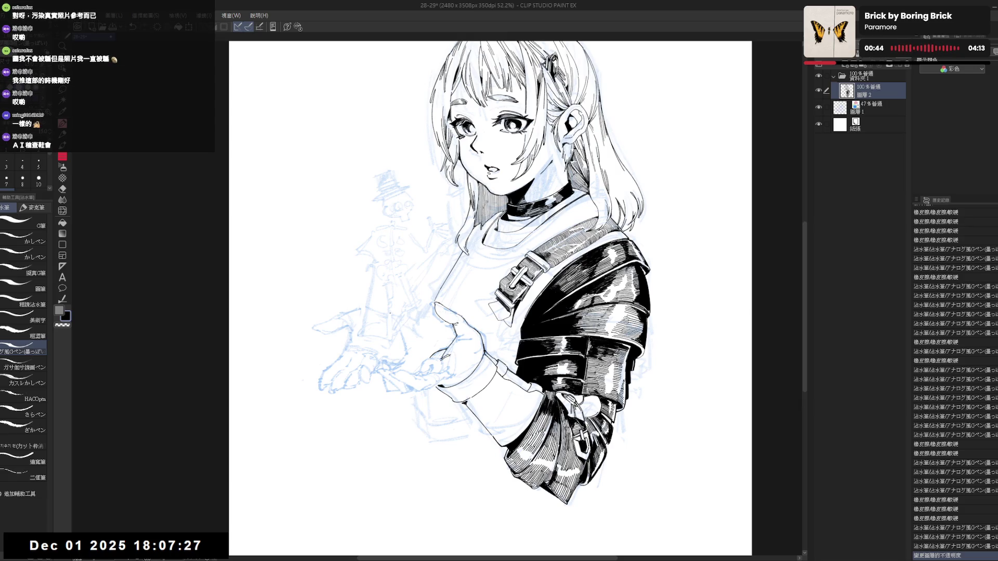
{"action": "key", "text": "-"}
{"action": "key", "text": "e"}
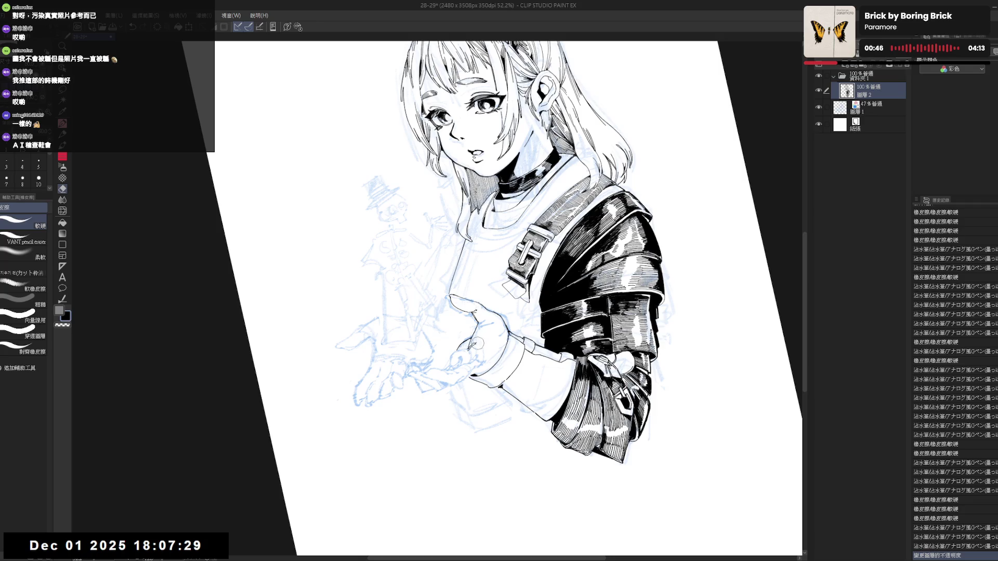
{"action": "left_click", "coordinate": [479, 344]}
{"action": "key", "text": "p"}
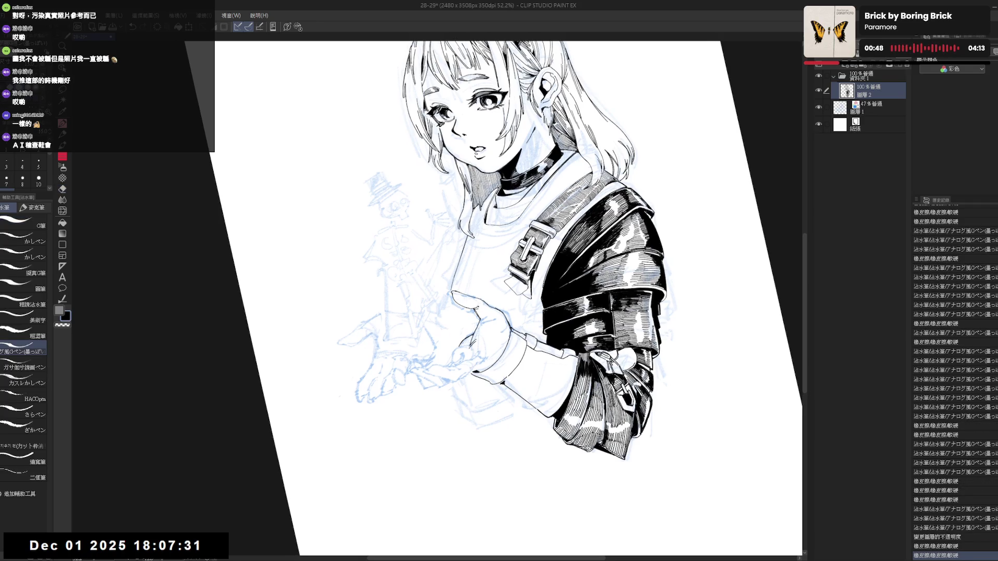
{"action": "key", "text": "e"}
{"action": "key", "text": "p"}
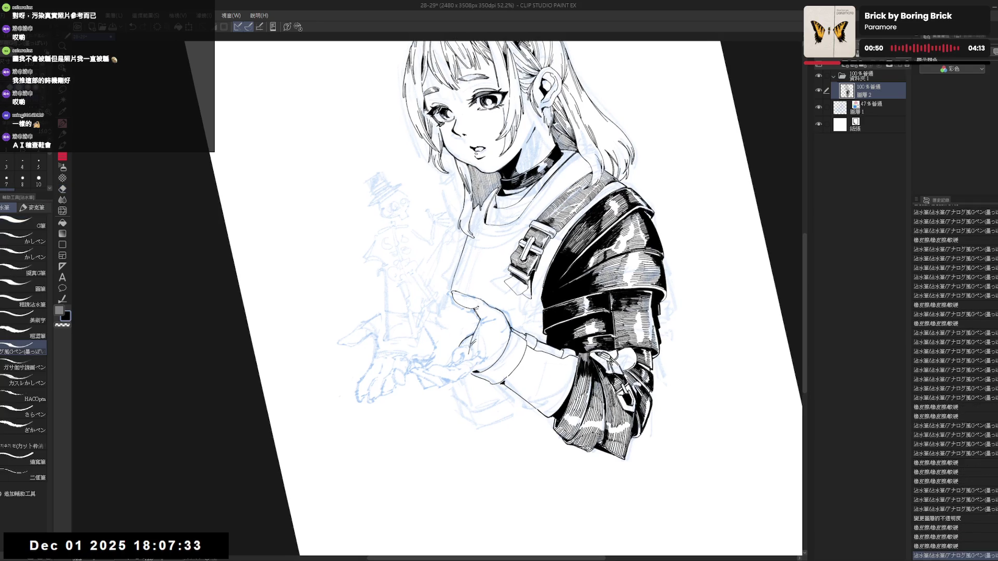
- Redraw the small ink marks around the thumb, erasing a misplaced one, with the view upright again
{"action": "left_click", "coordinate": [471, 349]}
{"action": "left_click_drag", "start_coordinate": [470, 344], "coordinate": [467, 361]}
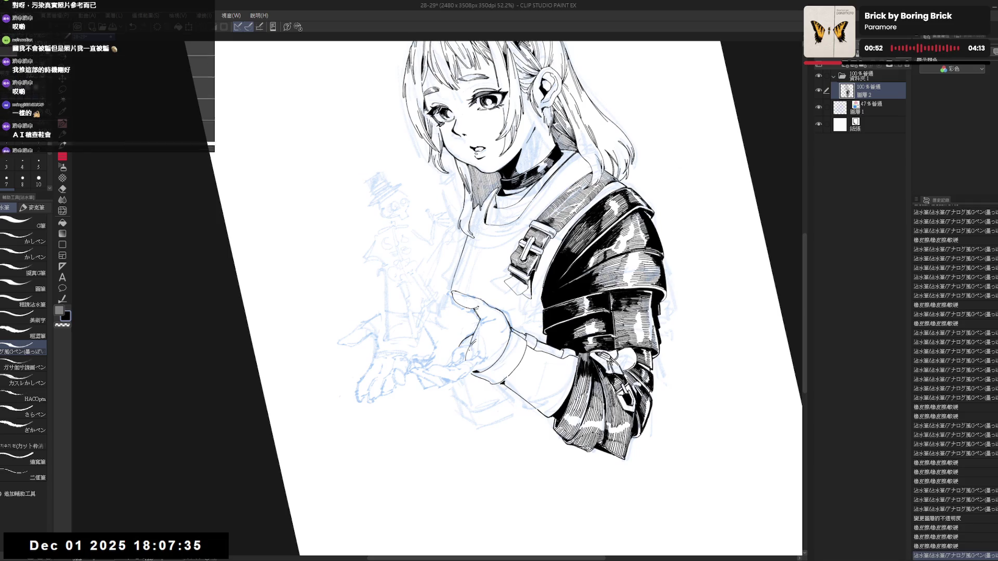
{"action": "key", "text": "e"}
{"action": "left_click", "coordinate": [472, 345]}
{"action": "key", "text": "p"}
{"action": "left_click", "coordinate": [469, 346]}
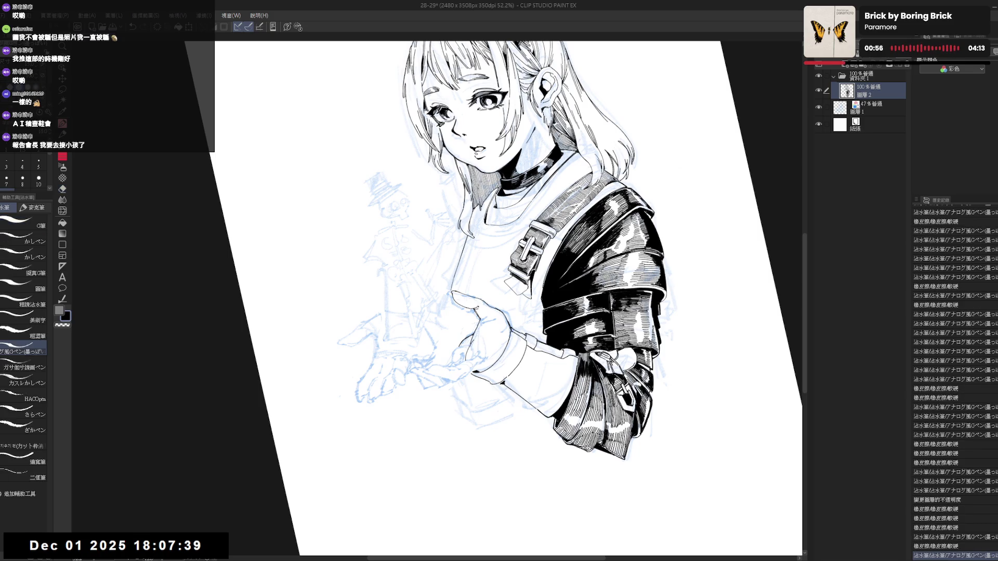
{"action": "key", "text": "ctrl+at"}
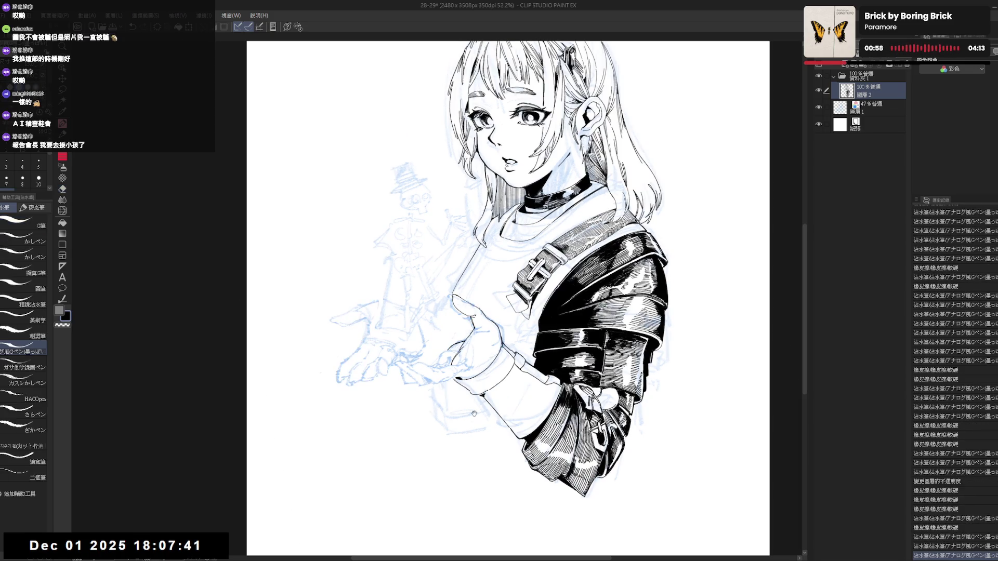
{"action": "scroll", "coordinate": [473, 413], "scroll_direction": "down", "scroll_amount": 1}
{"action": "scroll", "coordinate": [473, 413], "scroll_direction": "down", "scroll_amount": 1}
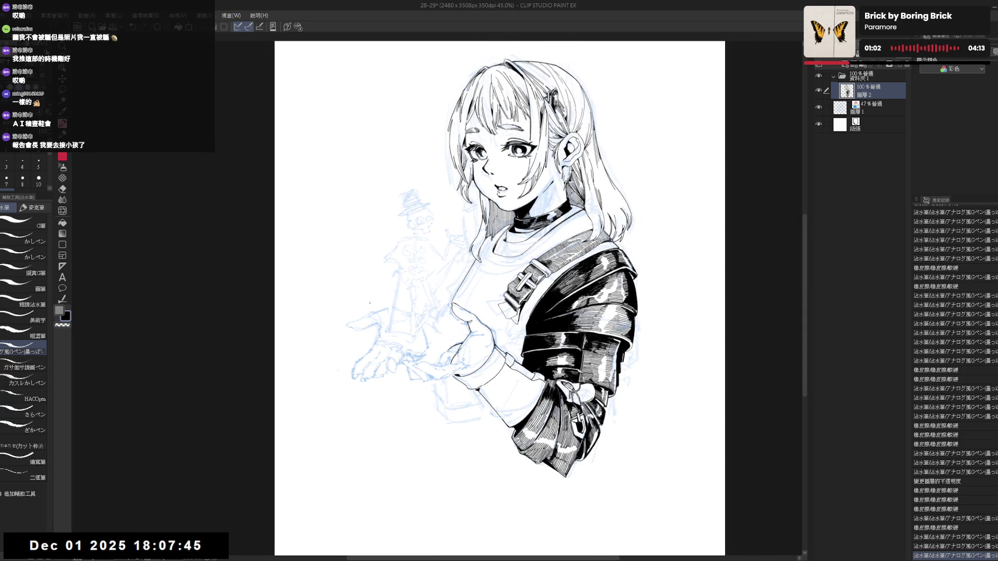
- Shift the inked figure slightly over the blue sketch, then mirror-check and zoom out to the whole figure
{"action": "key", "text": "ctrl+z"}
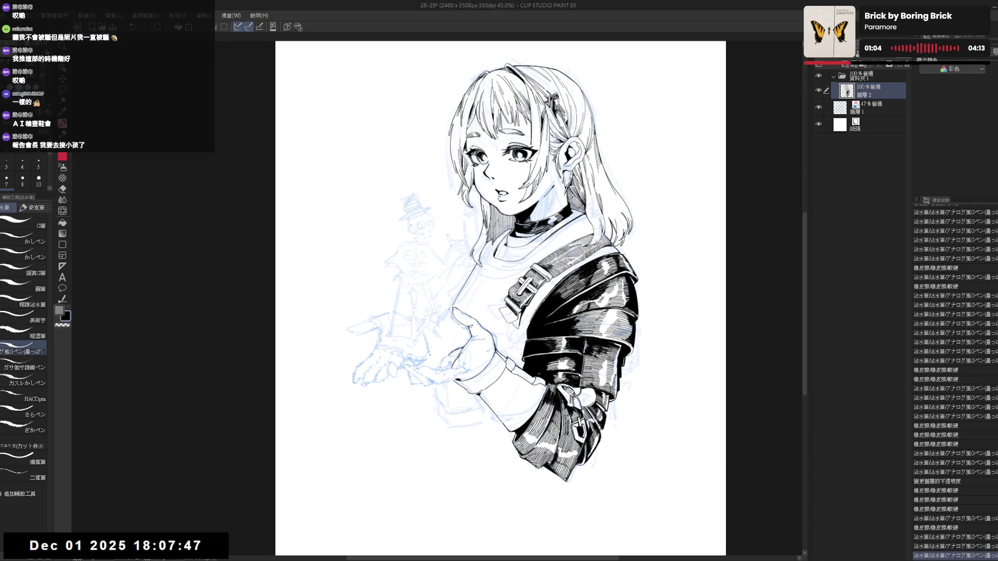
{"action": "key", "text": "ctrl+z"}
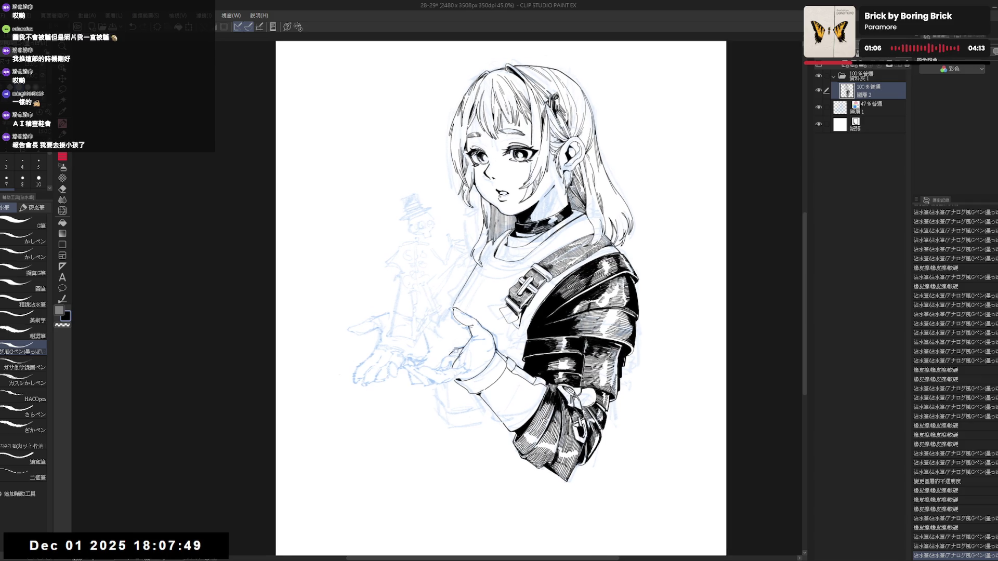
{"action": "left_click_drag", "start_coordinate": [439, 387], "coordinate": [448, 374]}
{"action": "key", "text": "ctrl+y"}
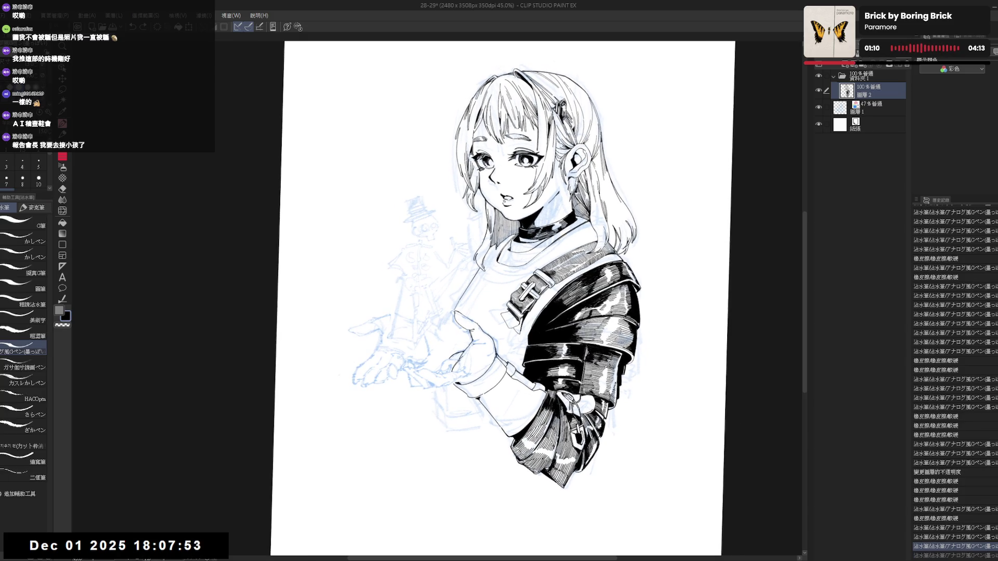
{"action": "left_click_drag", "start_coordinate": [474, 349], "coordinate": [462, 336]}
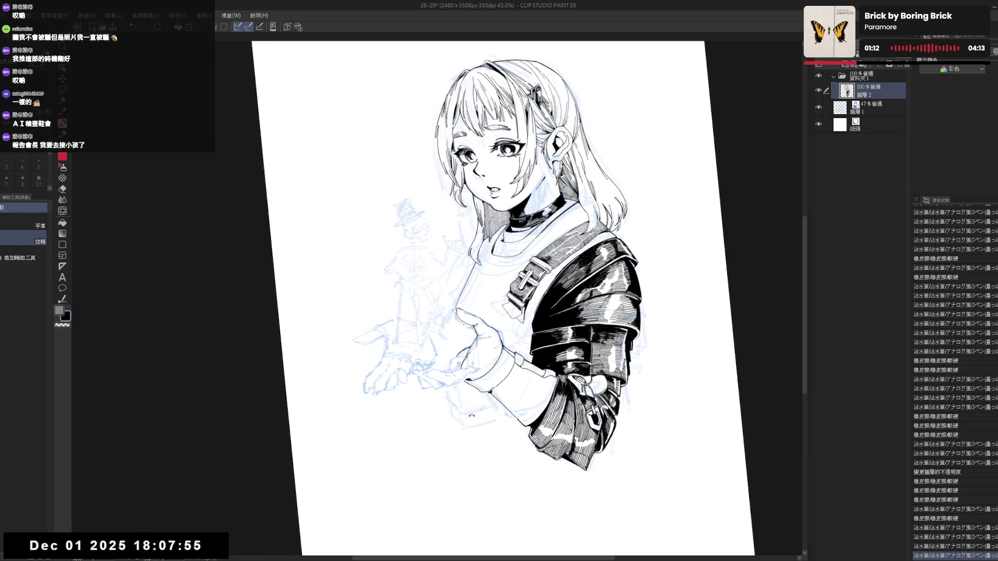
{"action": "key", "text": "e"}
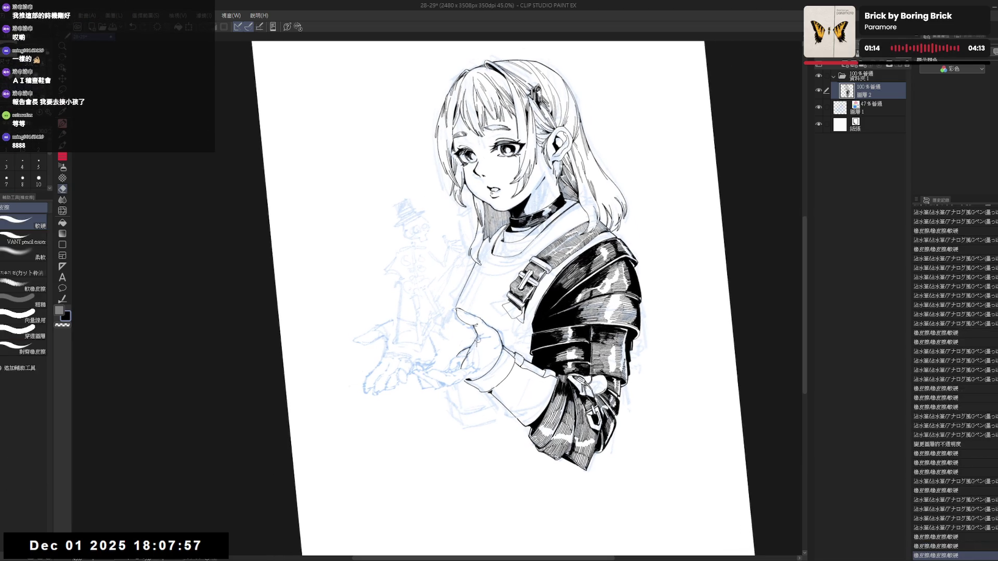
{"action": "key", "text": "p"}
{"action": "key", "text": "ctrl+y"}
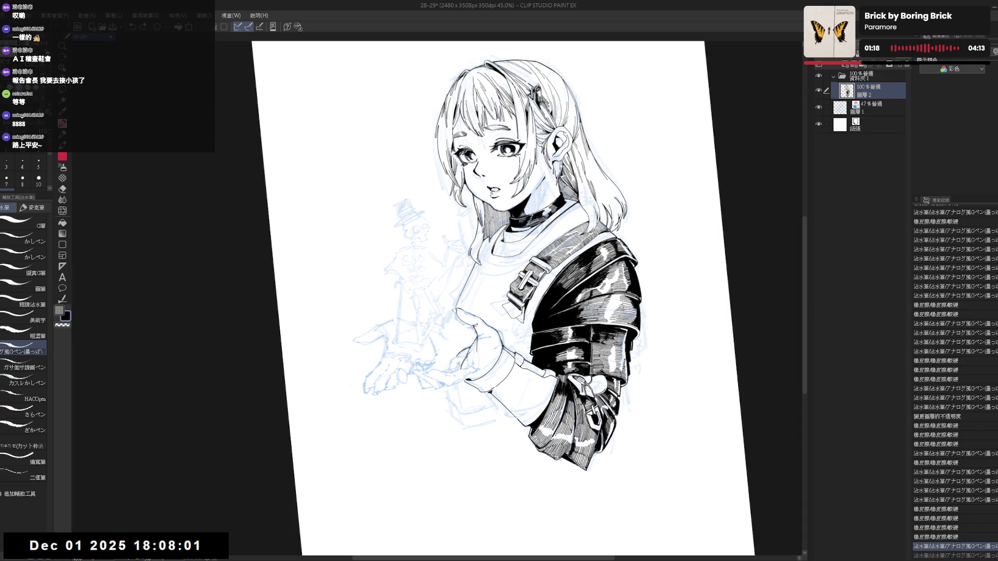
{"action": "key", "text": "h"}
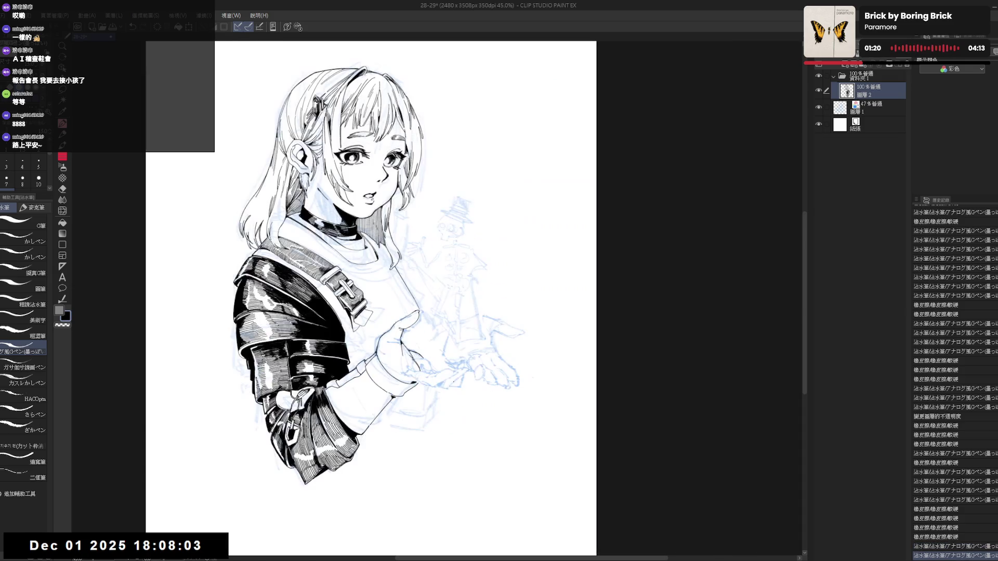
{"action": "key", "text": "h"}
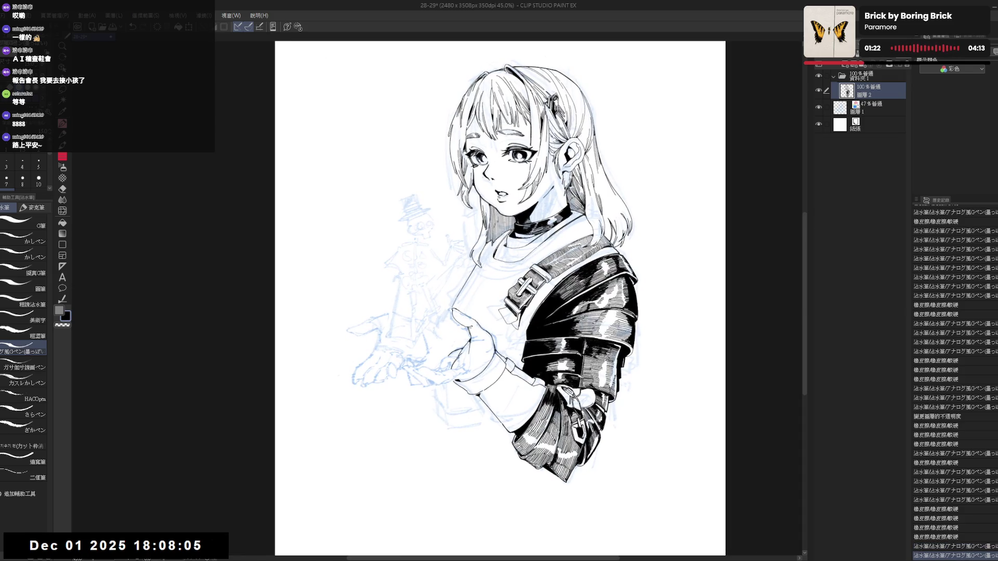
{"action": "key", "text": "ctrl+minus"}
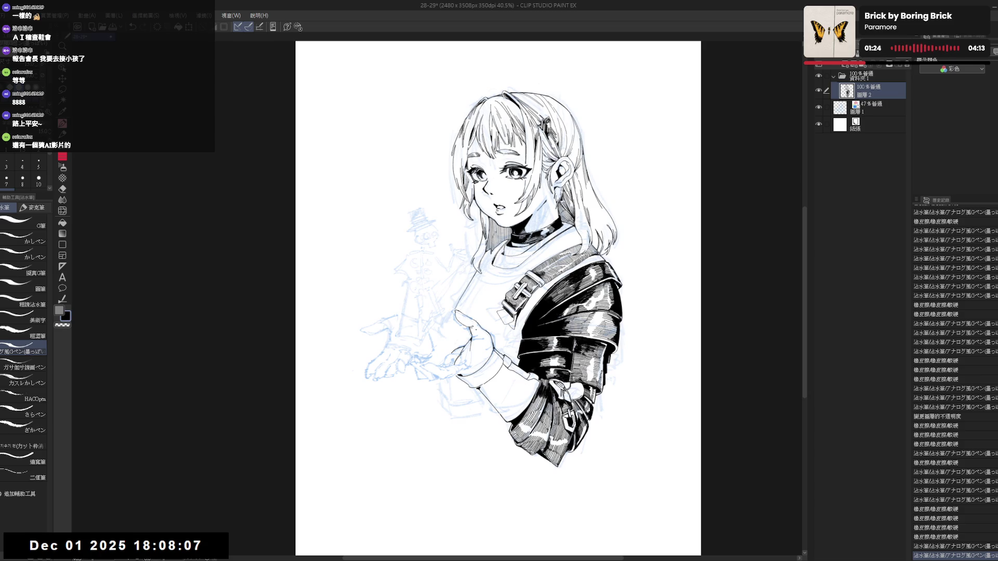
{"action": "left_click_drag", "start_coordinate": [468, 381], "coordinate": [465, 379]}
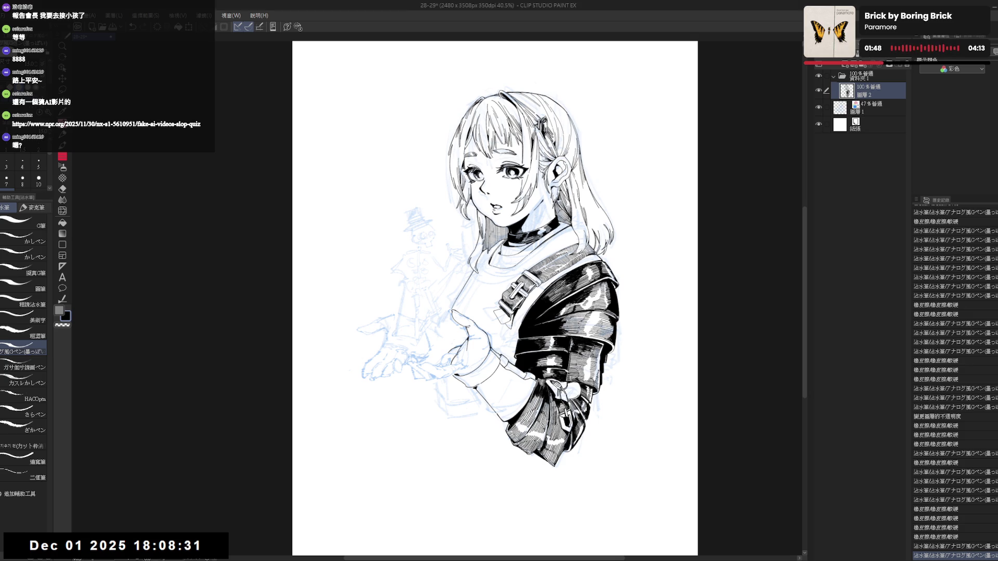
{"action": "mouse_move", "coordinate": [481, 387]}
{"action": "left_mouse_down"}
{"action": "mouse_move", "coordinate": [428, 402]}
{"action": "mouse_move", "coordinate": [455, 343]}
{"action": "left_mouse_up"}
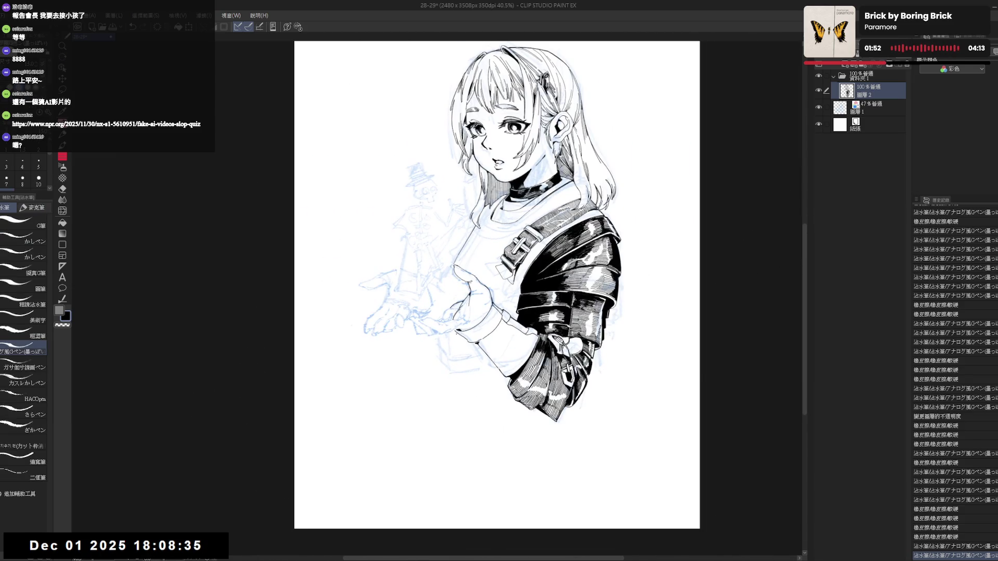
- Erase strokes on the outstretched hand, add a light pencil mark and re-ink its lines
{"action": "key", "text": "h"}
{"action": "key", "text": "h"}
{"action": "scroll", "coordinate": [435, 296], "scroll_direction": "up", "scroll_amount": 2}
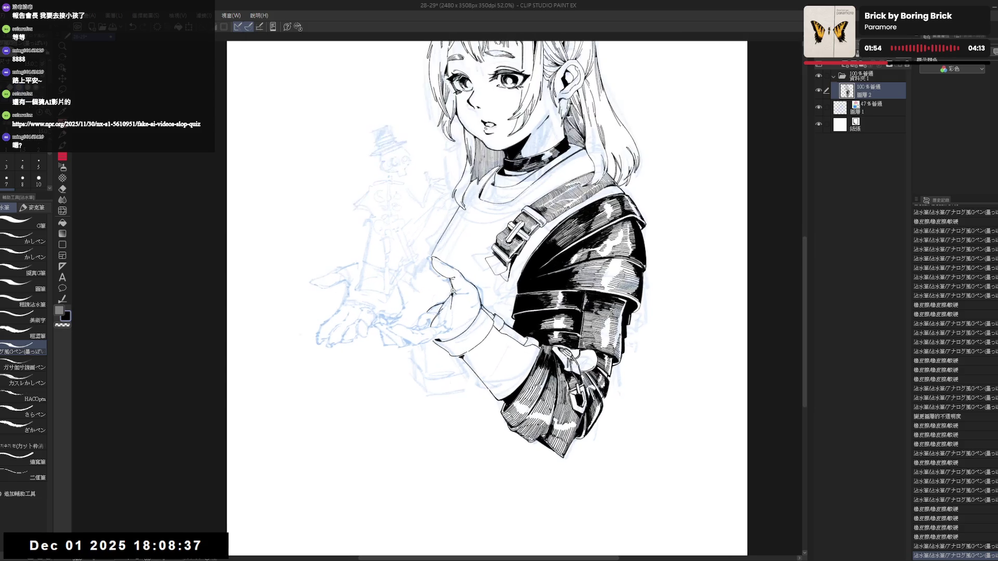
{"action": "key", "text": "e"}
{"action": "left_click_drag", "start_coordinate": [436, 298], "coordinate": [441, 305]}
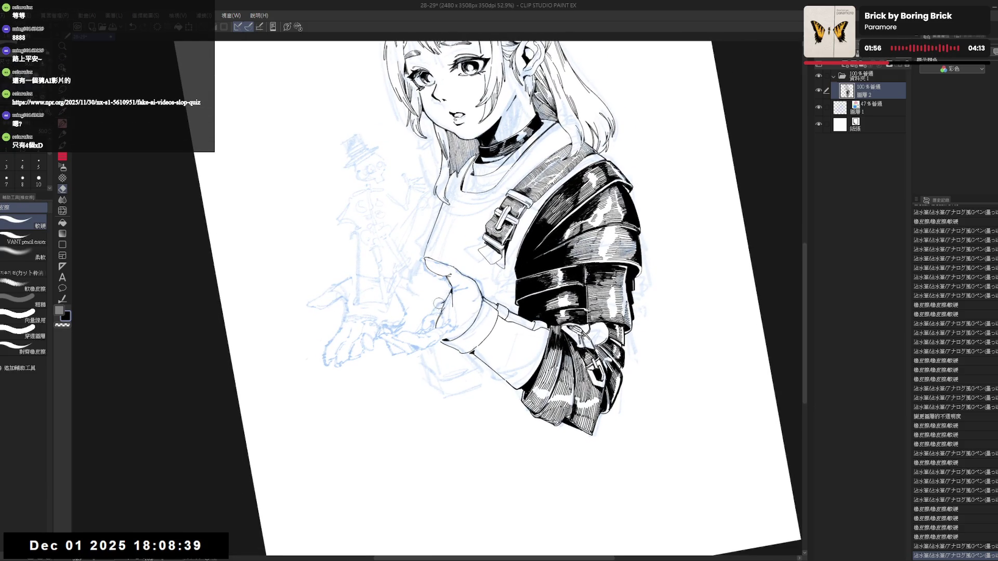
{"action": "key", "text": "p"}
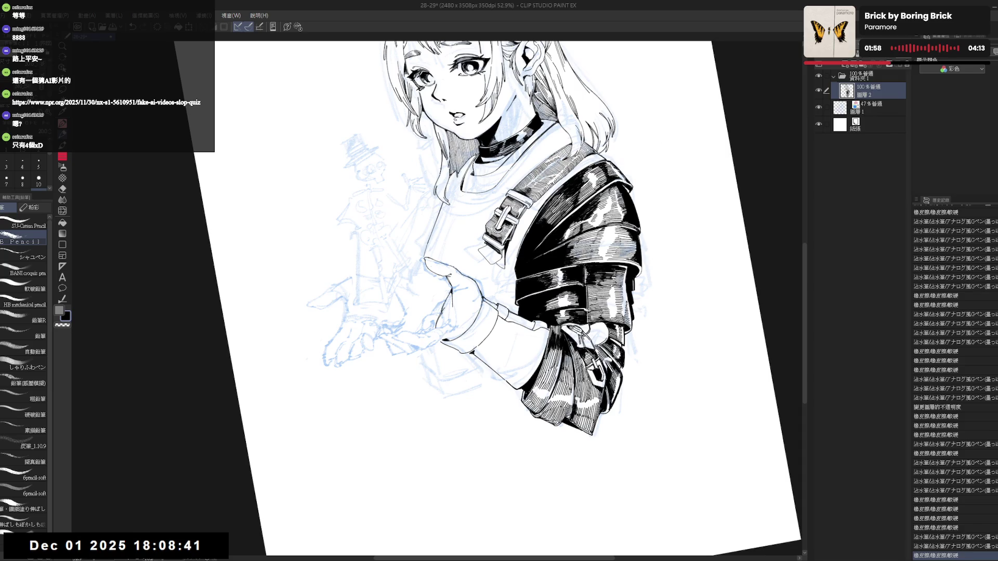
{"action": "left_click_drag", "start_coordinate": [445, 305], "coordinate": [450, 311]}
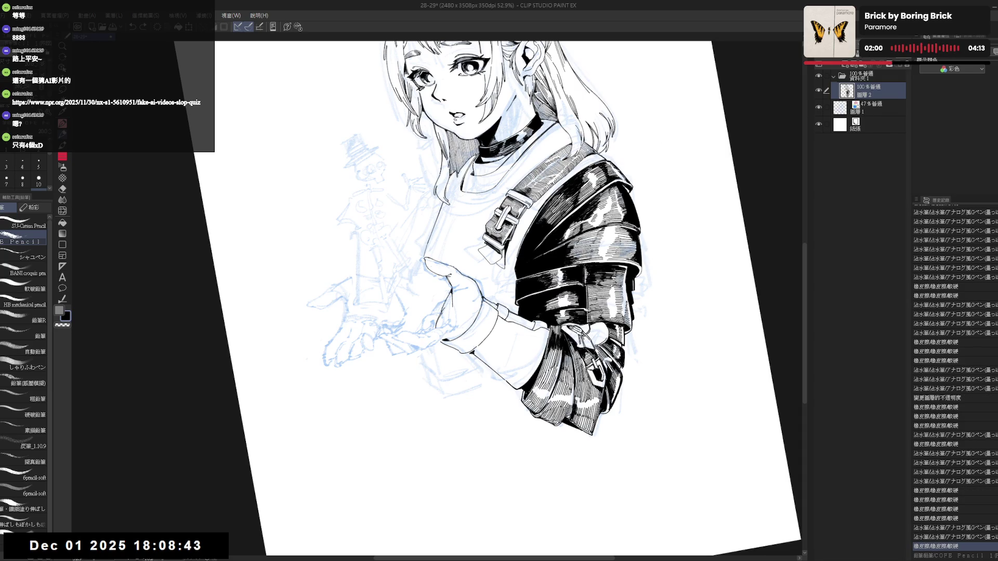
{"action": "key", "text": "p"}
{"action": "left_click_drag", "start_coordinate": [428, 310], "coordinate": [468, 378]}
- Straighten and refit the view, then erase a stray mark near the hand
{"action": "key", "text": "ctrl+0"}
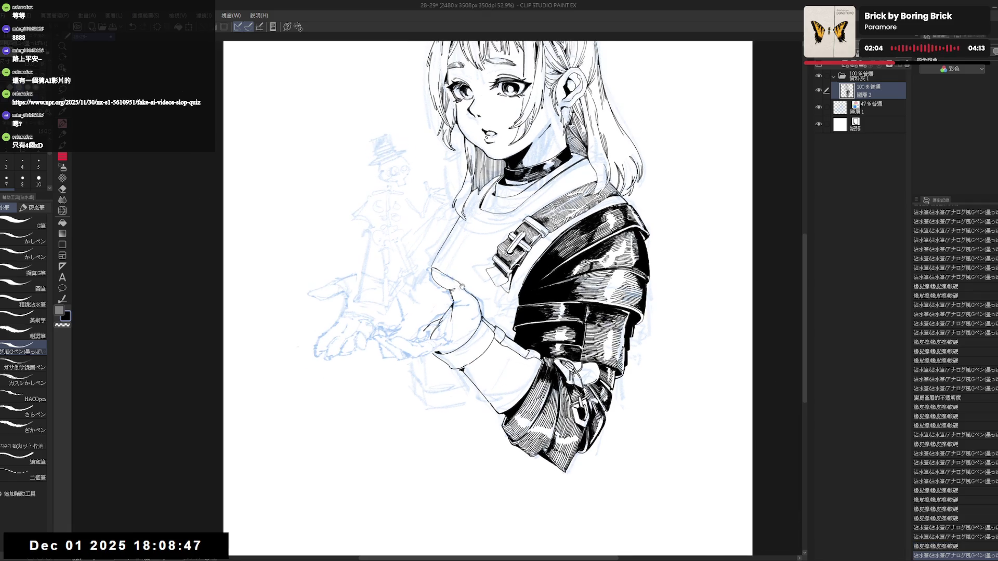
{"action": "left_click_drag", "start_coordinate": [461, 285], "coordinate": [483, 266]}
{"action": "key", "text": "space"}
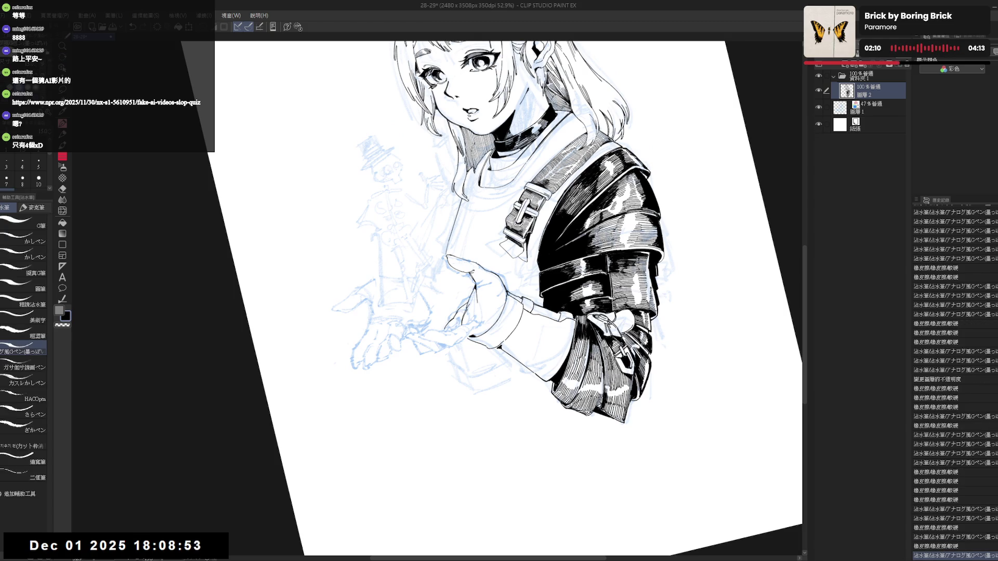
{"action": "key", "text": "ctrl+0"}
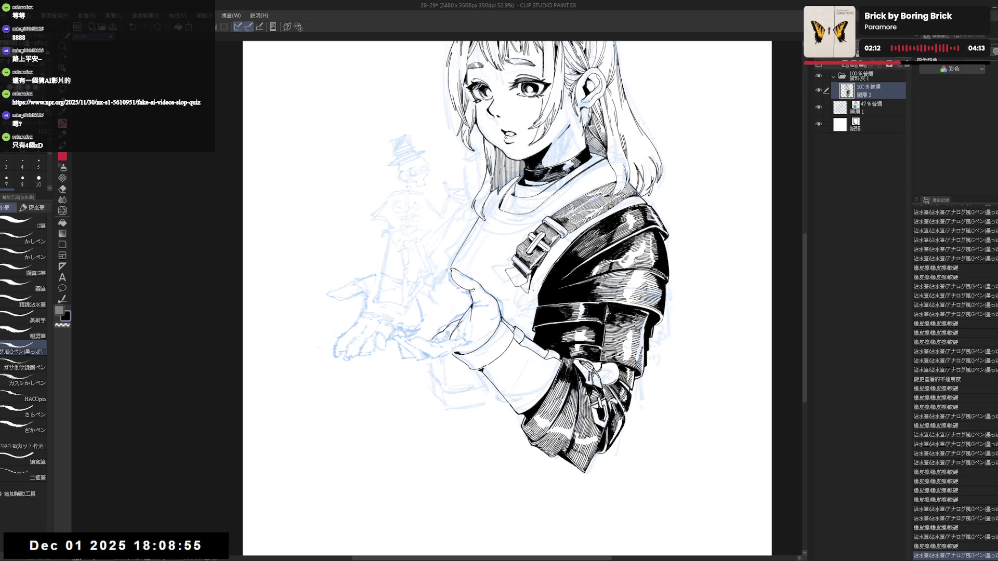
{"action": "key", "text": "ctrl+0"}
{"action": "scroll", "coordinate": [515, 288], "scroll_direction": "up", "scroll_amount": 1}
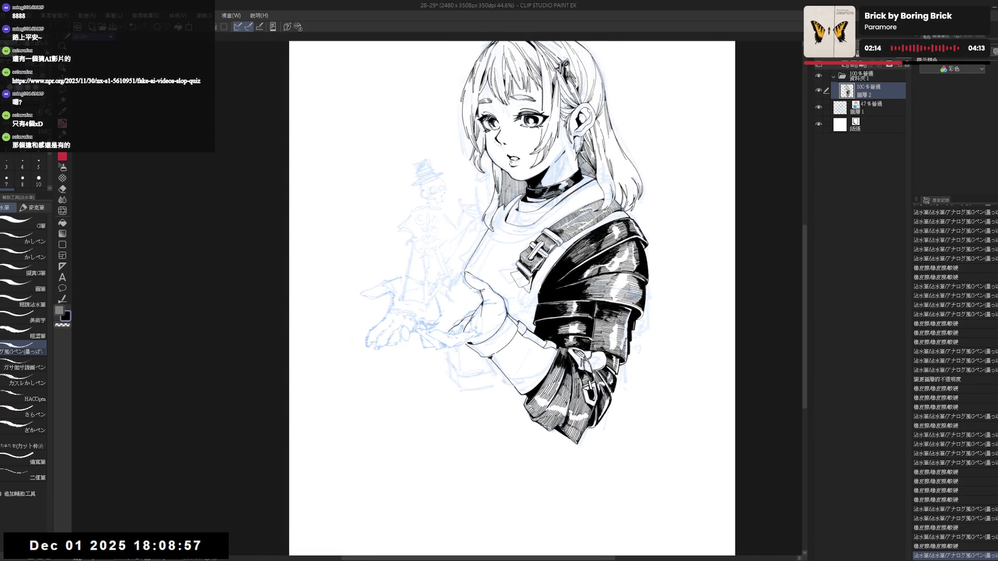
{"action": "scroll", "coordinate": [515, 288], "scroll_direction": "up", "scroll_amount": 1}
{"action": "key", "text": "e"}
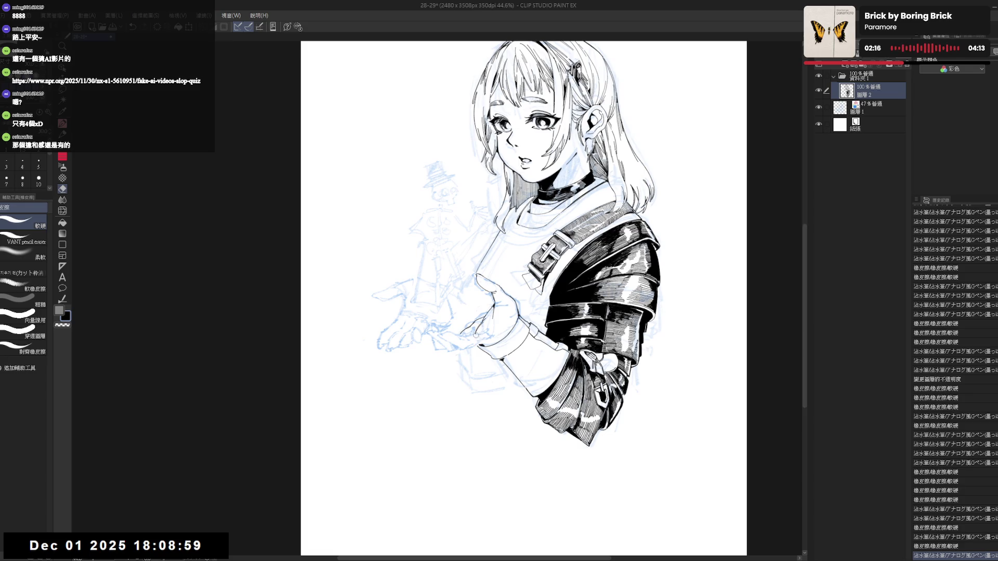
{"action": "left_click_drag", "start_coordinate": [476, 335], "coordinate": [479, 388]}
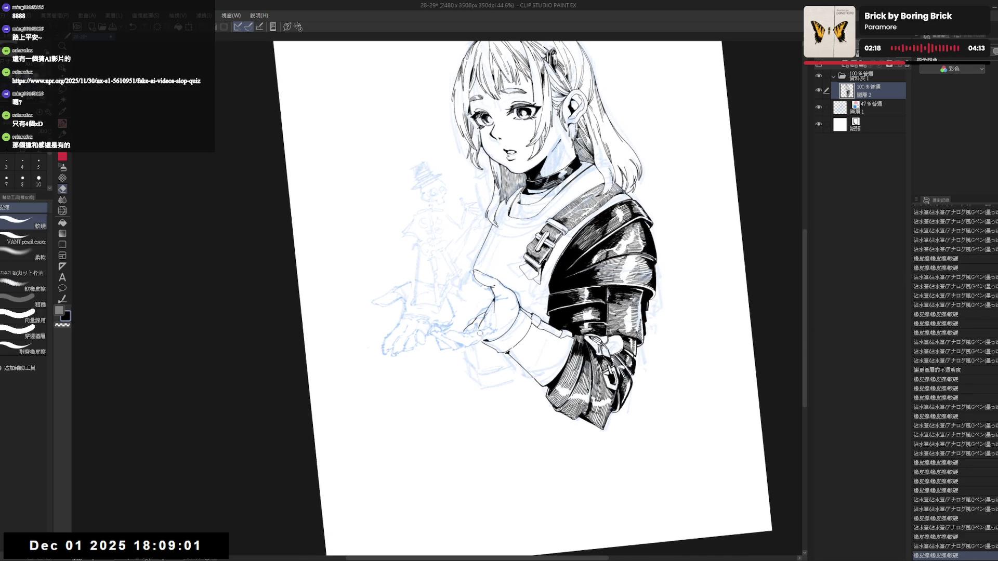
{"action": "key", "text": "space"}
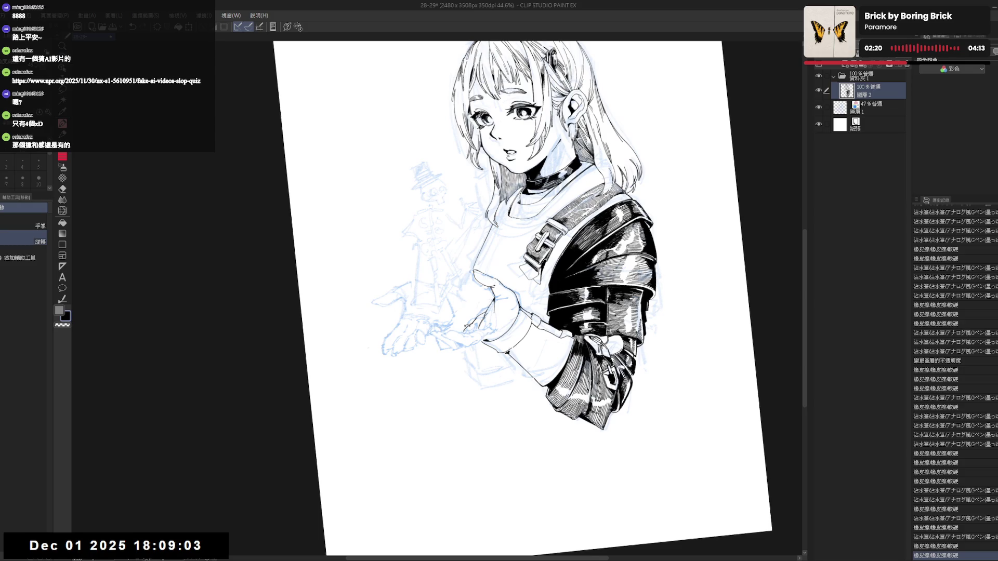
{"action": "key", "text": "space"}
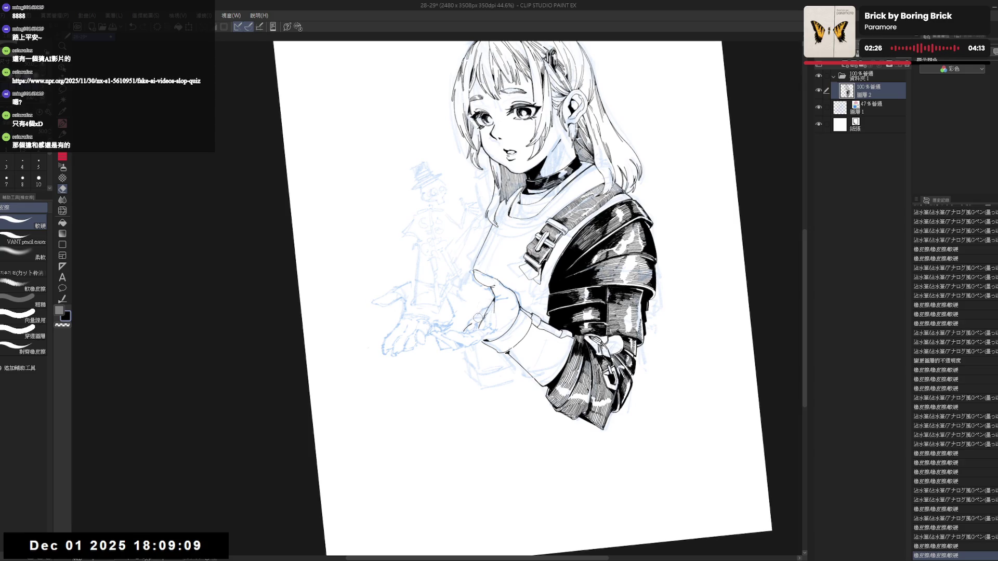
{"action": "left_click", "coordinate": [478, 329]}
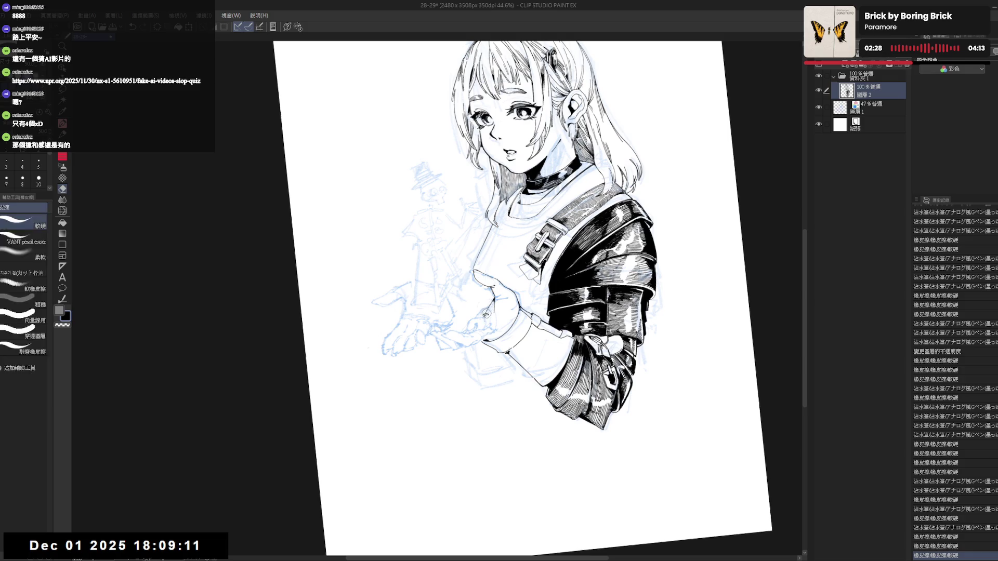
- Alternate small ink dabs and erasures near the hand, undoing the last two edits
{"action": "key", "text": "p"}
{"action": "left_click", "coordinate": [483, 320]}
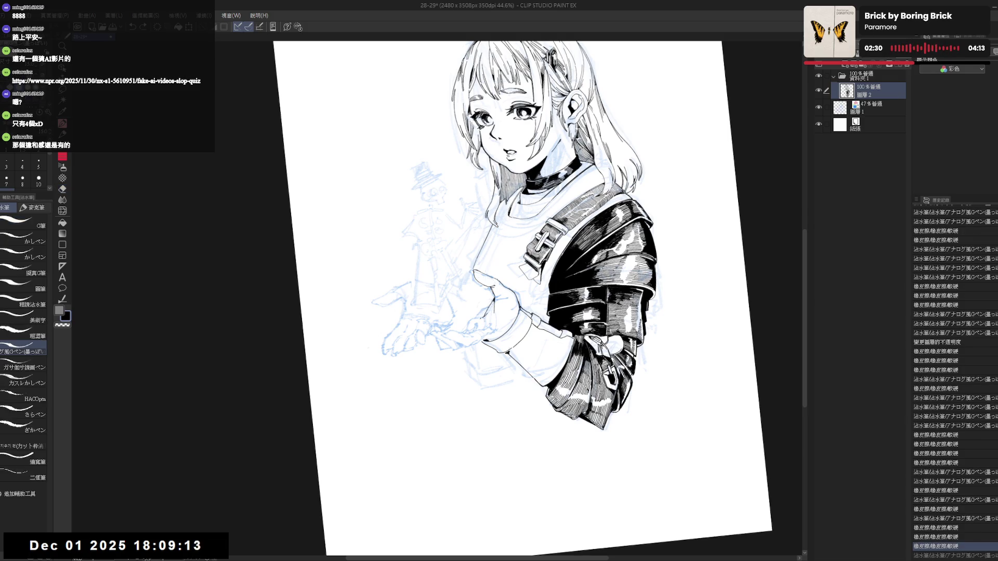
{"action": "key", "text": "e"}
{"action": "left_click", "coordinate": [479, 321]}
{"action": "key", "text": "p"}
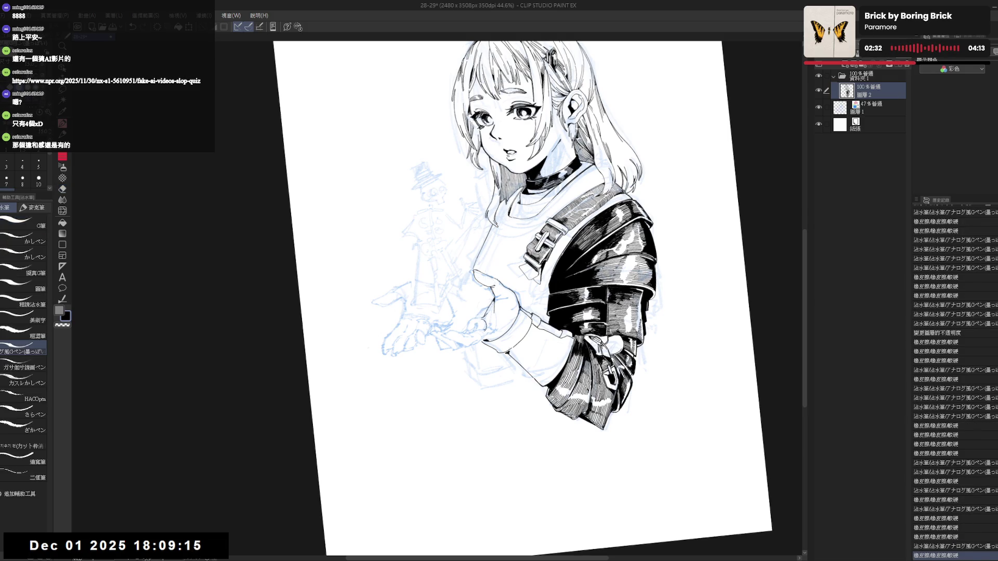
{"action": "left_click", "coordinate": [483, 323]}
{"action": "key", "text": "ctrl+z"}
{"action": "key", "text": "ctrl+z"}
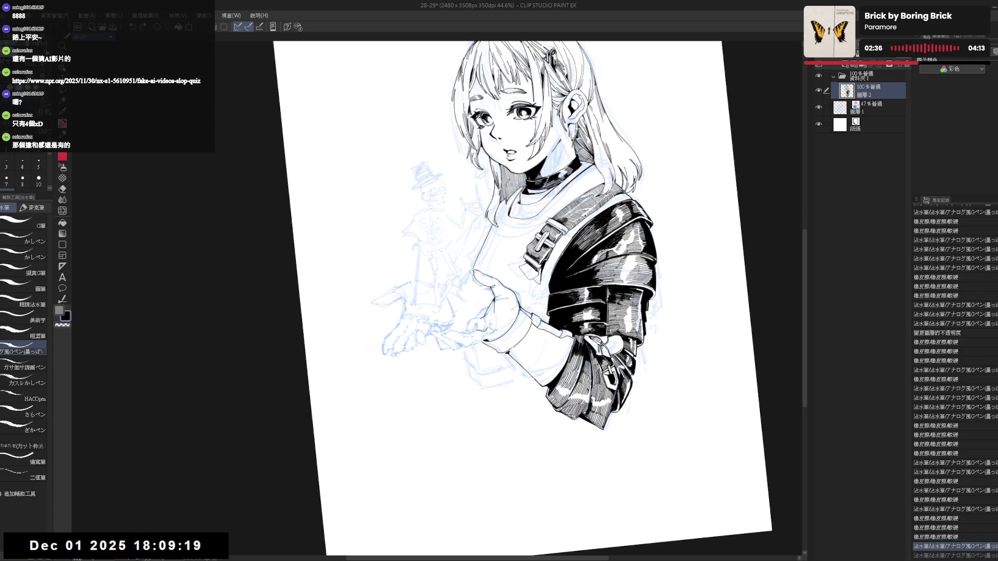
- Mirror, rotate and reset the canvas view to check the inked hand
{"action": "mouse_move", "coordinate": [623, 364]}
{"action": "left_mouse_down"}
{"action": "mouse_move", "coordinate": [449, 329]}
{"action": "mouse_move", "coordinate": [470, 334]}
{"action": "left_mouse_up"}
{"action": "key", "text": "h"}
{"action": "key", "text": "e"}
{"action": "key", "text": "p"}
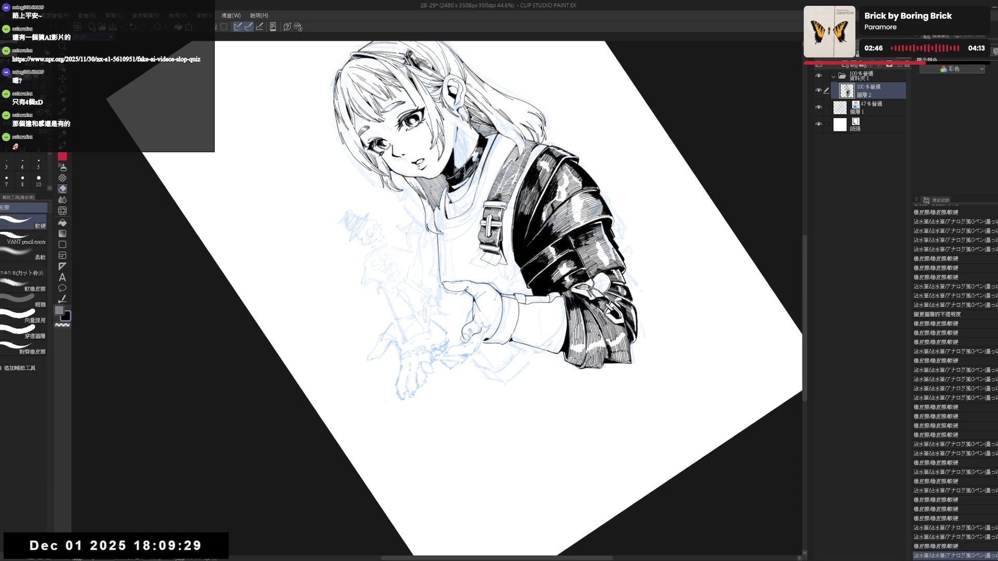
{"action": "key", "text": "ctrl+0"}
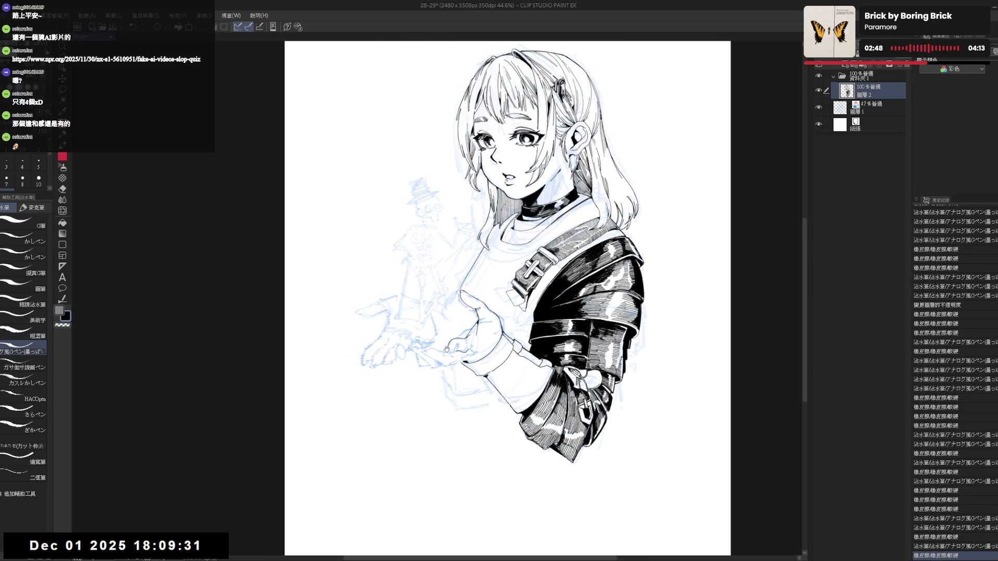
{"action": "left_click_drag", "start_coordinate": [448, 366], "coordinate": [462, 353]}
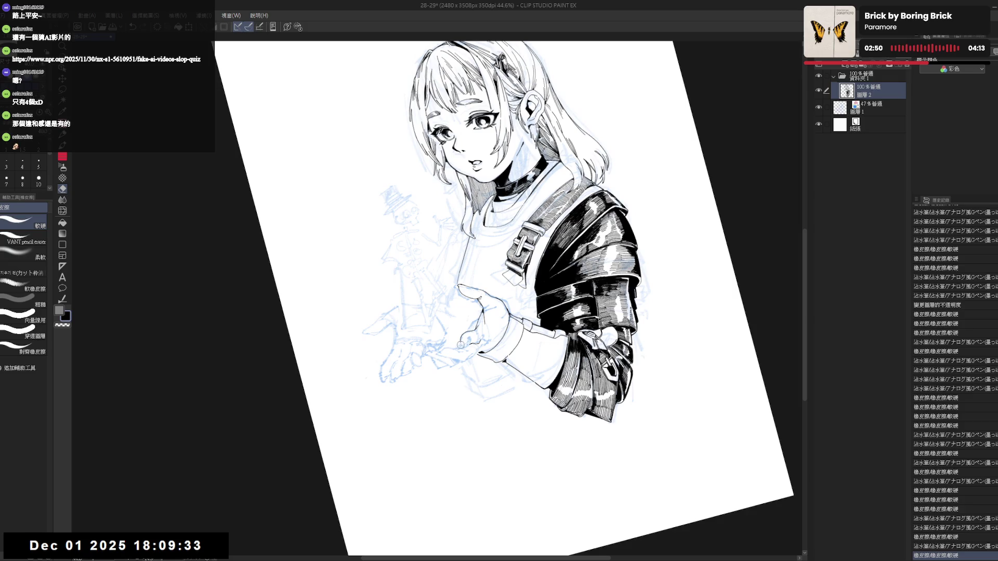
{"action": "key", "text": "p"}
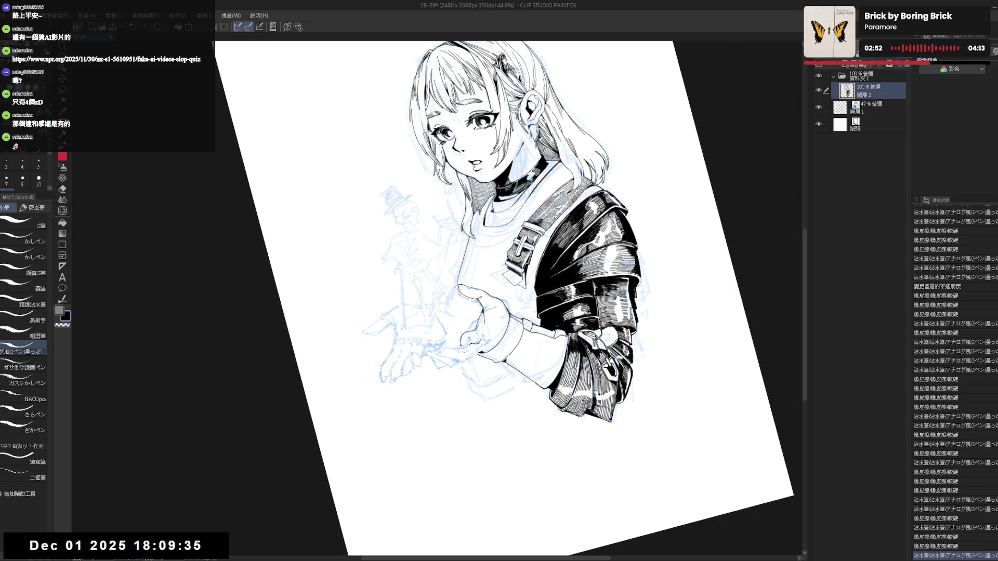
{"action": "key", "text": "ctrl+0"}
{"action": "left_click_drag", "start_coordinate": [452, 351], "coordinate": [448, 355]}
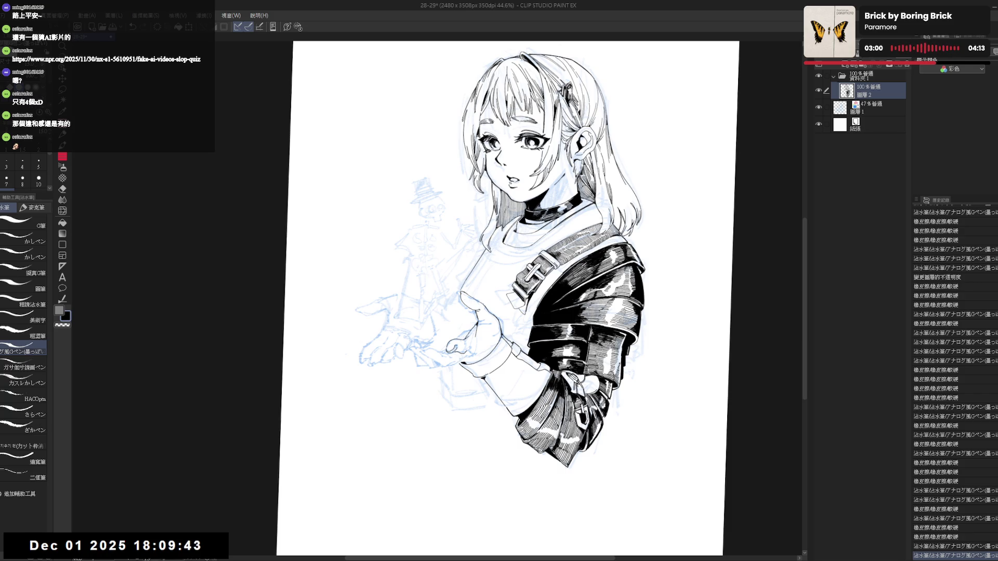
{"action": "key", "text": "h"}
{"action": "key", "text": "h"}
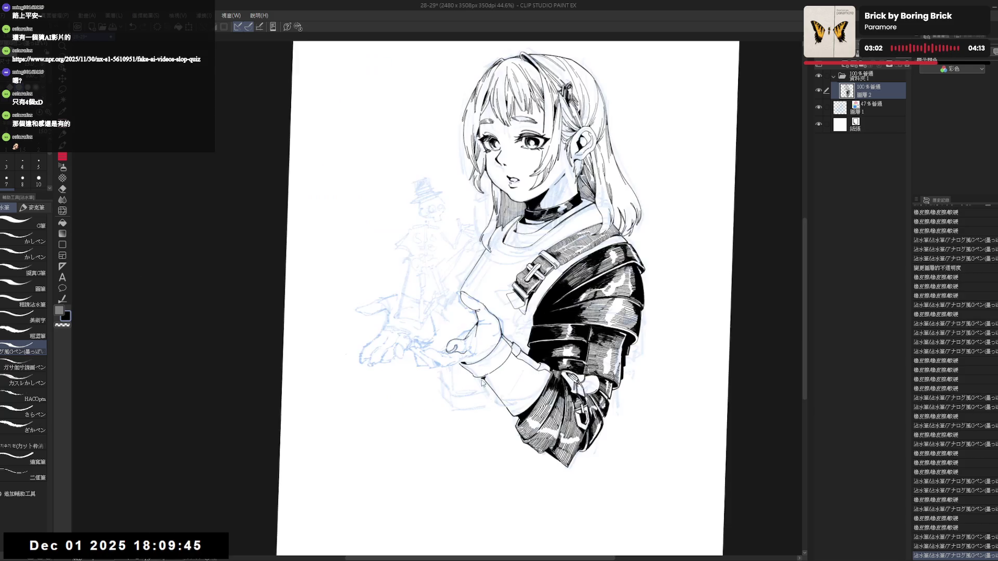
- Ink a small stroke on the hand, add a pencil stroke, and make the blue sketch layer active
{"action": "mouse_move", "coordinate": [487, 366]}
{"action": "left_mouse_down"}
{"action": "mouse_move", "coordinate": [456, 362]}
{"action": "mouse_move", "coordinate": [499, 367]}
{"action": "mouse_move", "coordinate": [488, 340]}
{"action": "left_mouse_up"}
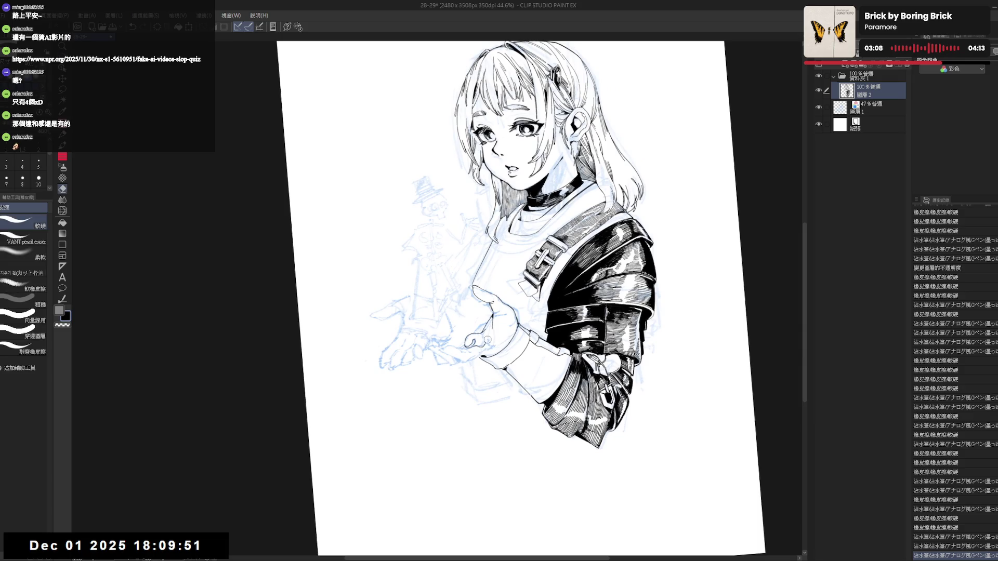
{"action": "key", "text": "p"}
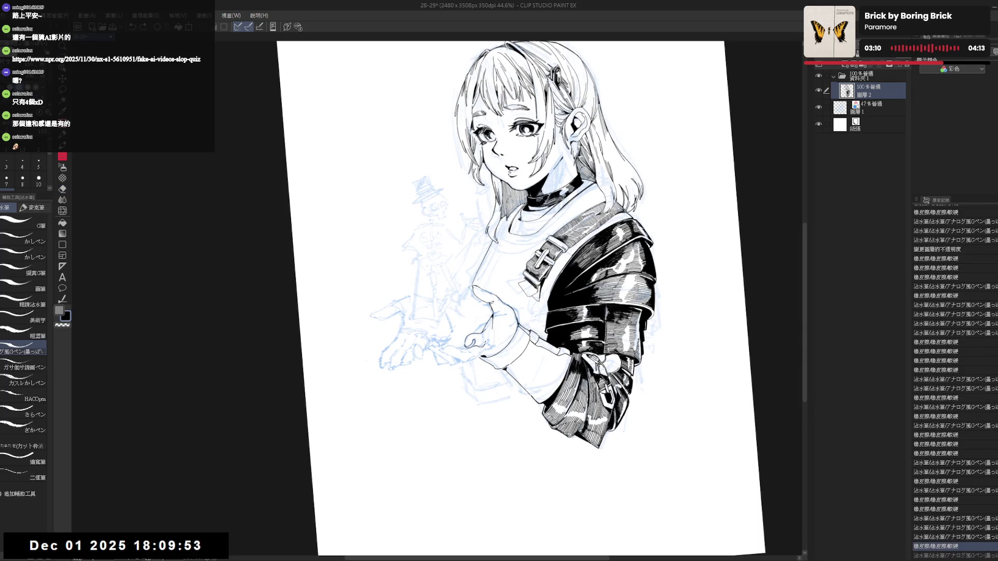
{"action": "mouse_move", "coordinate": [482, 341]}
{"action": "left_mouse_down"}
{"action": "mouse_move", "coordinate": [488, 348]}
{"action": "mouse_move", "coordinate": [499, 289]}
{"action": "left_mouse_up"}
{"action": "scroll", "coordinate": [515, 265], "scroll_direction": "down", "scroll_amount": 2}
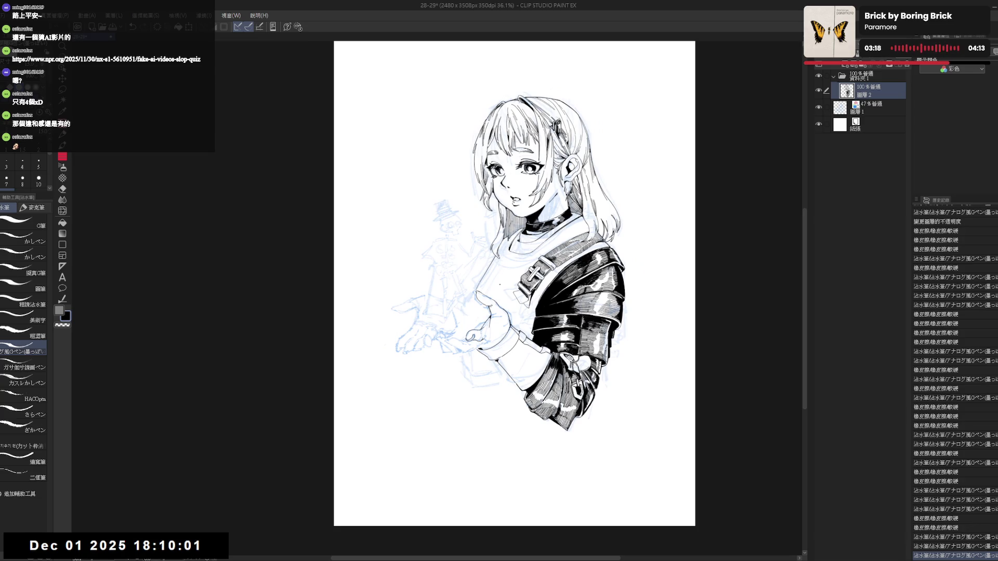
{"action": "scroll", "coordinate": [511, 263], "scroll_direction": "up", "scroll_amount": 2}
{"action": "left_click_drag", "start_coordinate": [496, 347], "coordinate": [510, 346]}
{"action": "key", "text": "e"}
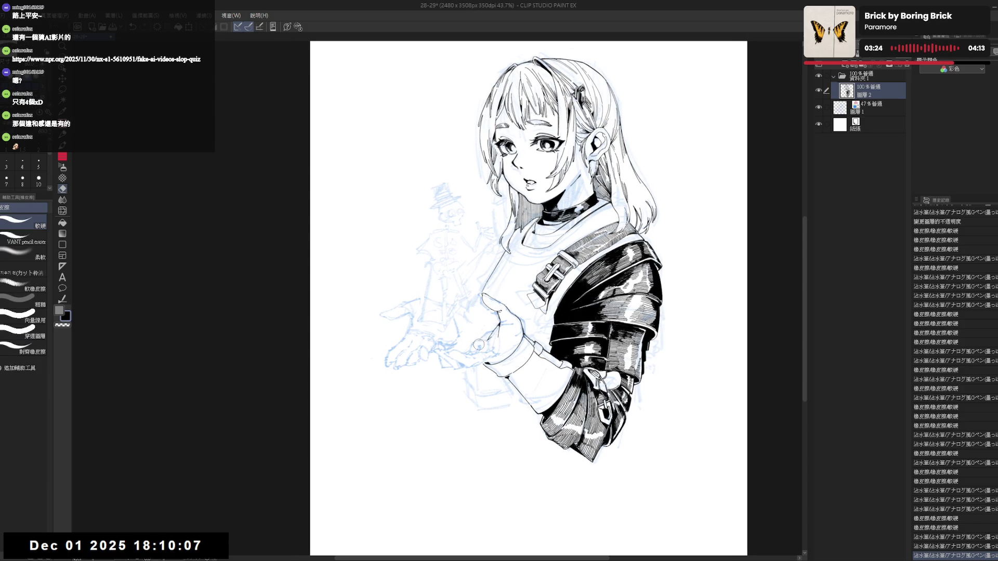
{"action": "key", "text": "p"}
{"action": "left_click_drag", "start_coordinate": [530, 296], "coordinate": [546, 281]}
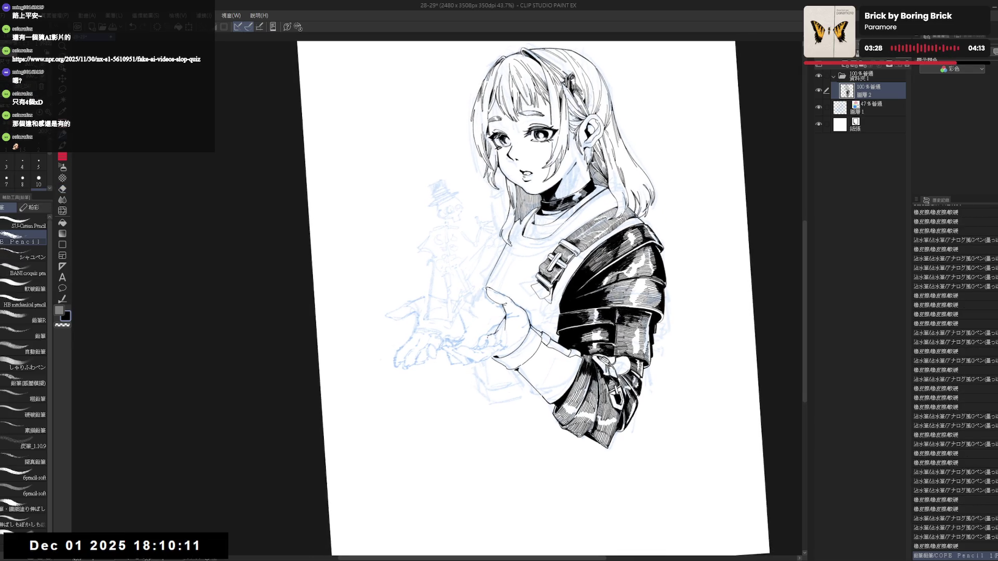
{"action": "key", "text": "ctrl+0"}
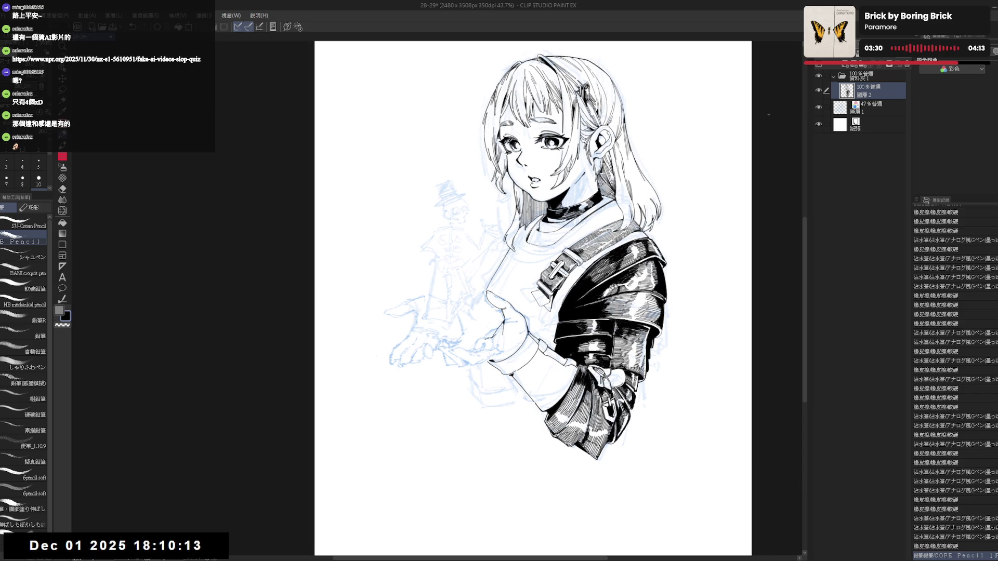
{"action": "left_click", "coordinate": [871, 109]}
- Refine the blue sketch lines near the outstretched hand with small pencil and eraser touch-ups
{"action": "key", "text": "e"}
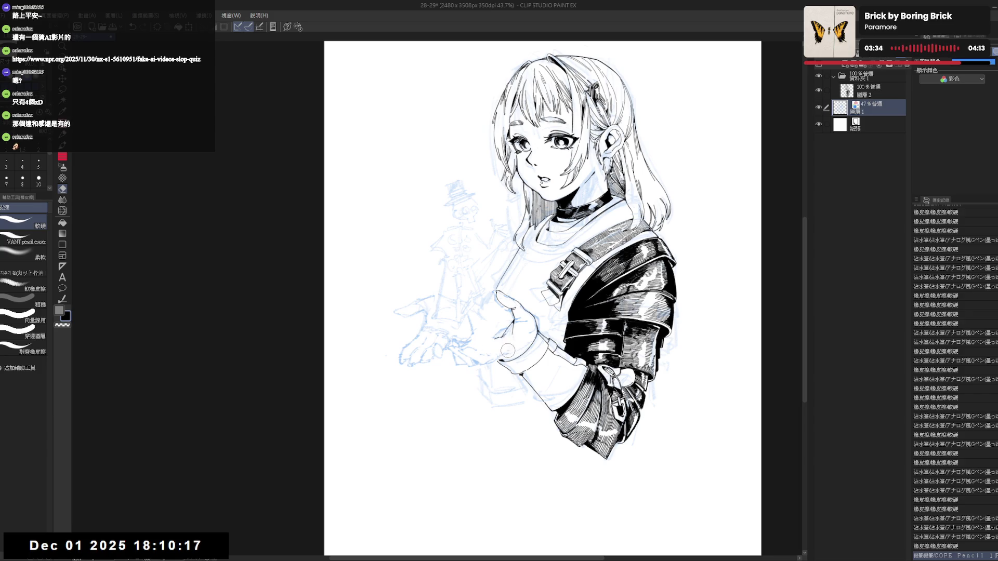
{"action": "key", "text": "p"}
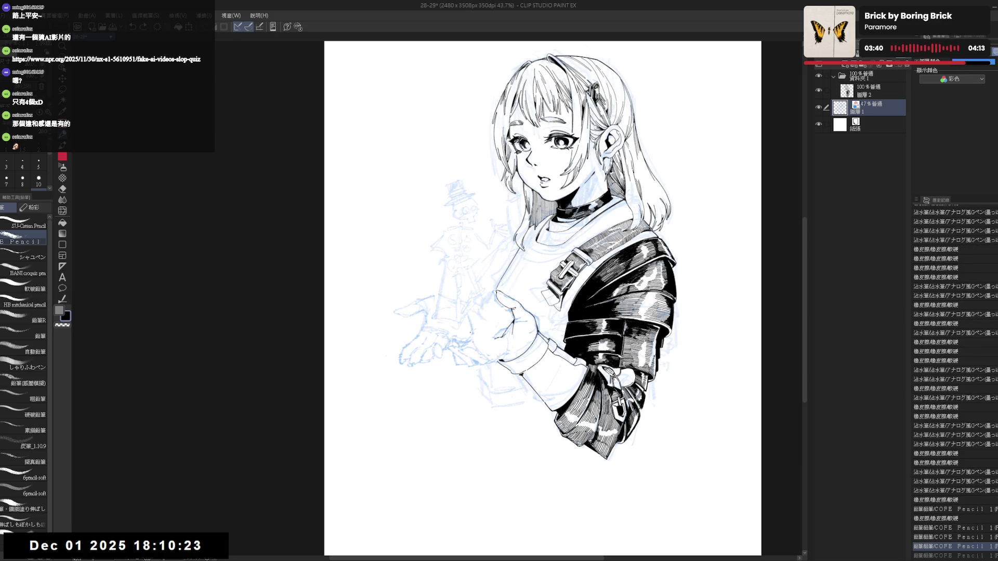
{"action": "key", "text": "e"}
{"action": "key", "text": "p"}
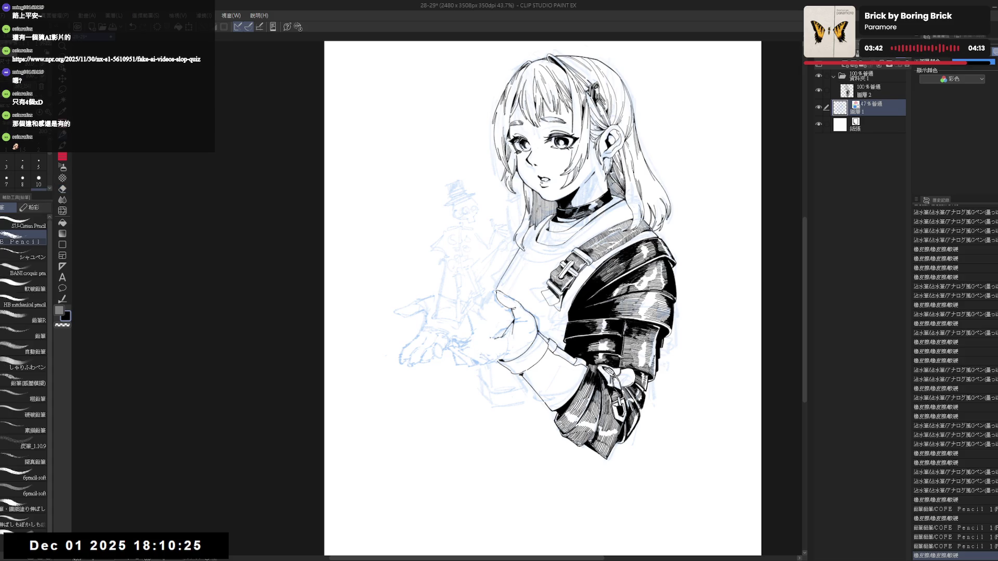
{"action": "key", "text": "e"}
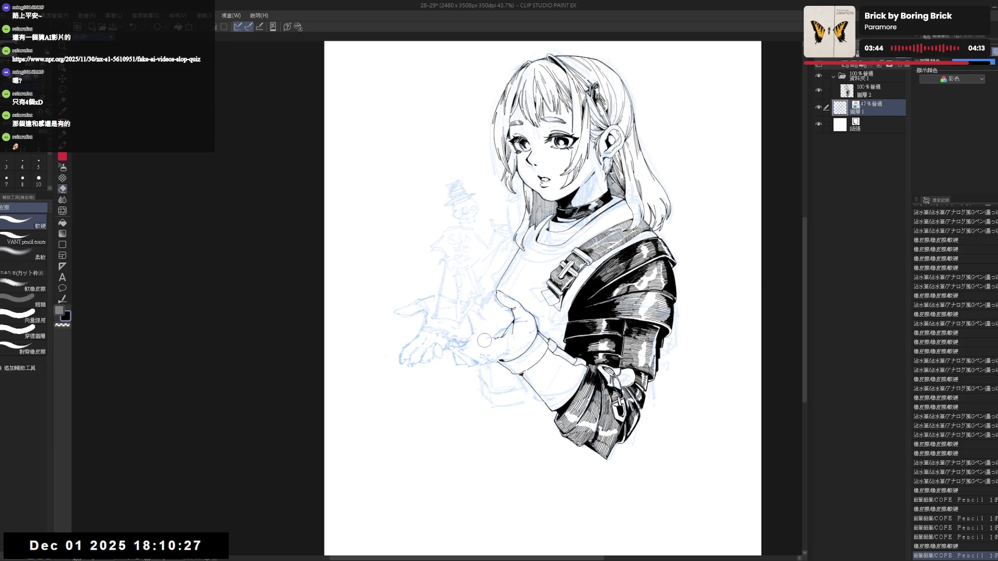
{"action": "key", "text": "p"}
{"action": "key", "text": "e"}
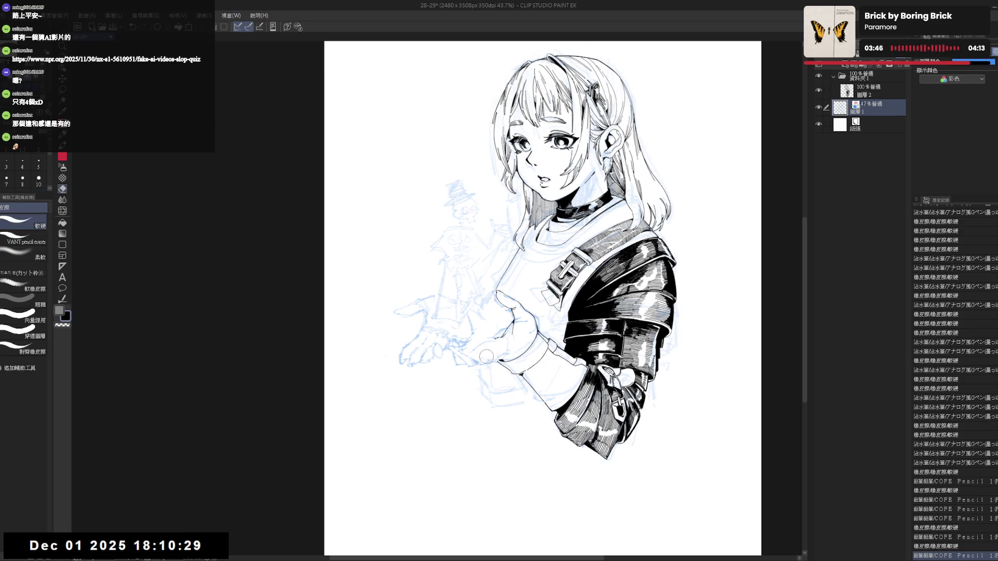
{"action": "key", "text": "p"}
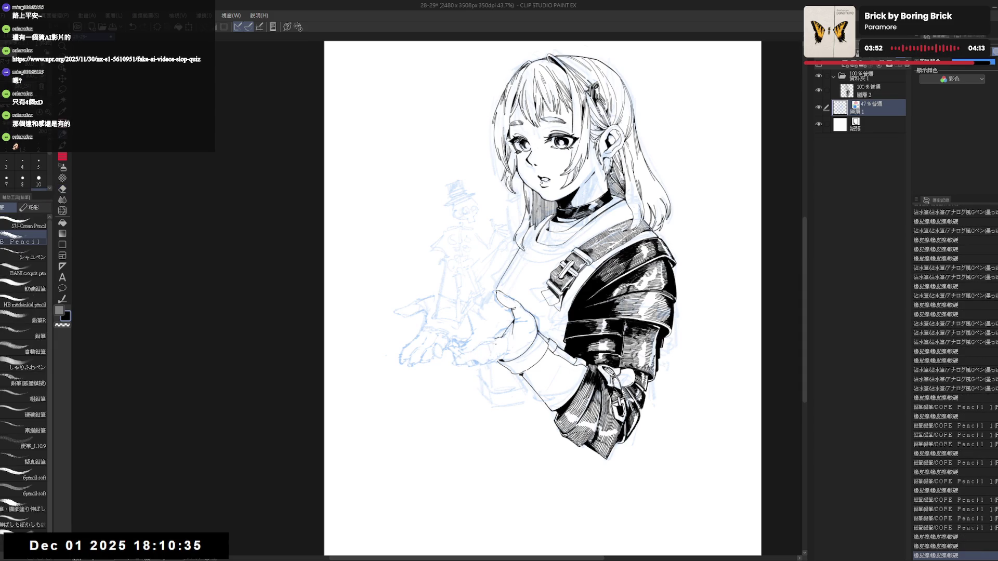
{"action": "mouse_move", "coordinate": [482, 334]}
{"action": "left_mouse_down"}
{"action": "mouse_move", "coordinate": [490, 347]}
{"action": "mouse_move", "coordinate": [497, 336]}
{"action": "mouse_move", "coordinate": [483, 347]}
{"action": "left_mouse_up"}
- Mirror the view to check proportions, touch up once more and zoom out to the whole page
{"action": "key", "text": "h"}
{"action": "key", "text": "h"}
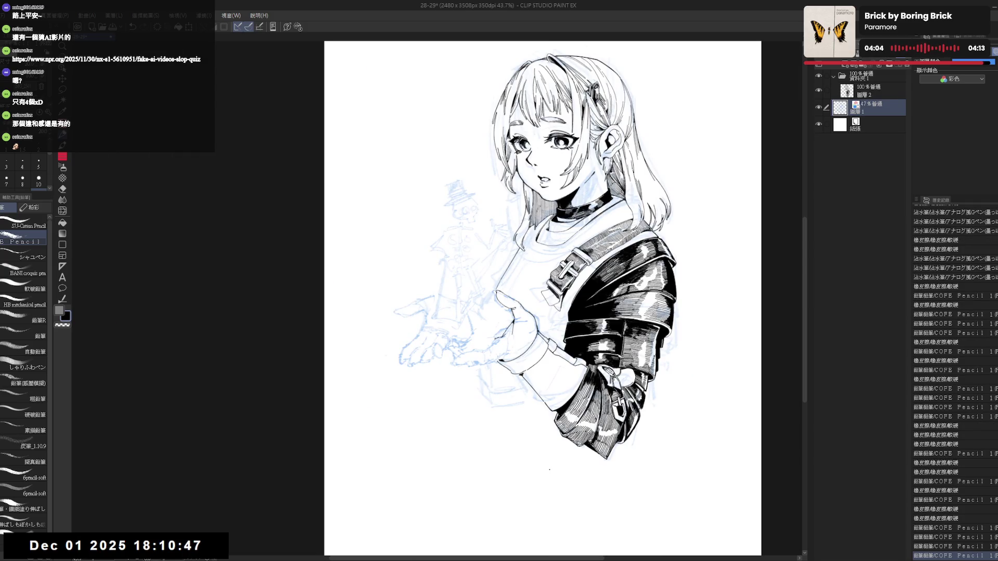
{"action": "left_click_drag", "start_coordinate": [545, 312], "coordinate": [553, 314]}
{"action": "key", "text": "e"}
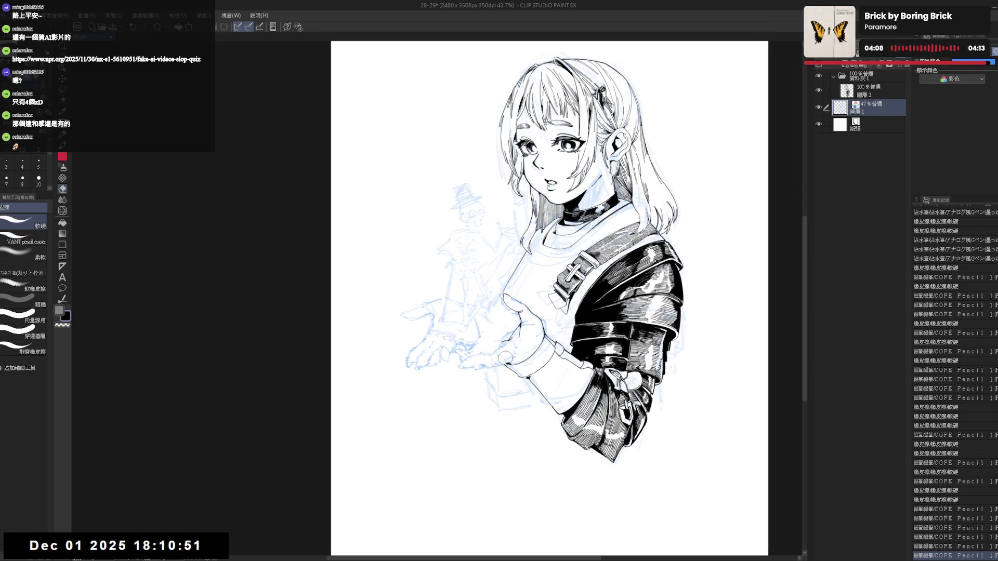
{"action": "key", "text": "p"}
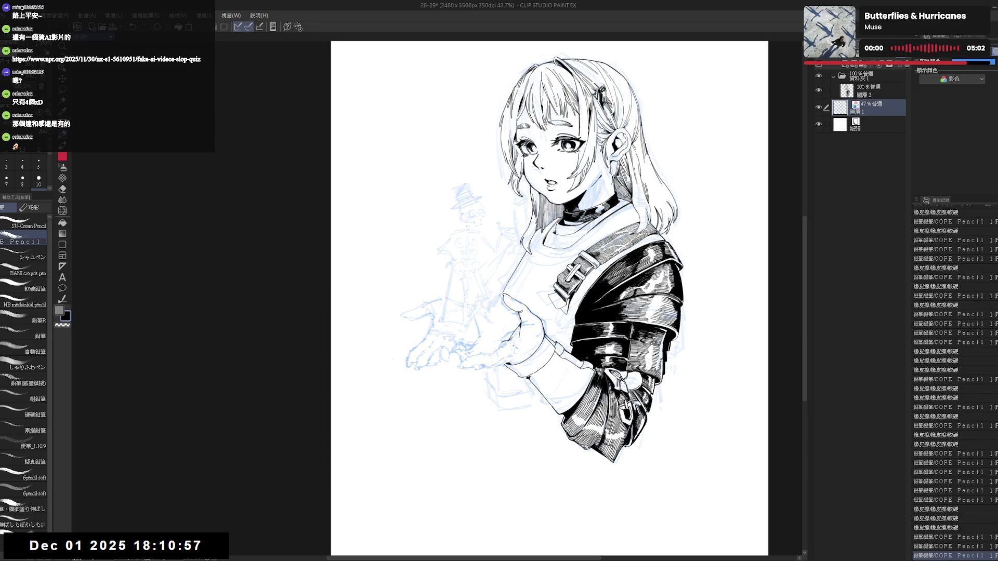
{"action": "scroll", "coordinate": [546, 297], "scroll_direction": "down", "scroll_amount": 2}
{"action": "key", "text": "ctrl+minus"}
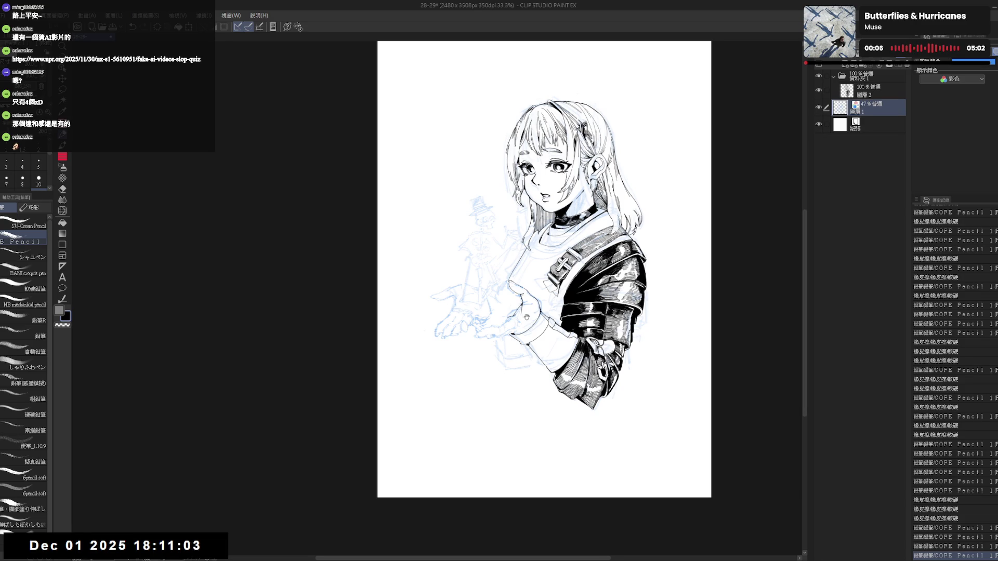
{"action": "scroll", "coordinate": [527, 316], "scroll_direction": "up", "scroll_amount": 1}
{"action": "scroll", "coordinate": [538, 313], "scroll_direction": "up", "scroll_amount": 2}
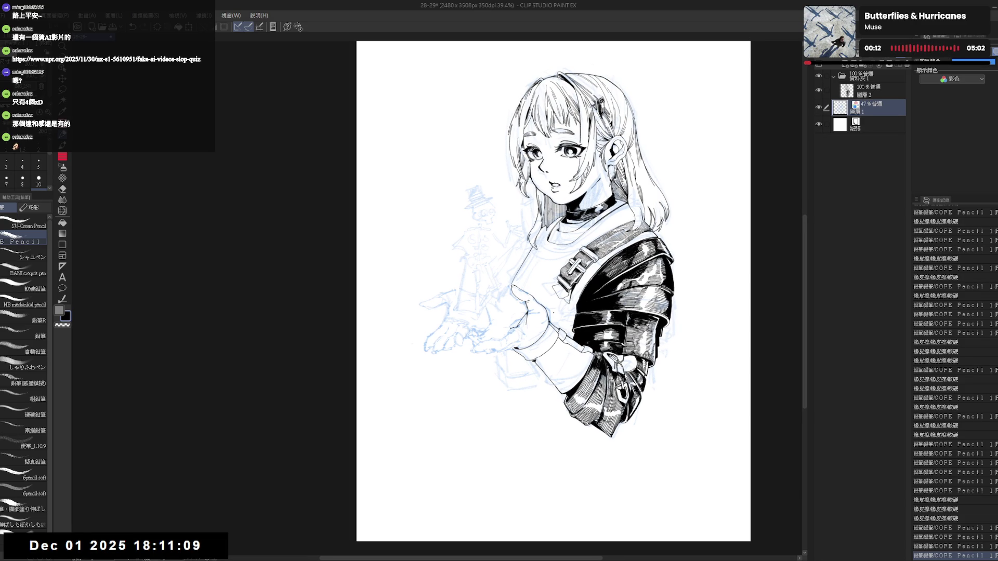
- Return to the ink layer and rotate the canvas to a good angle on the fingertips
{"action": "left_click", "coordinate": [876, 94]}
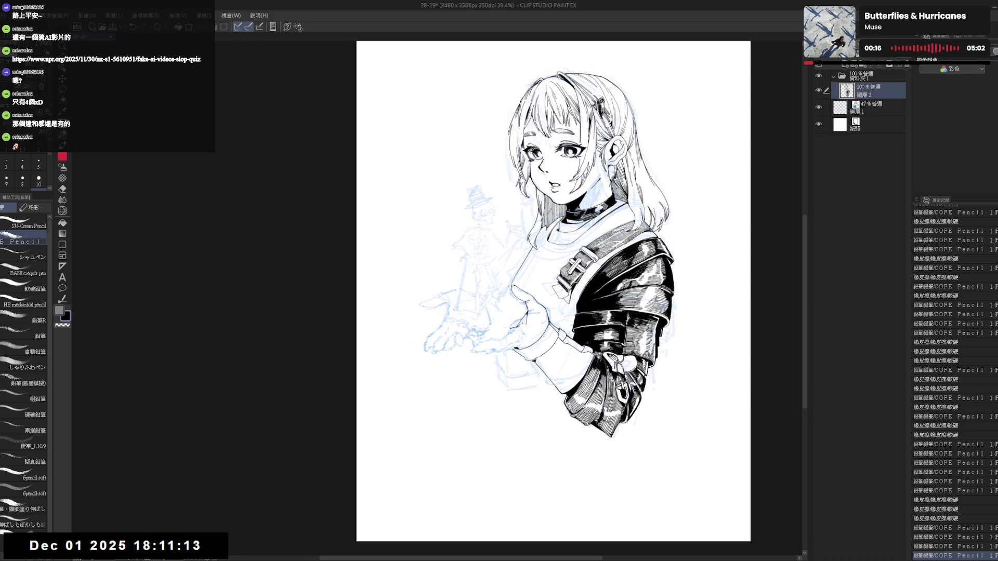
{"action": "key", "text": "-"}
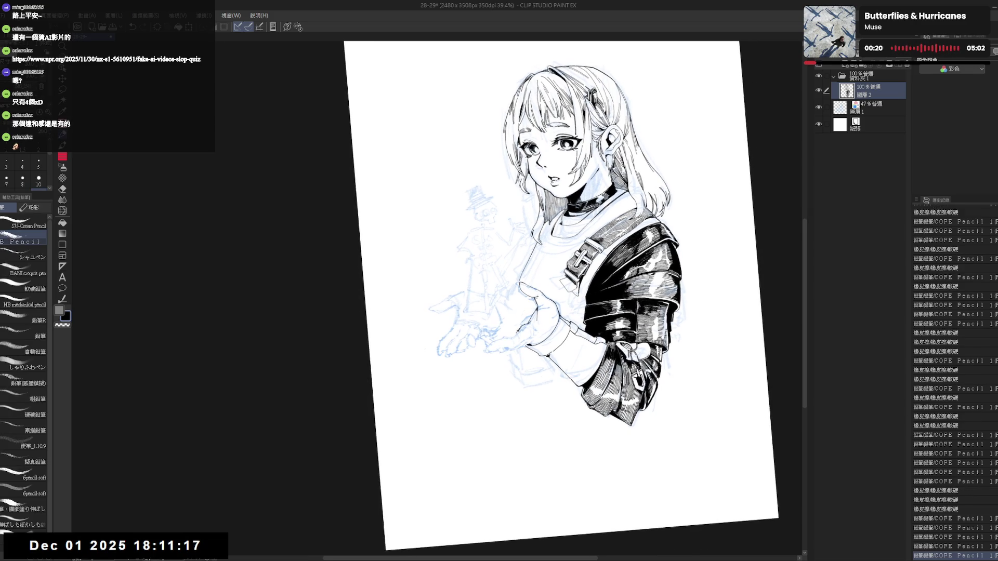
{"action": "key", "text": "p"}
{"action": "key", "text": "-"}
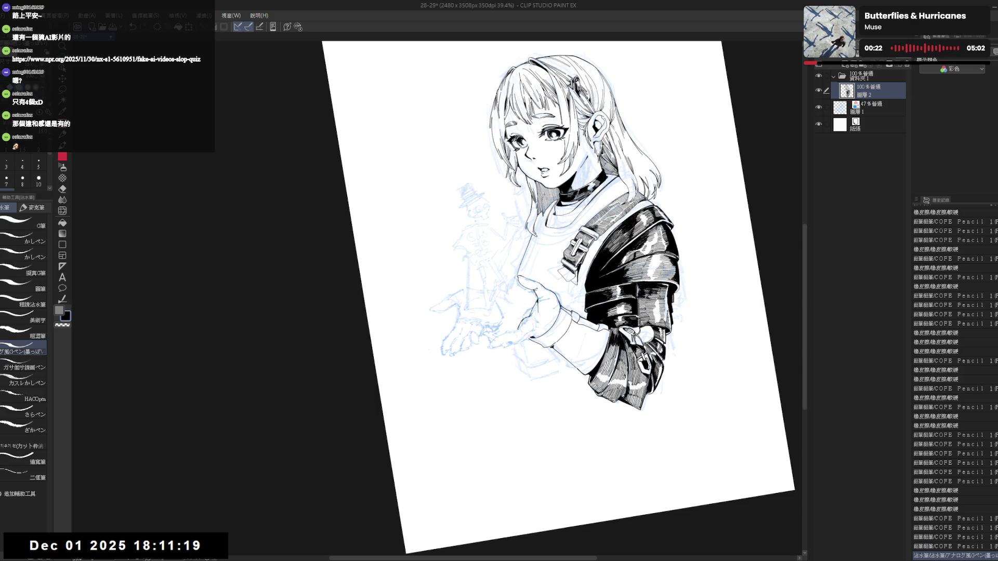
{"action": "key", "text": "-"}
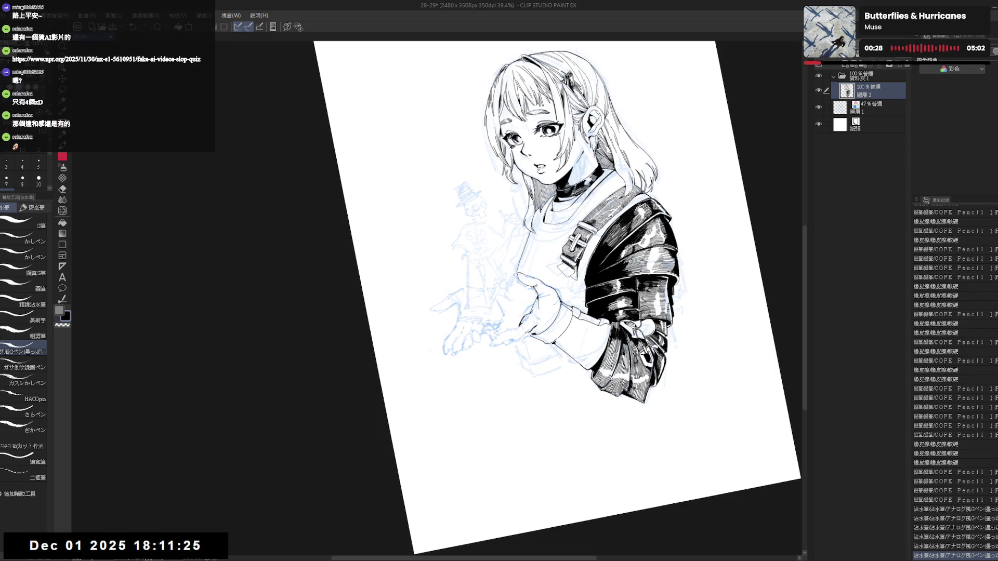
{"action": "key", "text": "-"}
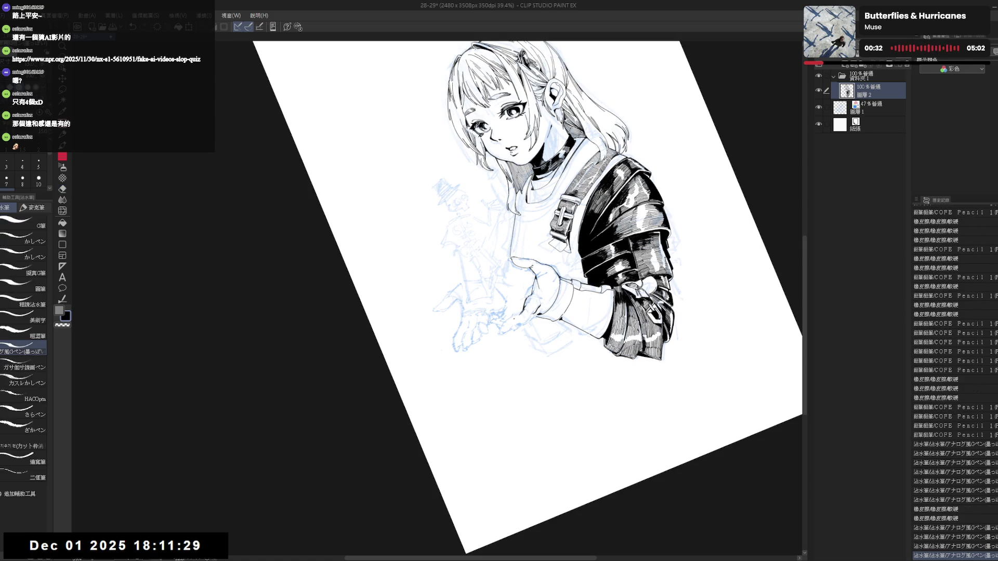
{"action": "left_click_drag", "start_coordinate": [552, 367], "coordinate": [494, 374]}
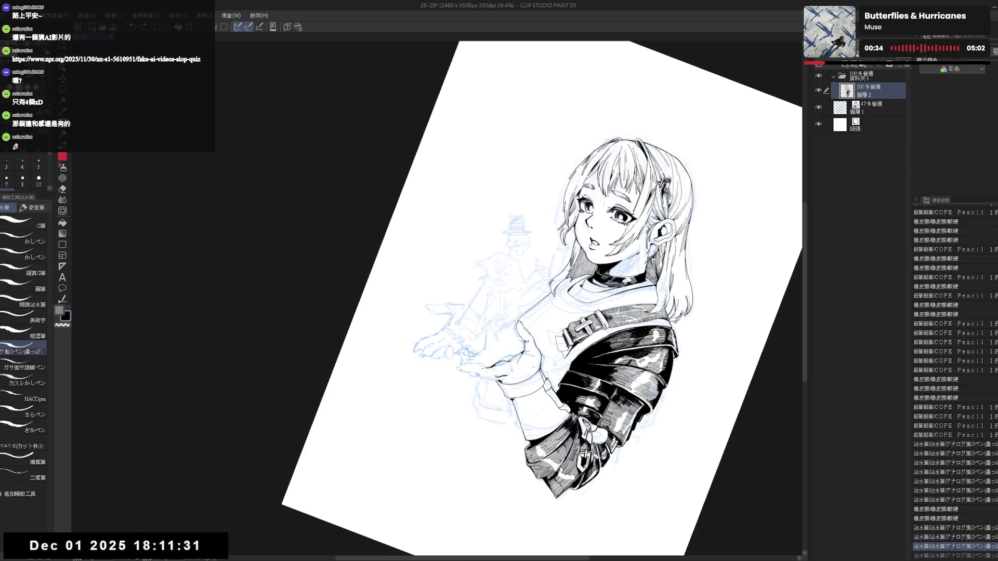
{"action": "left_click_drag", "start_coordinate": [545, 311], "coordinate": [468, 234]}
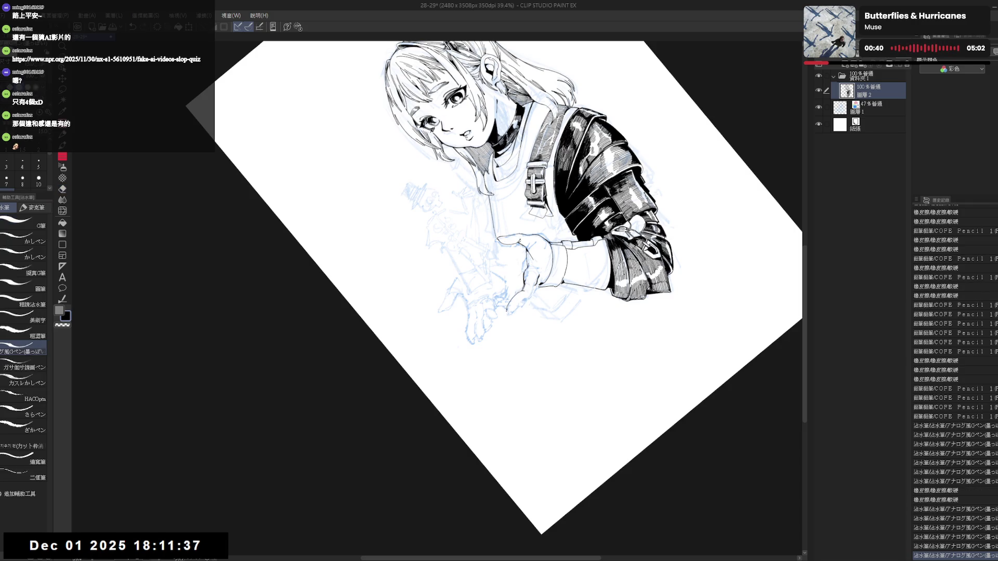
- Undo the last two pen strokes and redraw the ink line at the fingertip, view reset upright
{"action": "key", "text": "ctrl+z"}
{"action": "key", "text": "ctrl+z"}
{"action": "mouse_move", "coordinate": [492, 289]}
{"action": "left_mouse_down"}
{"action": "mouse_move", "coordinate": [520, 310]}
{"action": "mouse_move", "coordinate": [546, 281]}
{"action": "left_mouse_up"}
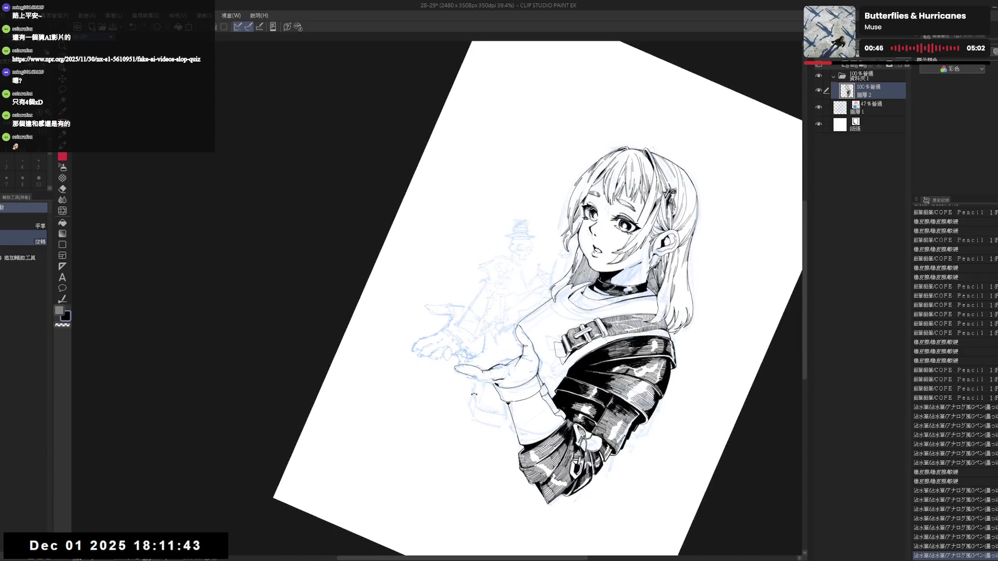
{"action": "left_click_drag", "start_coordinate": [485, 362], "coordinate": [472, 353]}
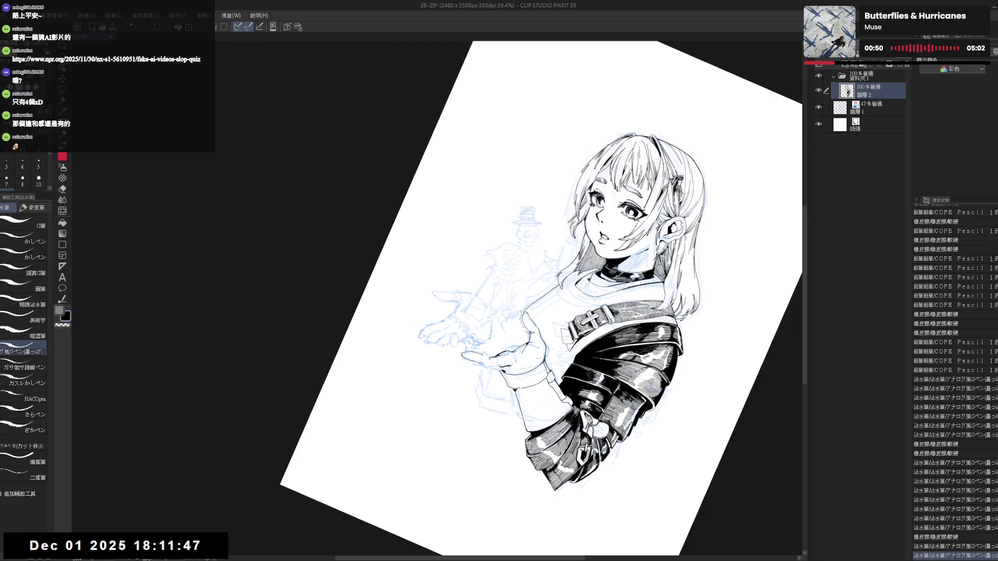
{"action": "key", "text": "ctrl+0"}
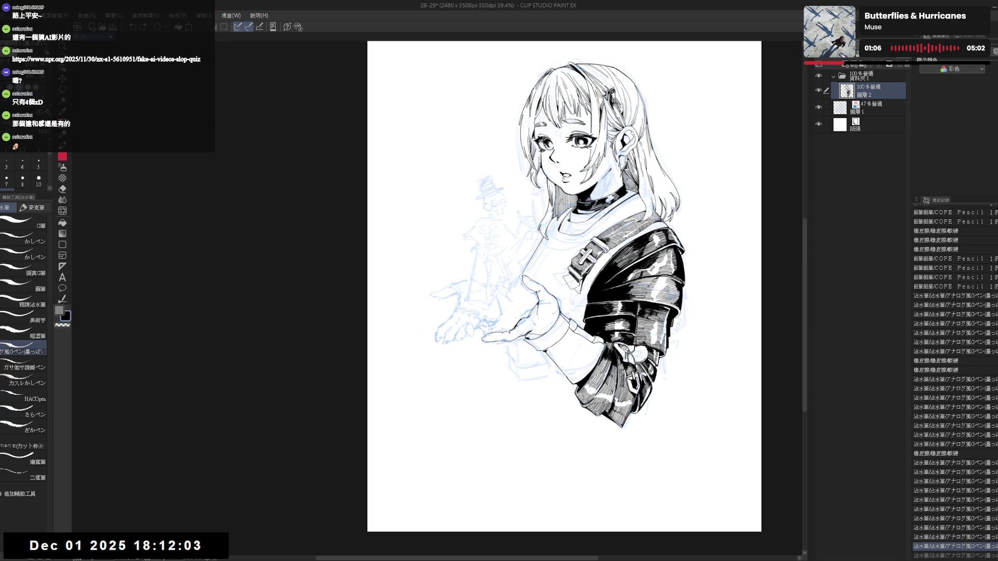
- Mirror-check the drawing and undo then redo the last pen stroke on the hand
{"action": "key", "text": "g"}
{"action": "key", "text": "h"}
{"action": "key", "text": "h"}
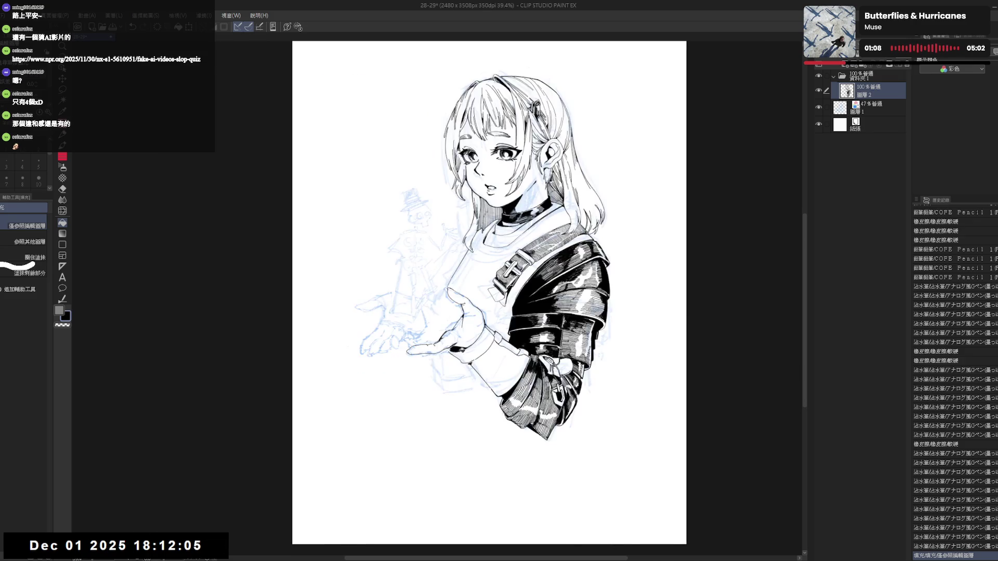
{"action": "key", "text": "p"}
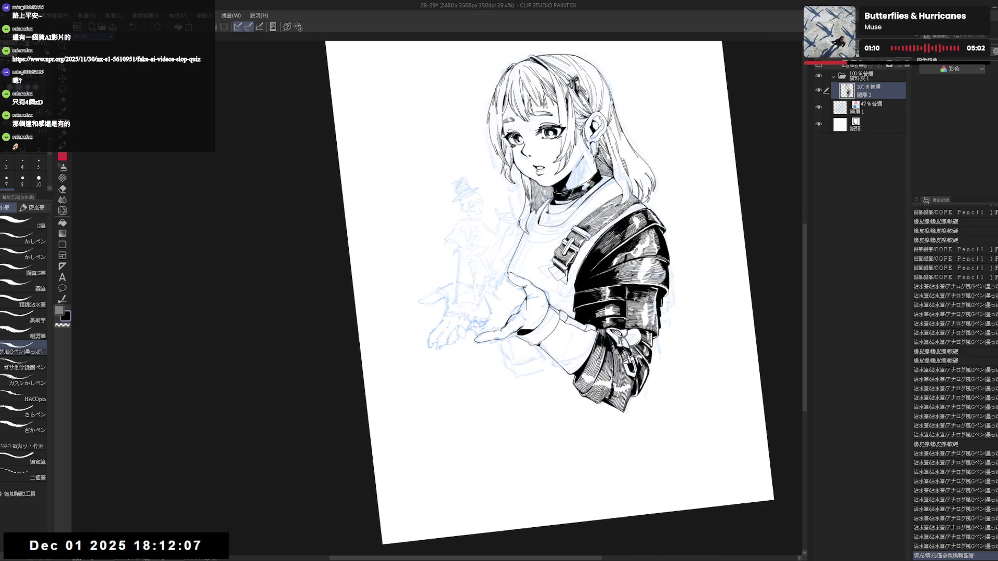
{"action": "key", "text": "ctrl+z"}
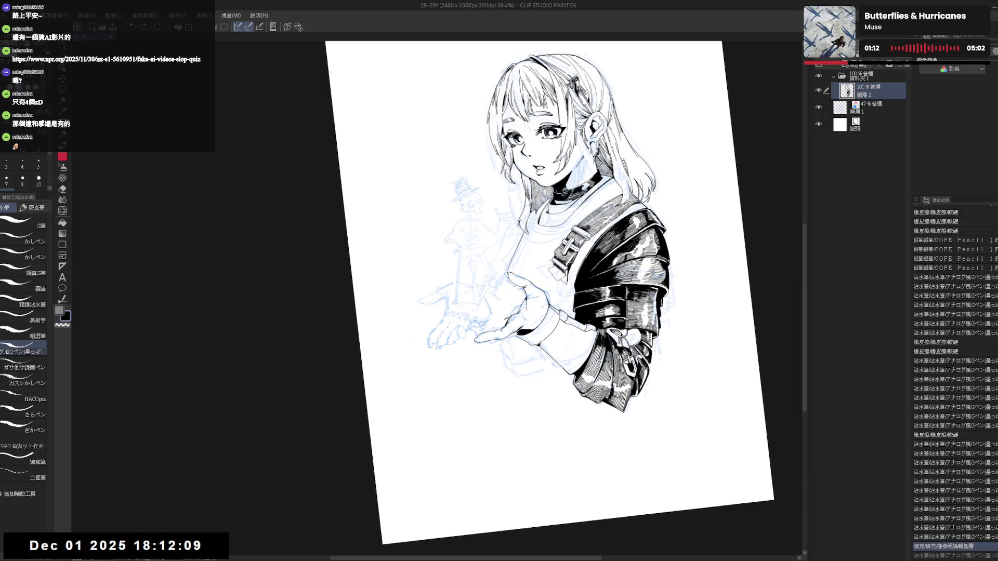
{"action": "key", "text": "ctrl+y"}
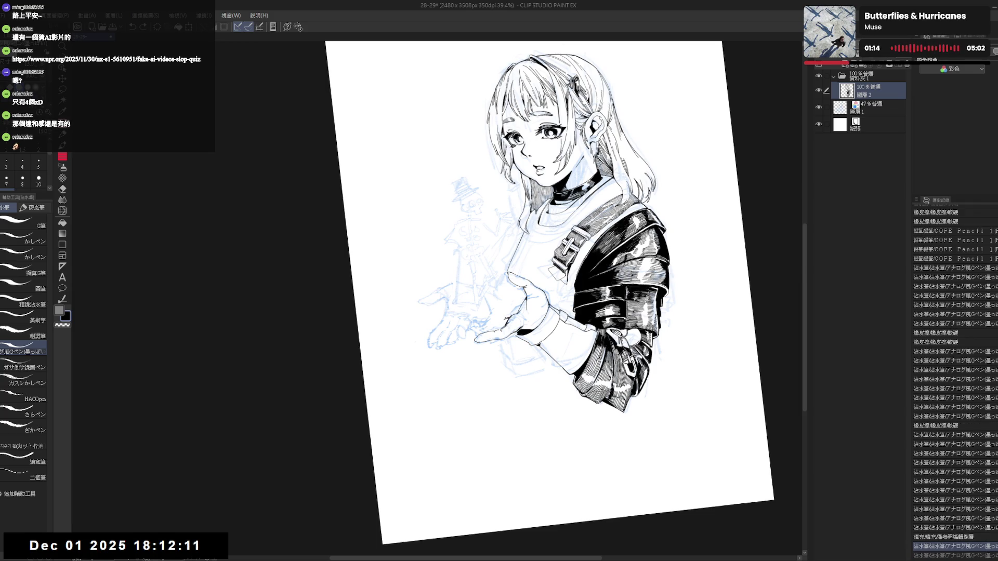
{"action": "left_click_drag", "start_coordinate": [546, 327], "coordinate": [553, 335]}
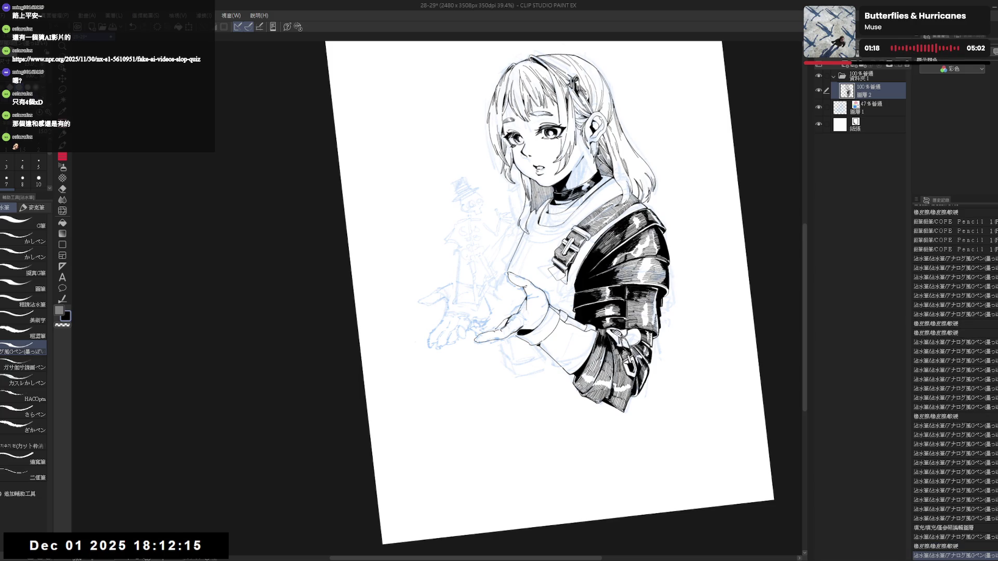
{"action": "key", "text": "ctrl+0"}
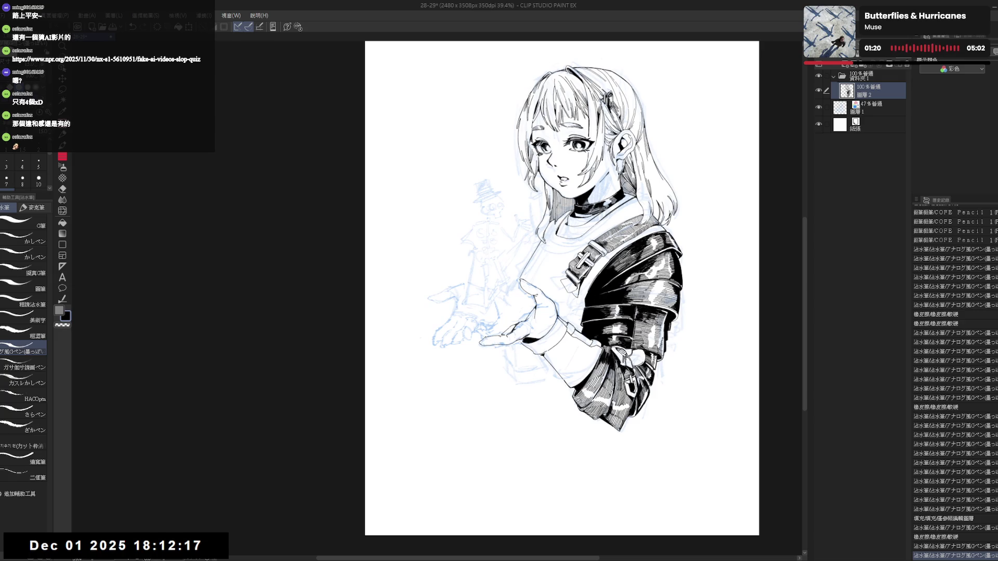
{"action": "left_click_drag", "start_coordinate": [484, 339], "coordinate": [488, 336]}
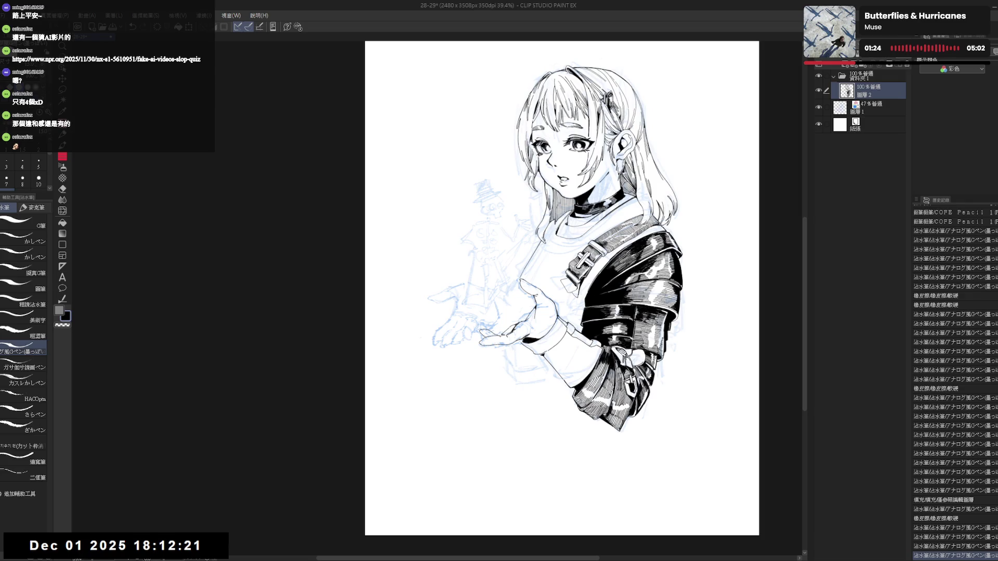
- Dab a small ink mark on the palm of the outstretched hand
{"action": "key", "text": "h"}
{"action": "key", "text": "h"}
{"action": "key", "text": "h"}
{"action": "key", "text": "h"}
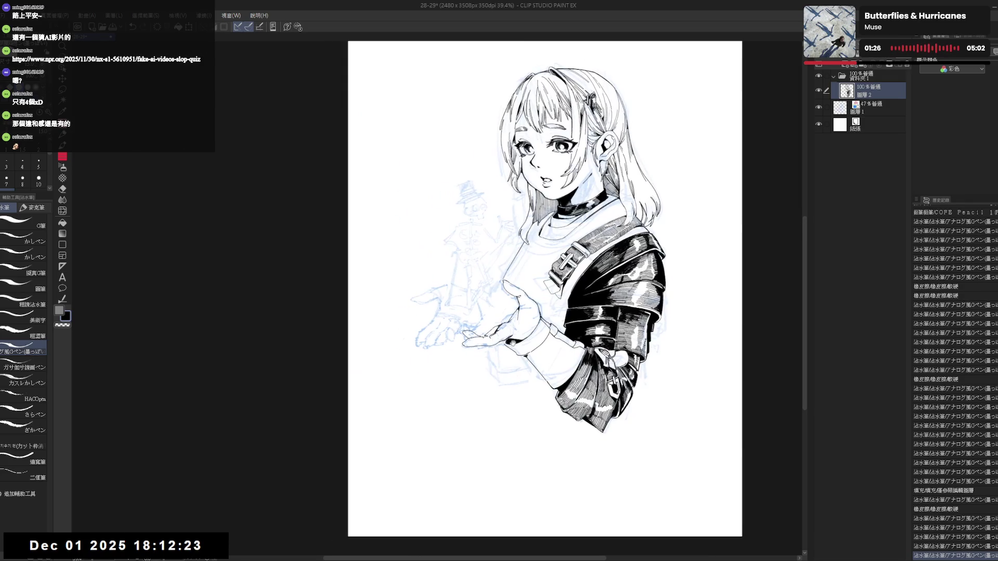
{"action": "key", "text": "minus"}
{"action": "key", "text": "minus"}
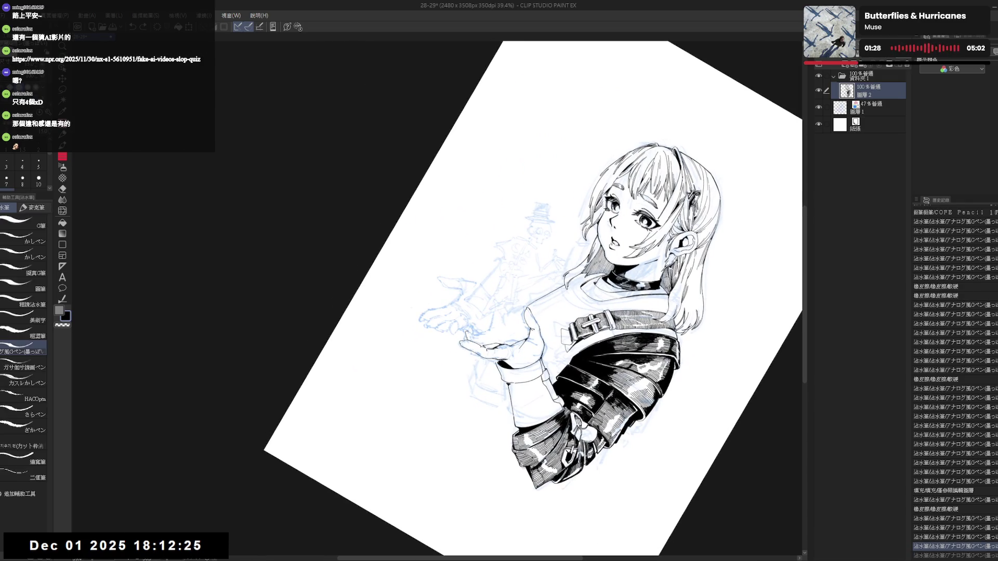
{"action": "left_click", "coordinate": [488, 335]}
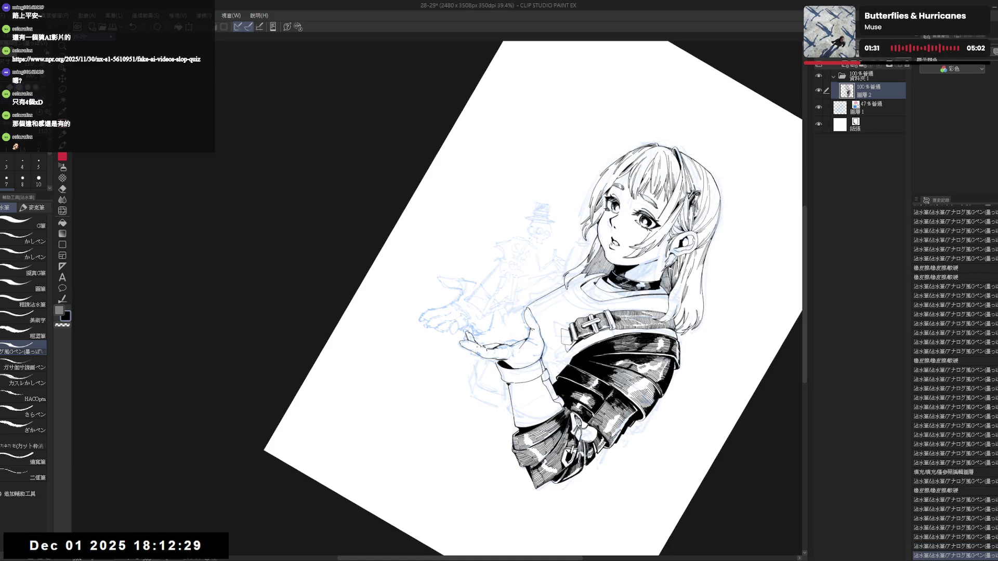
{"action": "key", "text": "ctrl+0"}
{"action": "mouse_move", "coordinate": [494, 323]}
{"action": "left_mouse_down"}
{"action": "mouse_move", "coordinate": [468, 352]}
{"action": "mouse_move", "coordinate": [476, 346]}
{"action": "left_mouse_up"}
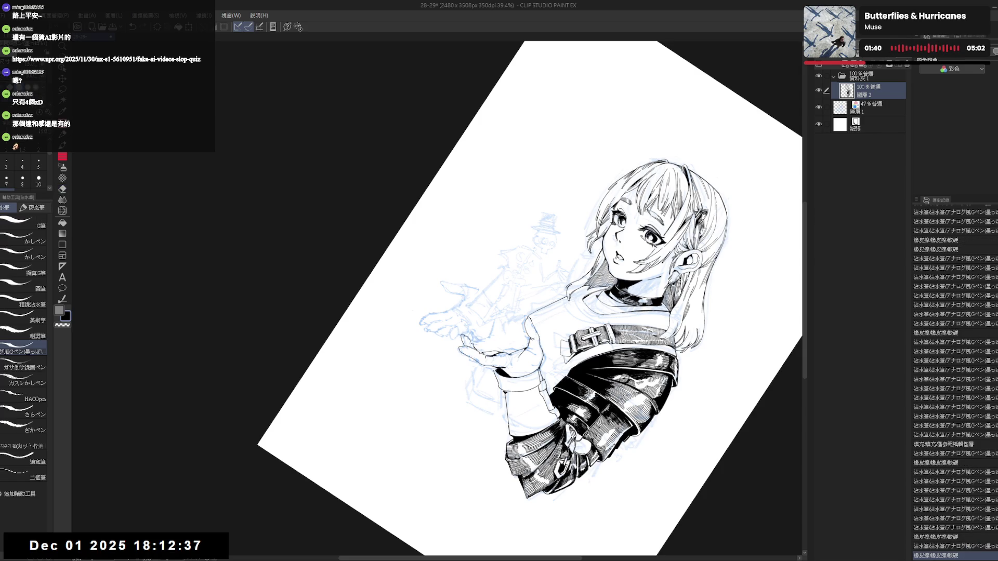
{"action": "left_click_drag", "start_coordinate": [470, 341], "coordinate": [482, 353]}
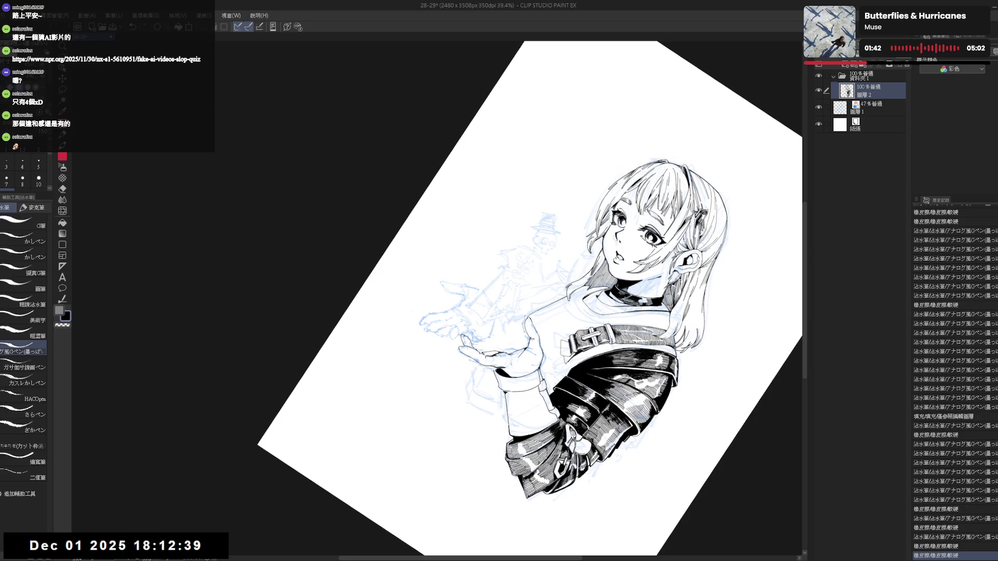
- Ink two small strokes on the fingers with the pen
{"action": "key", "text": "ctrl+0"}
{"action": "key", "text": "e"}
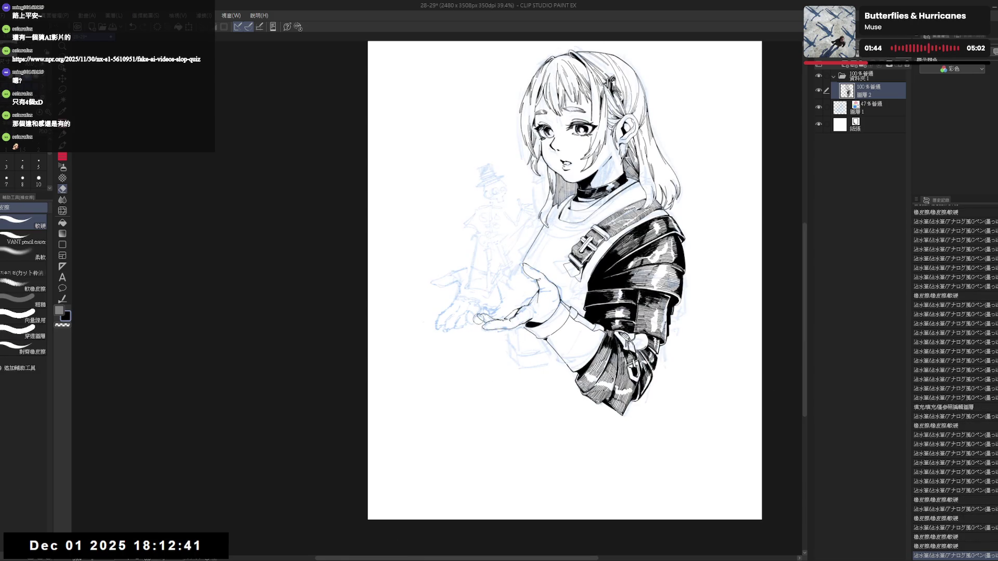
{"action": "key", "text": "p"}
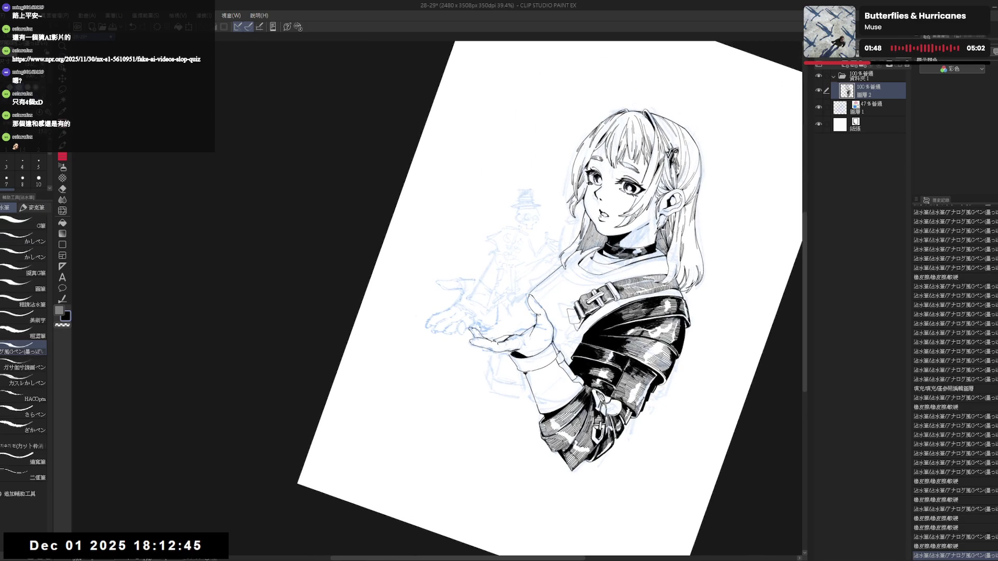
{"action": "left_click_drag", "start_coordinate": [477, 323], "coordinate": [480, 327]}
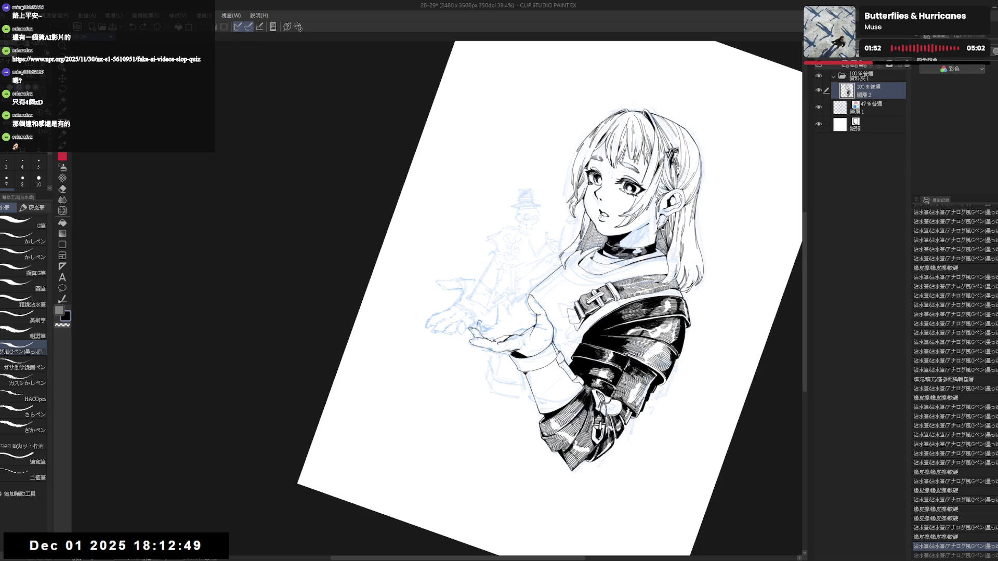
{"action": "left_click_drag", "start_coordinate": [476, 323], "coordinate": [481, 327]}
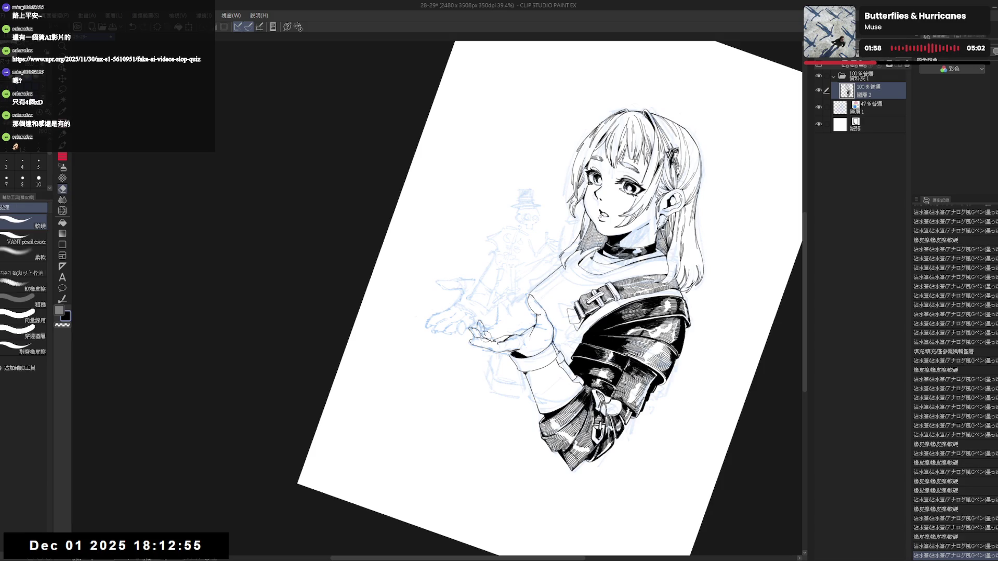
{"action": "left_click_drag", "start_coordinate": [481, 331], "coordinate": [493, 333]}
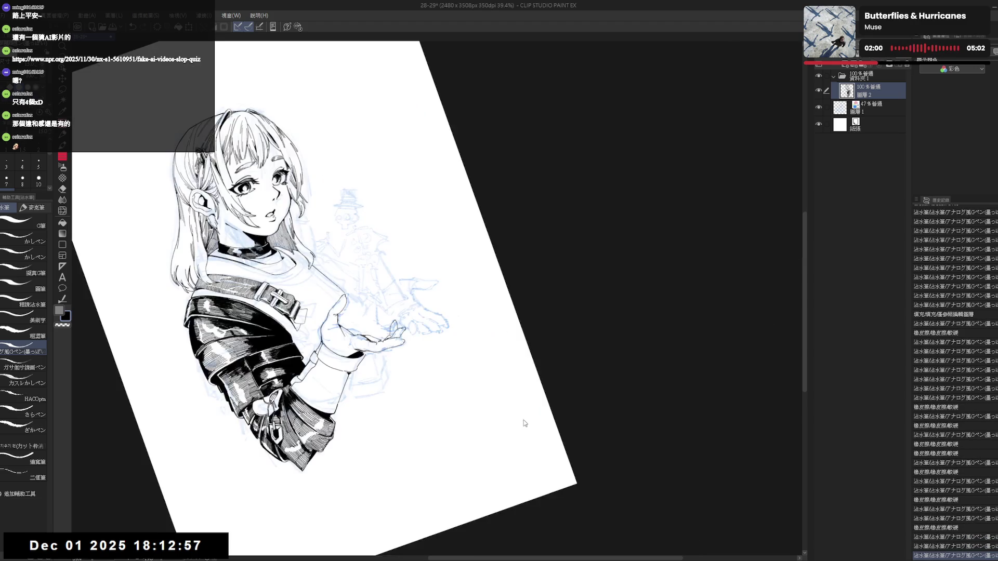
- Mirror-check and straighten the canvas, then make the sketch layer active
{"action": "key", "text": "h"}
{"action": "key", "text": "h"}
{"action": "left_click_drag", "start_coordinate": [498, 318], "coordinate": [479, 351]}
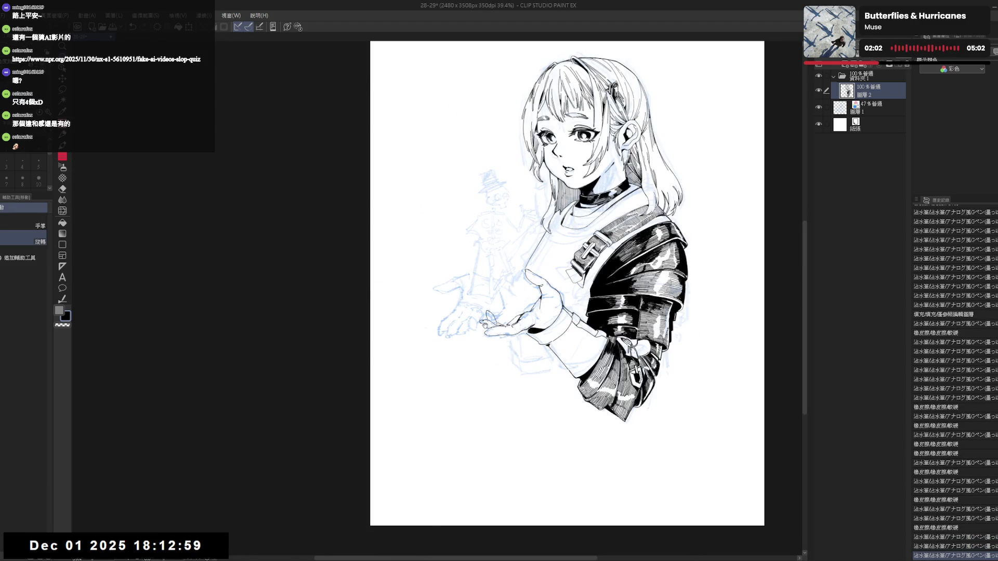
{"action": "key", "text": "p"}
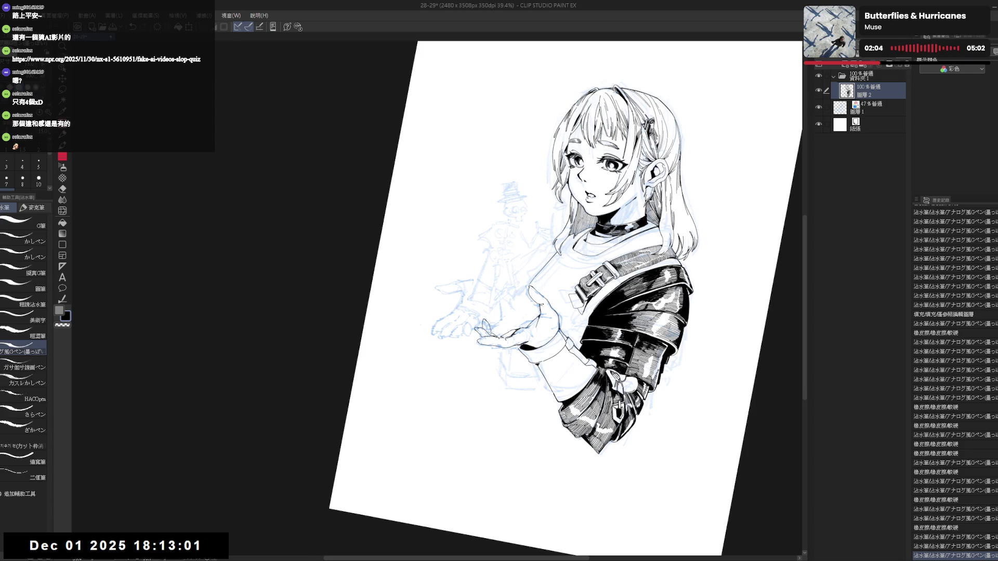
{"action": "mouse_move", "coordinate": [545, 371]}
{"action": "left_mouse_down"}
{"action": "mouse_move", "coordinate": [480, 343]}
{"action": "mouse_move", "coordinate": [572, 300]}
{"action": "left_mouse_up"}
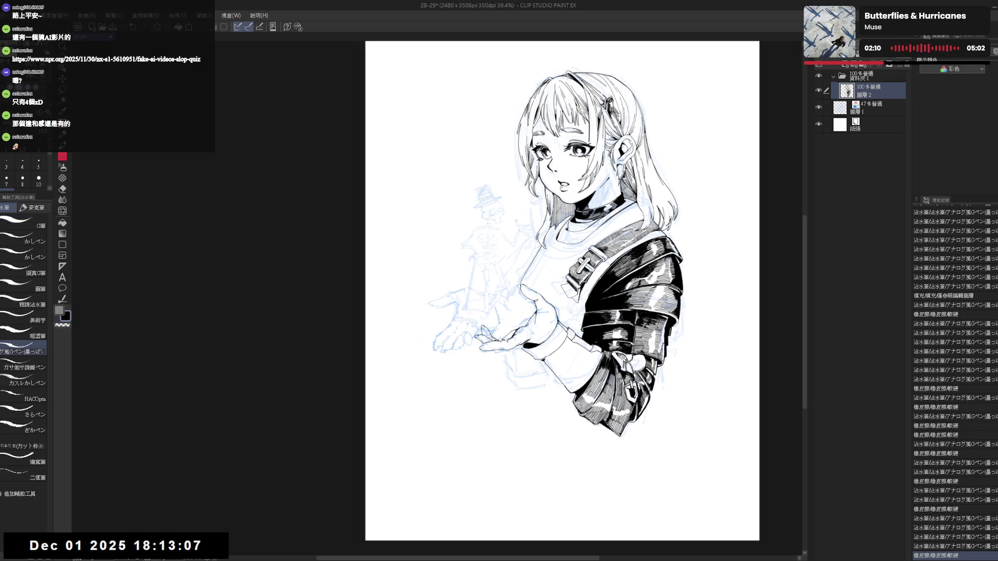
{"action": "left_click_drag", "start_coordinate": [538, 328], "coordinate": [508, 311]}
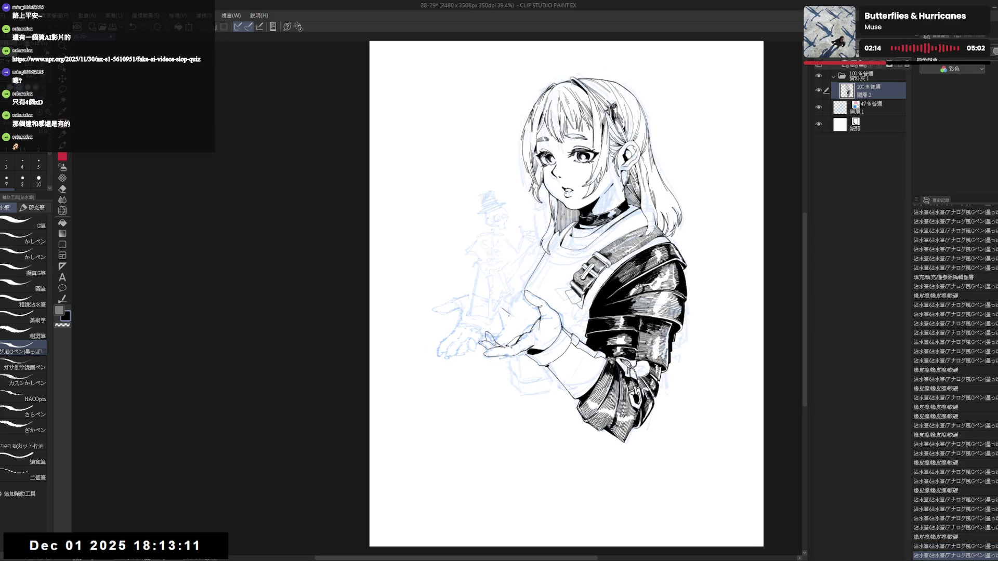
{"action": "left_click", "coordinate": [875, 107]}
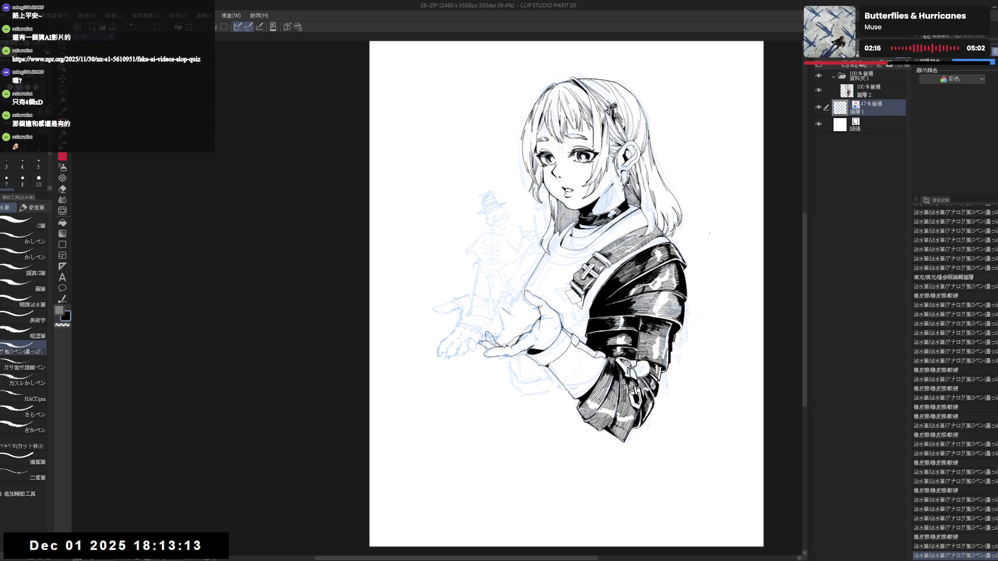
- Lasso-select the sketched hand on Layer 1, move it and clear the selection
{"action": "key", "text": "m"}
{"action": "left_click_drag", "start_coordinate": [466, 288], "coordinate": [529, 325]}
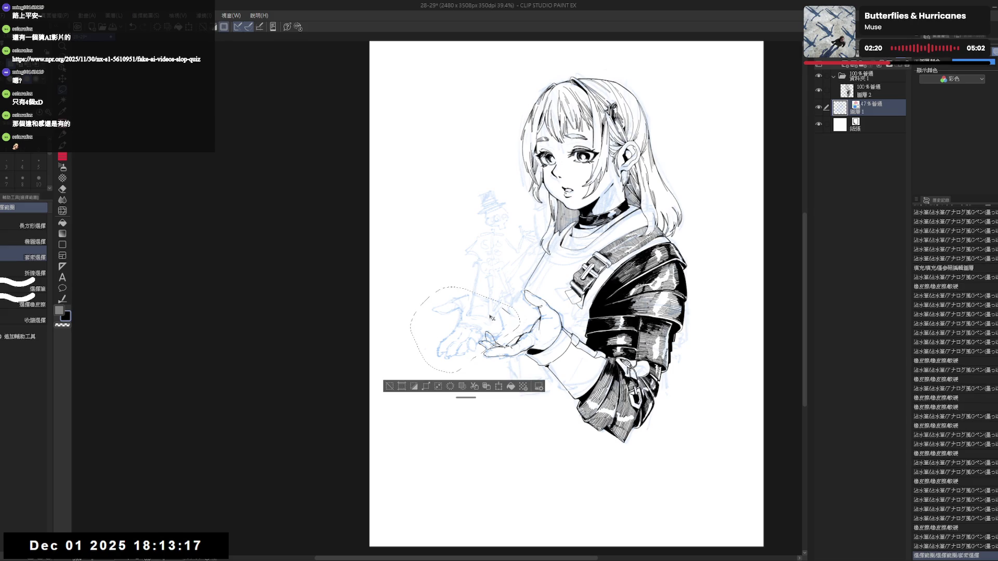
{"action": "key", "text": "Delete"}
{"action": "key", "text": "ctrl+d"}
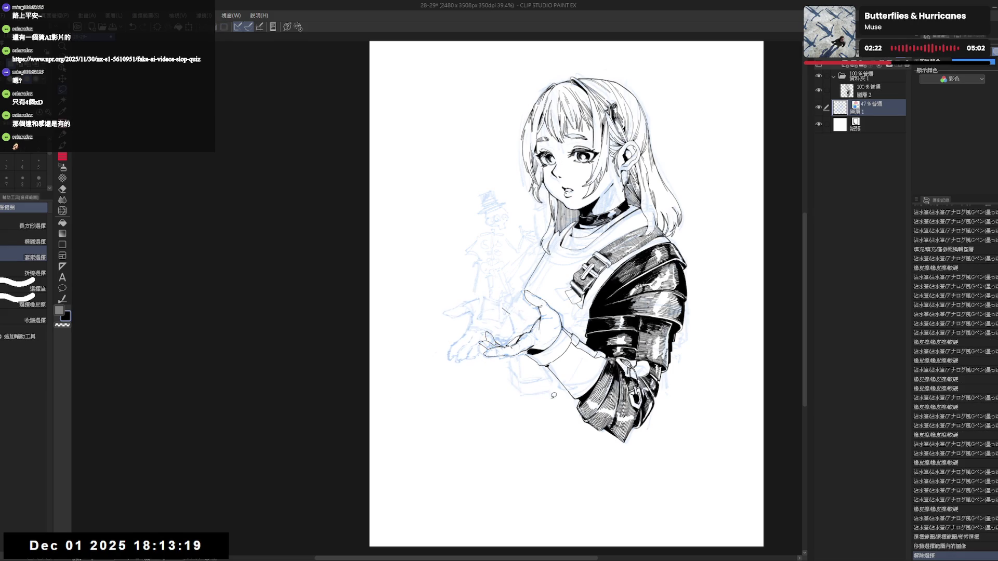
- Return to the ink layer and ink a short stroke on the hand
{"action": "left_click", "coordinate": [882, 99]}
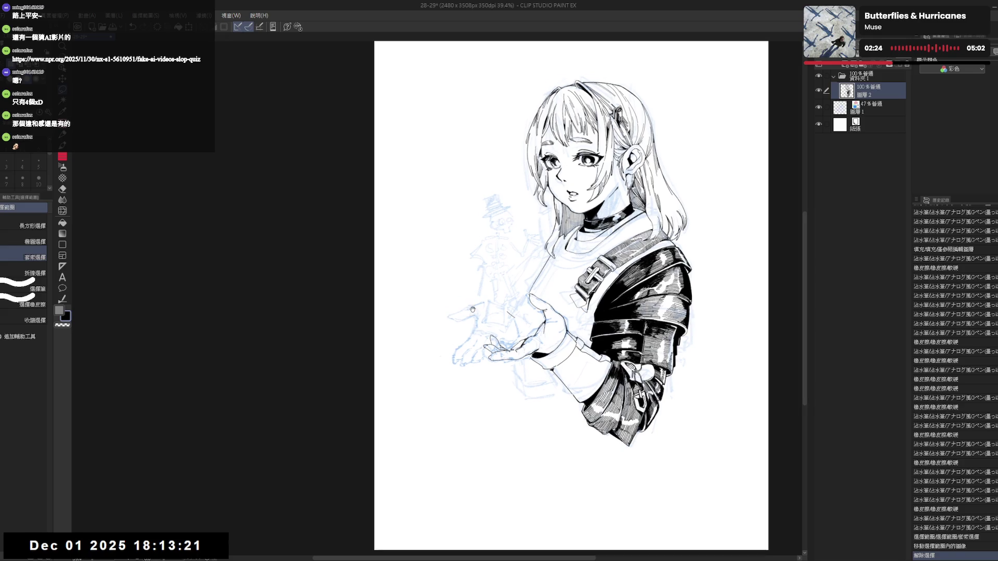
{"action": "key", "text": "e"}
{"action": "key", "text": "p"}
{"action": "left_click_drag", "start_coordinate": [506, 307], "coordinate": [518, 320]}
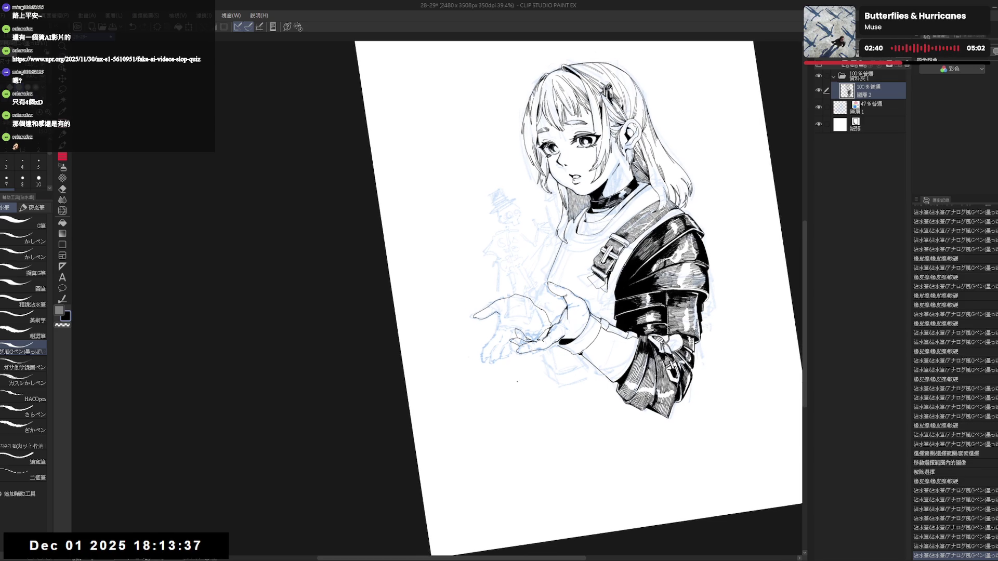
- Ink a small touch-up stroke on the hand and reset the canvas view upright
{"action": "key", "text": "e"}
{"action": "key", "text": "p"}
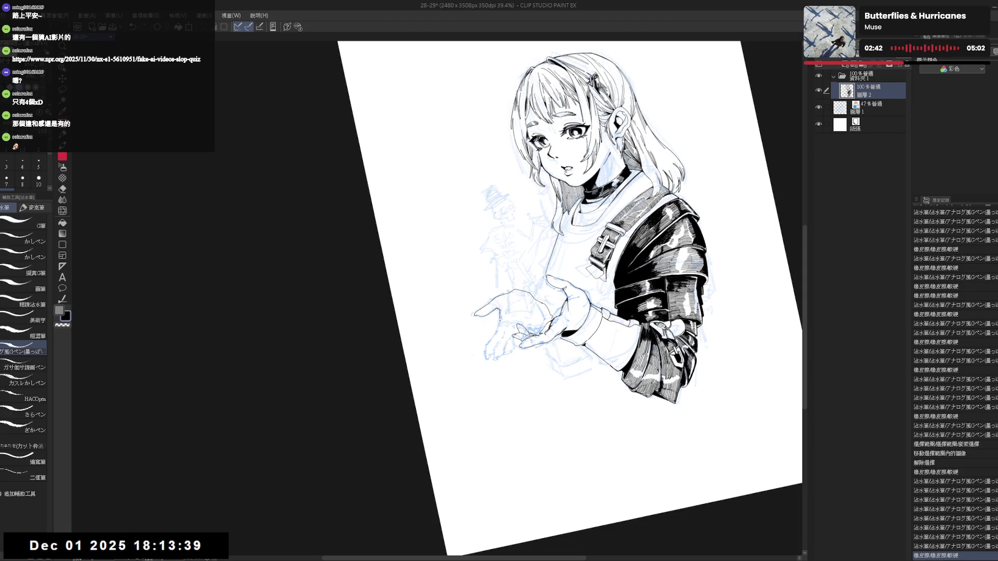
{"action": "left_click_drag", "start_coordinate": [500, 313], "coordinate": [505, 322]}
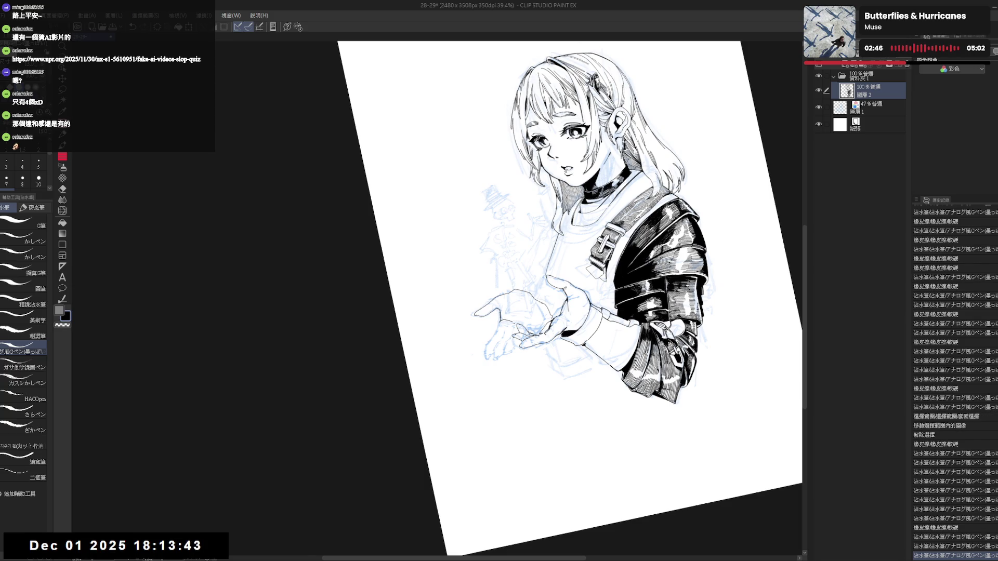
{"action": "key", "text": "ctrl+0"}
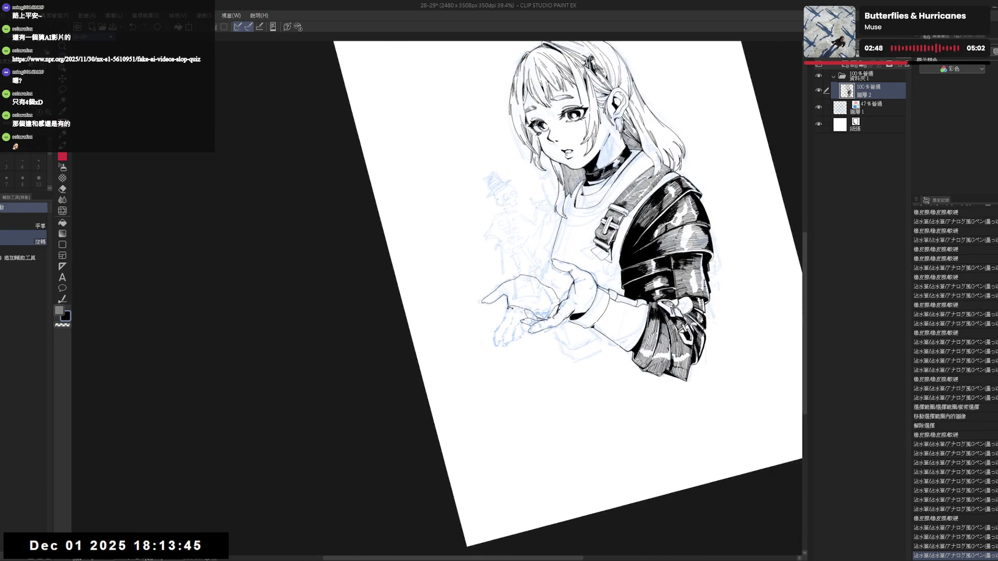
{"action": "left_click_drag", "start_coordinate": [501, 317], "coordinate": [505, 321]}
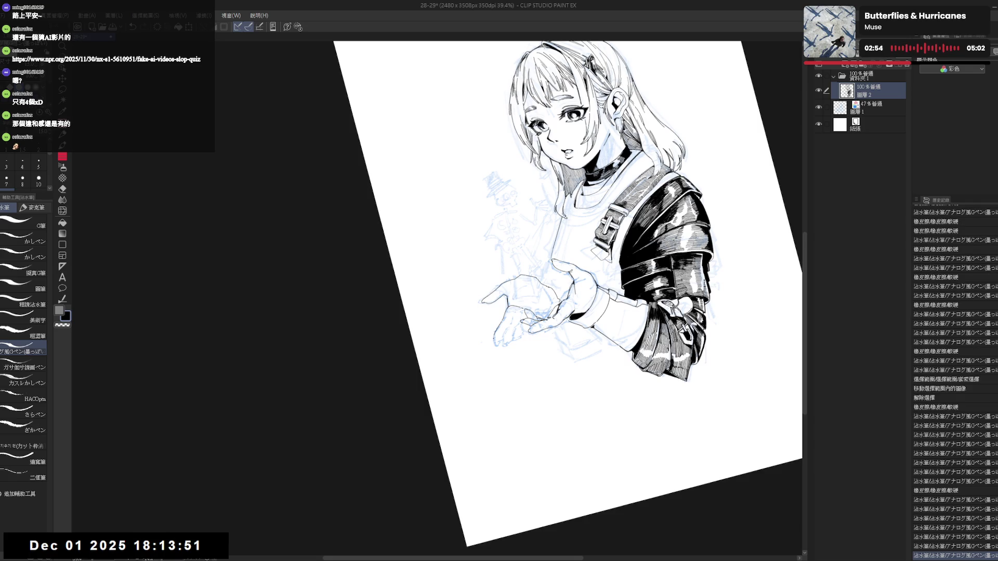
{"action": "key", "text": "ctrl+0"}
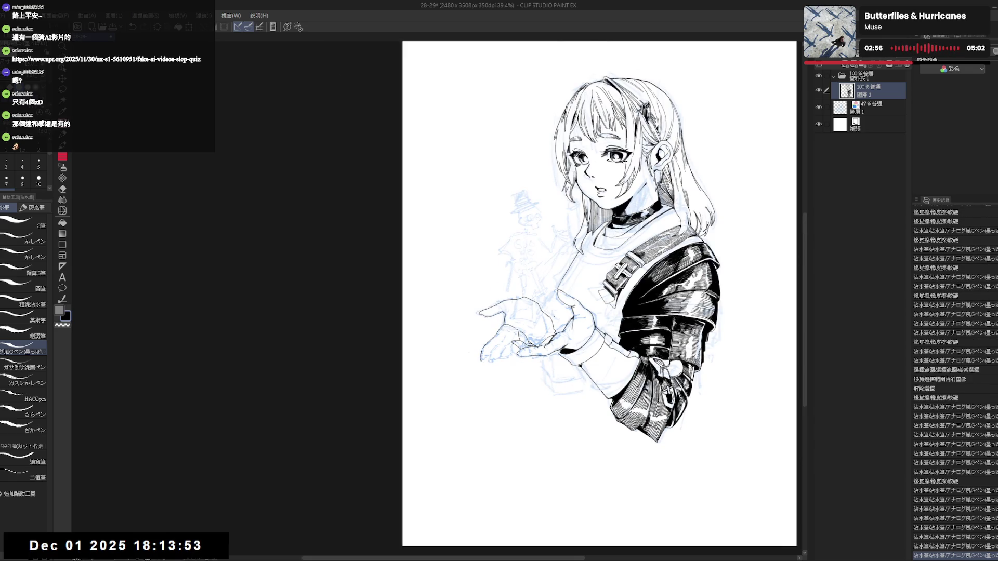
{"action": "left_click_drag", "start_coordinate": [499, 359], "coordinate": [496, 353]}
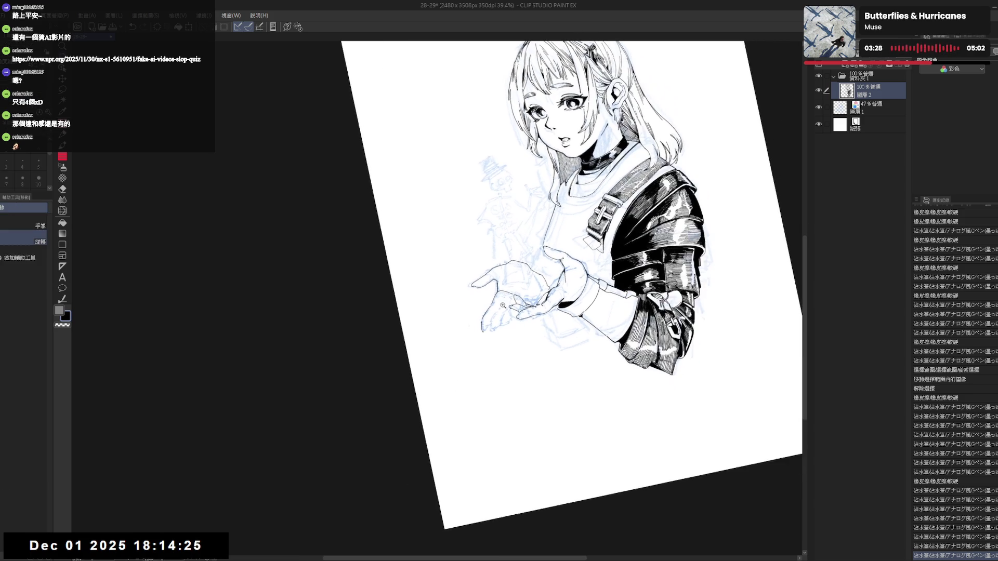
{"action": "scroll", "coordinate": [596, 290], "scroll_direction": "up", "scroll_amount": 3}
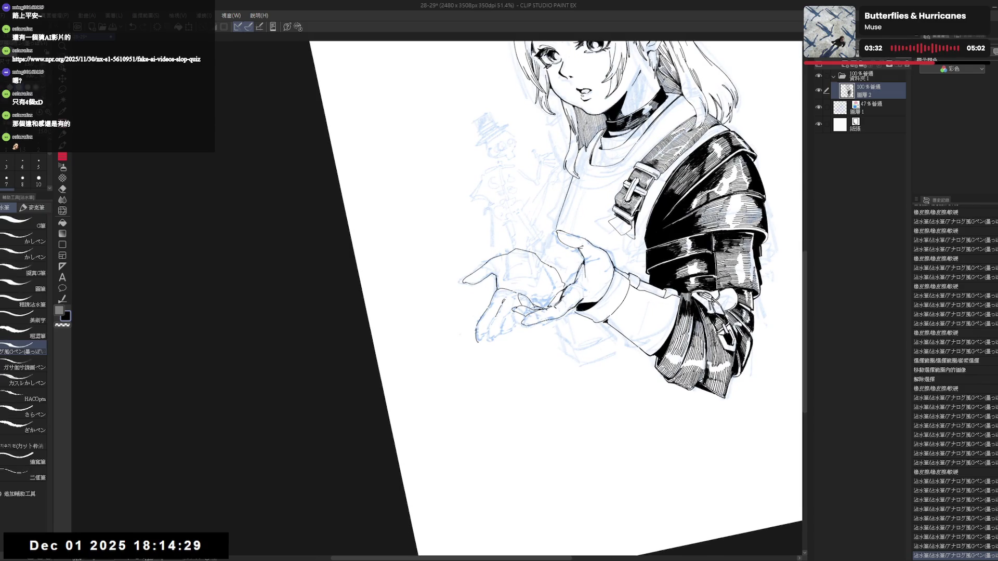
- Ink a small refining line on the lower hand's fingers
{"action": "left_click_drag", "start_coordinate": [546, 351], "coordinate": [514, 390]}
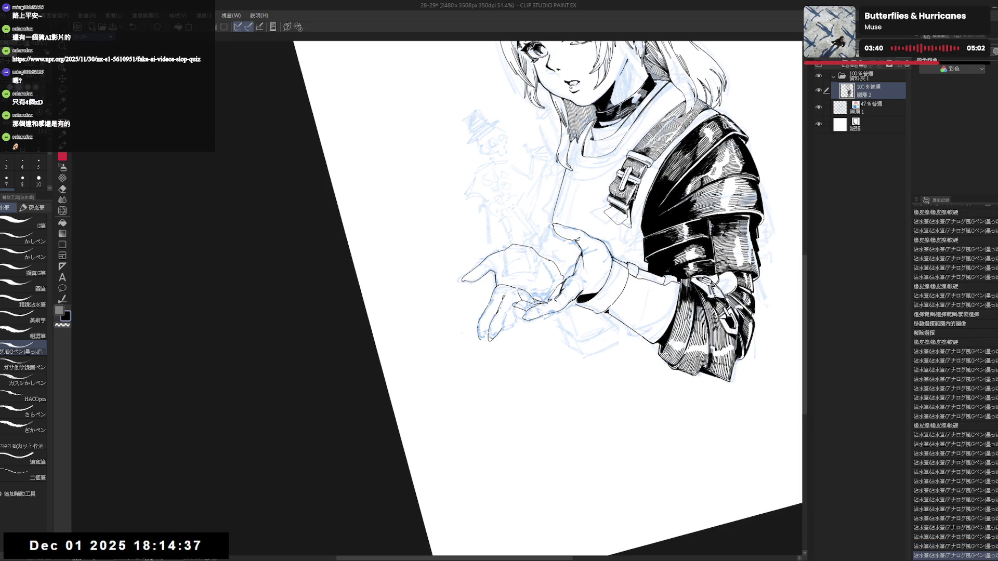
{"action": "left_click_drag", "start_coordinate": [475, 320], "coordinate": [485, 350]}
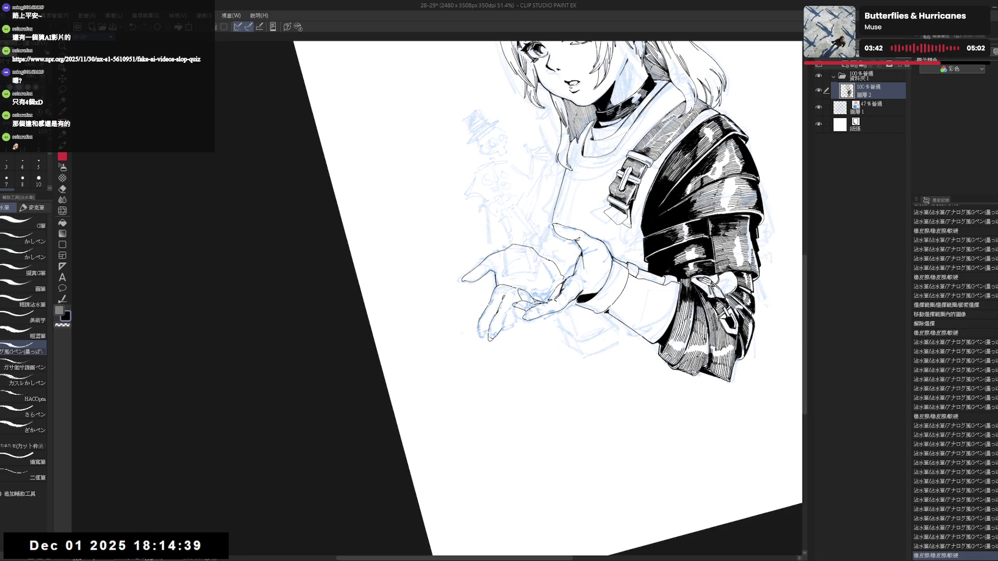
{"action": "mouse_move", "coordinate": [499, 327]}
{"action": "left_mouse_down"}
{"action": "mouse_move", "coordinate": [478, 361]}
{"action": "mouse_move", "coordinate": [499, 335]}
{"action": "mouse_move", "coordinate": [476, 349]}
{"action": "mouse_move", "coordinate": [477, 367]}
{"action": "mouse_move", "coordinate": [491, 362]}
{"action": "left_mouse_up"}
- Erase stray ink around the hand with quick eraser/pen toggles, then mirror the view to check
{"action": "key", "text": "ctrl+@"}
{"action": "key", "text": "e"}
{"action": "key", "text": "p"}
{"action": "key", "text": "e"}
{"action": "key", "text": "p"}
{"action": "key", "text": "e"}
{"action": "key", "text": "p"}
{"action": "key", "text": "e"}
{"action": "key", "text": "p"}
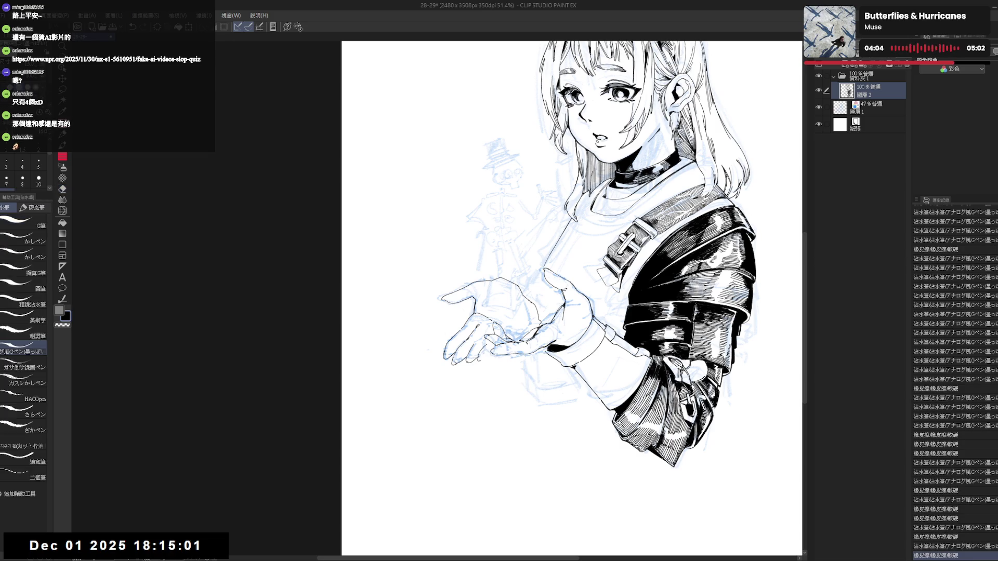
{"action": "key", "text": "h"}
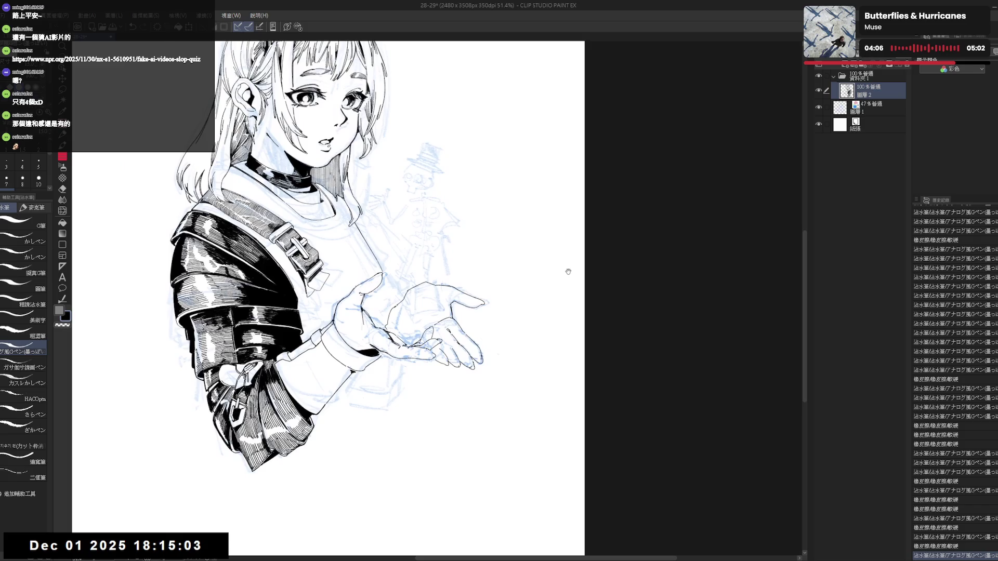
{"action": "scroll", "coordinate": [550, 236], "scroll_direction": "down", "scroll_amount": 2}
- Add a small ink mark near the hand and undo the stray strokes
{"action": "key", "text": "h"}
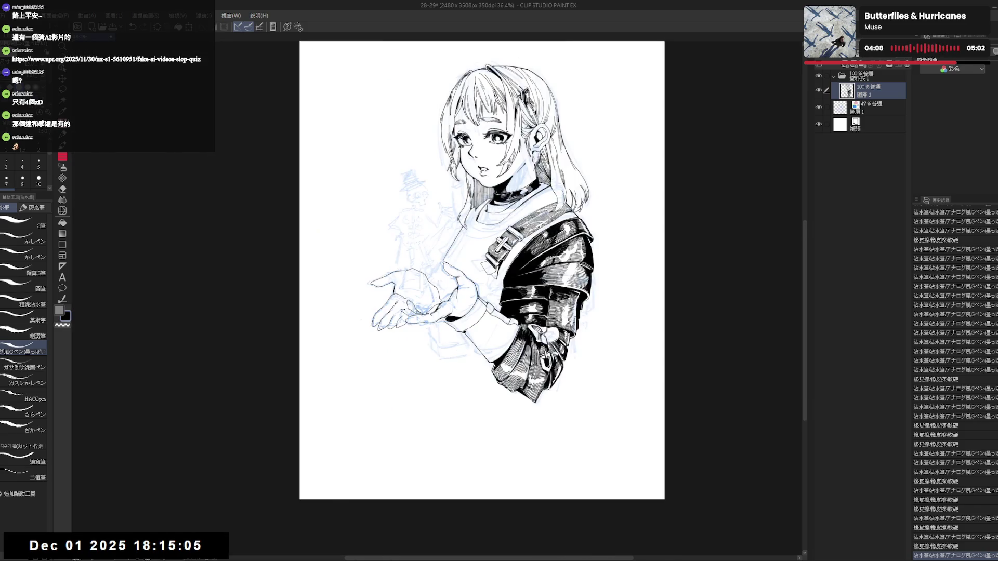
{"action": "left_click_drag", "start_coordinate": [395, 255], "coordinate": [409, 257]}
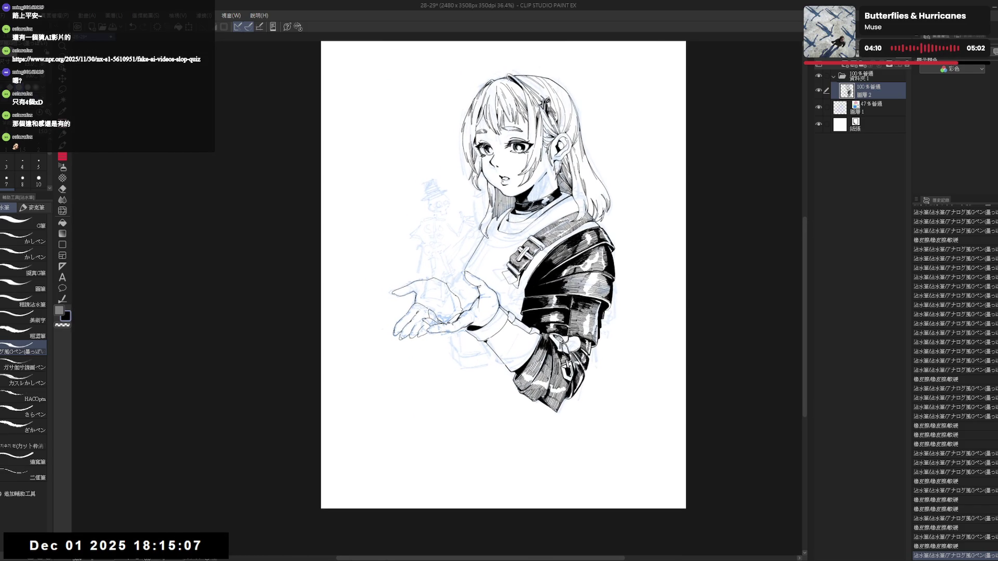
{"action": "key", "text": "e"}
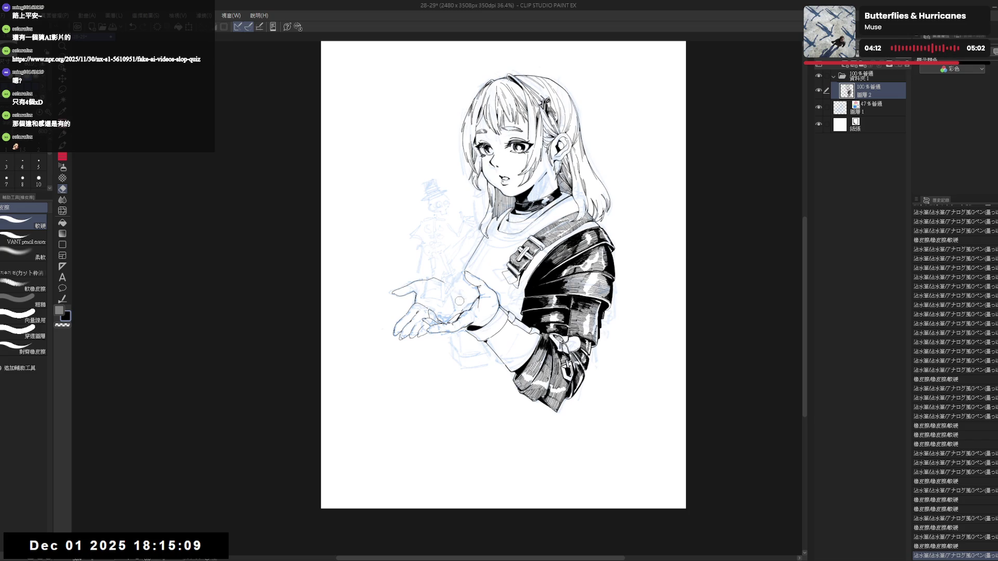
{"action": "key", "text": "p"}
{"action": "left_click", "coordinate": [435, 283]}
{"action": "left_click_drag", "start_coordinate": [450, 301], "coordinate": [452, 296]}
{"action": "key", "text": "ctrl+z"}
{"action": "key", "text": "ctrl+z"}
{"action": "key", "text": "ctrl+z"}
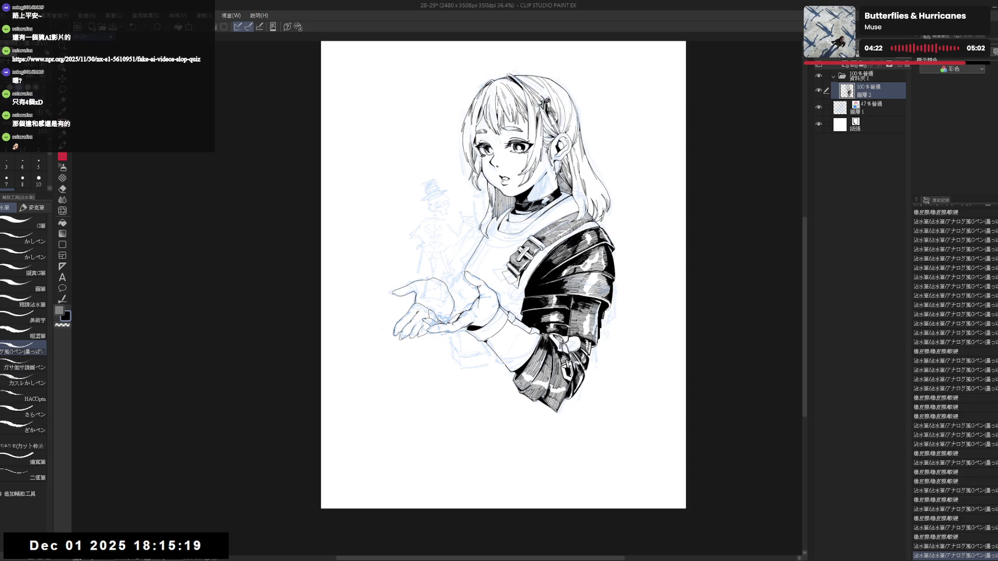
{"action": "left_click_drag", "start_coordinate": [444, 340], "coordinate": [459, 335]}
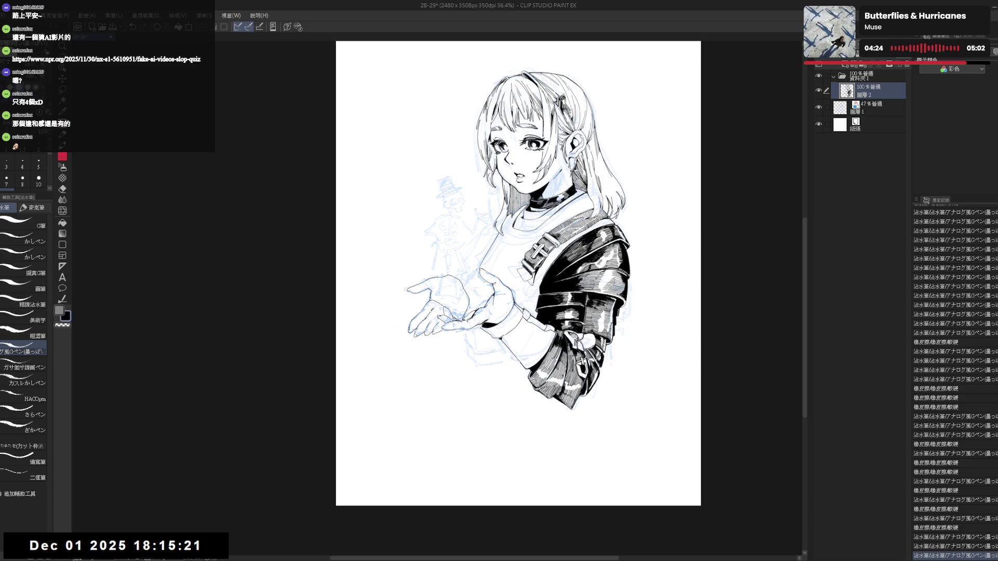
{"action": "left_click_drag", "start_coordinate": [451, 300], "coordinate": [439, 303]}
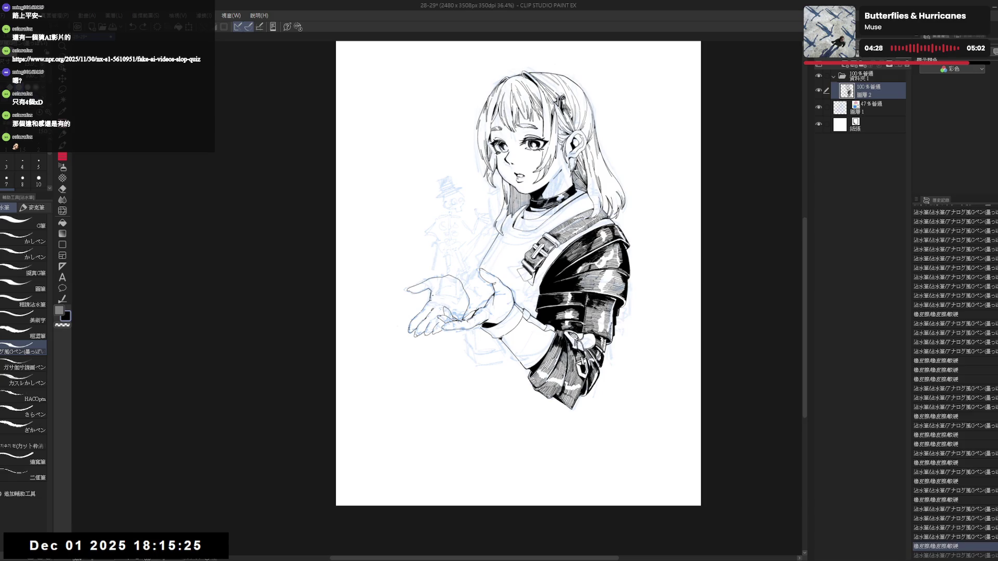
{"action": "left_click_drag", "start_coordinate": [432, 302], "coordinate": [440, 299]}
- Redraw a small stroke near the hand, stepping back and forward with undo/redo until it sits right
{"action": "key", "text": "h"}
{"action": "key", "text": "h"}
{"action": "key", "text": "ctrl+z"}
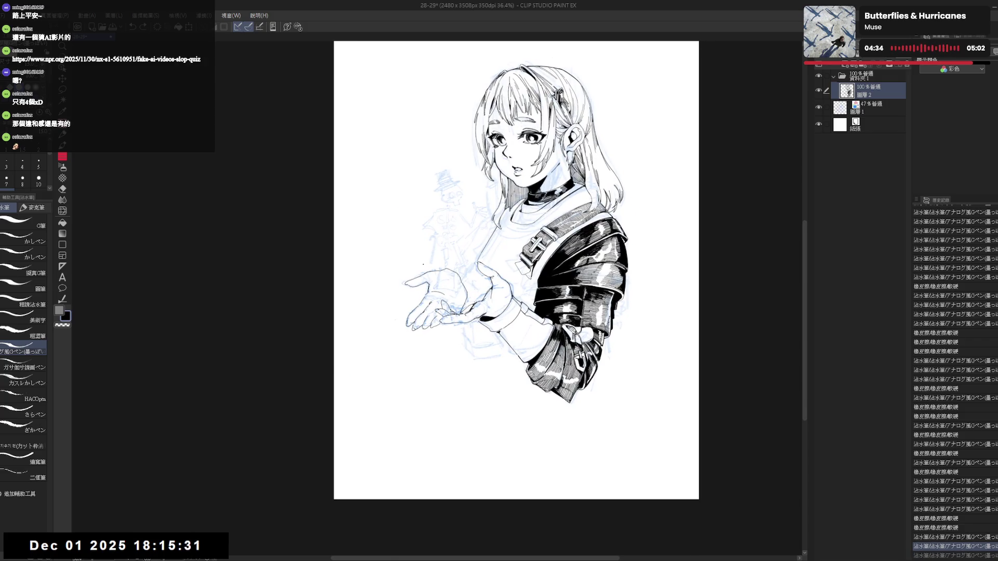
{"action": "key", "text": "ctrl+z"}
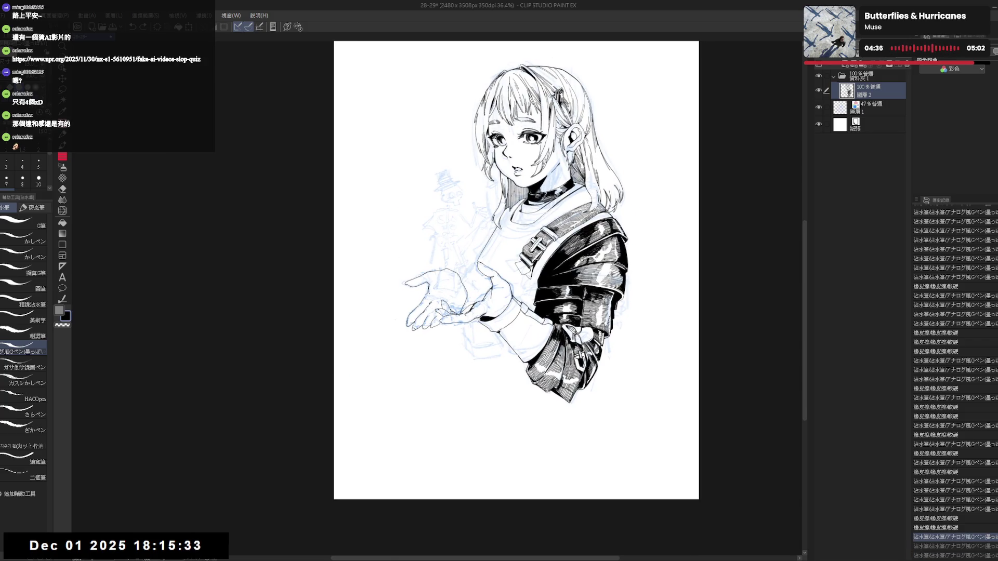
{"action": "left_click_drag", "start_coordinate": [432, 293], "coordinate": [442, 295]}
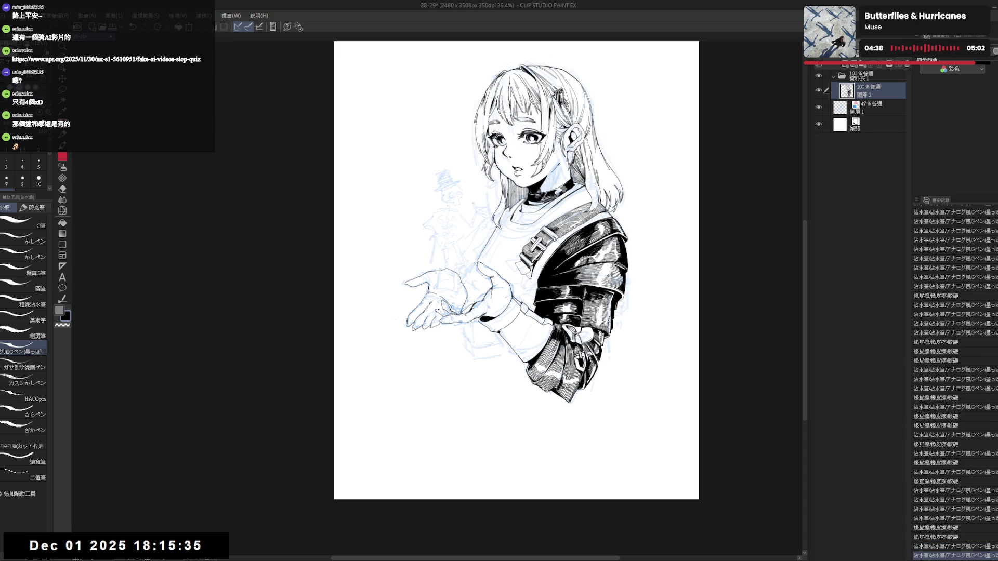
{"action": "key", "text": "ctrl+z"}
{"action": "key", "text": "ctrl+y"}
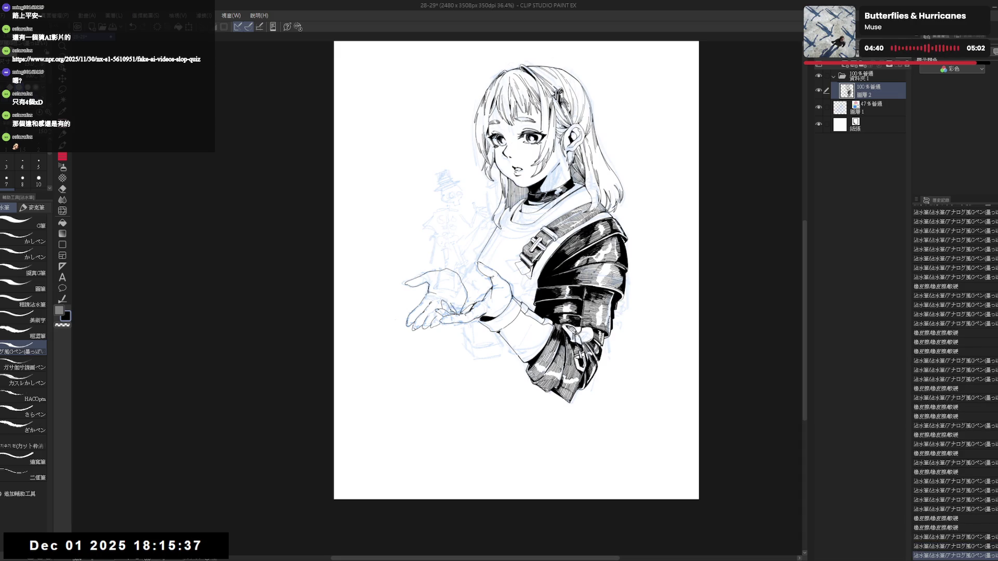
{"action": "key", "text": "ctrl+y"}
{"action": "left_click_drag", "start_coordinate": [473, 350], "coordinate": [463, 395]}
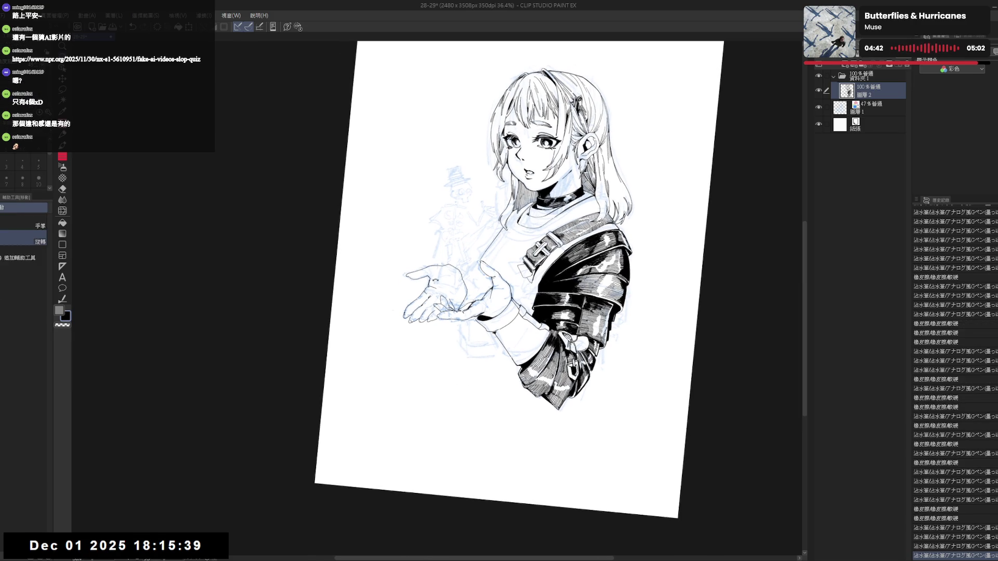
{"action": "key", "text": "ctrl+y"}
{"action": "key", "text": "ctrl+0"}
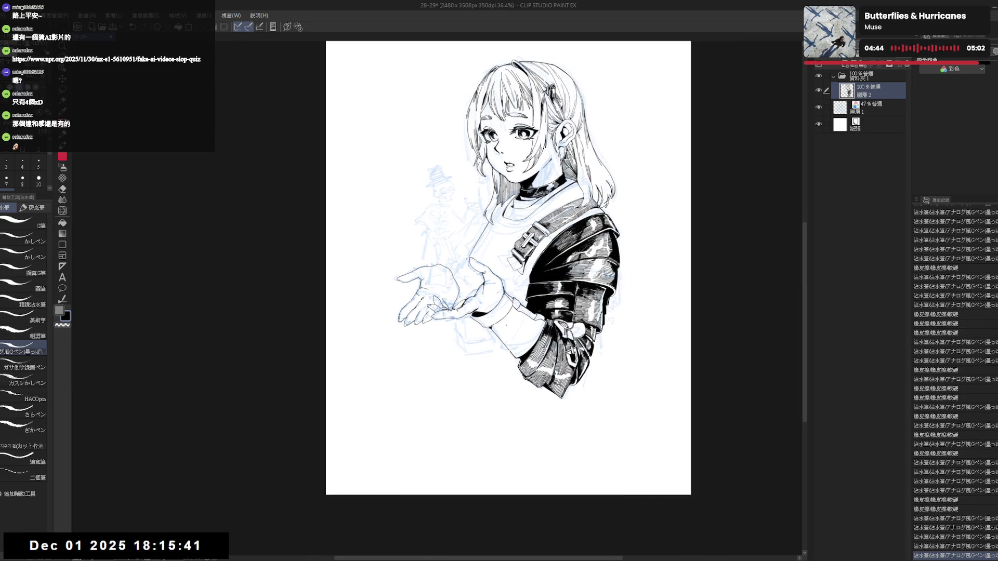
- Redo the remaining touch-ups and ink a short stroke near the fingertips with a quick erase pass
{"action": "key", "text": "ctrl+y"}
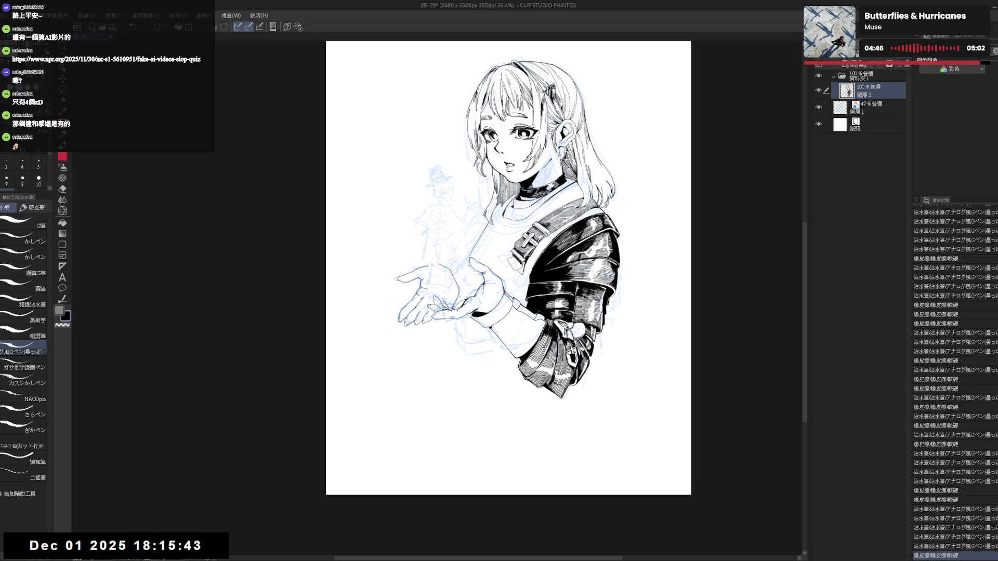
{"action": "key", "text": "ctrl+y"}
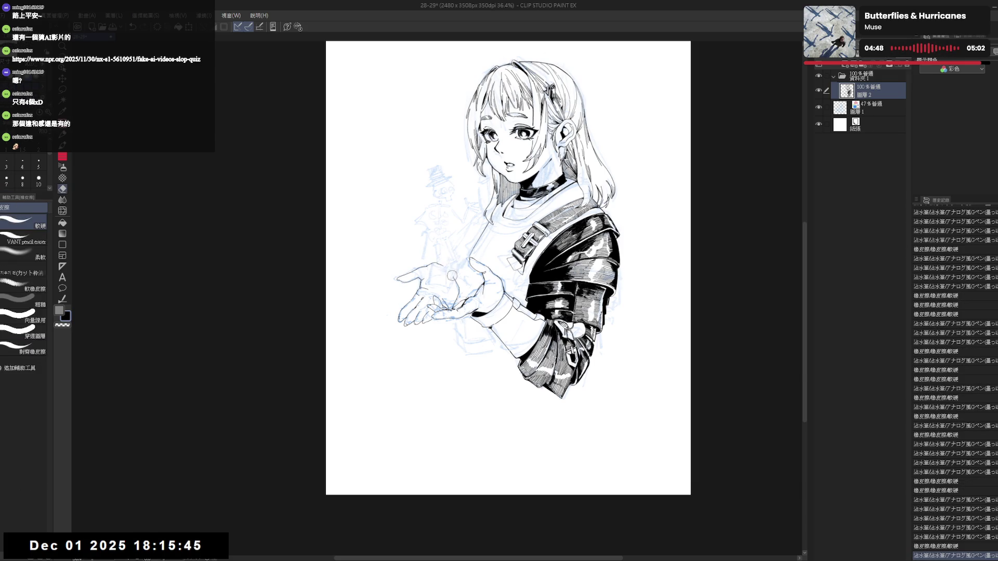
{"action": "key", "text": "ctrl+y"}
{"action": "key", "text": "ctrl+y"}
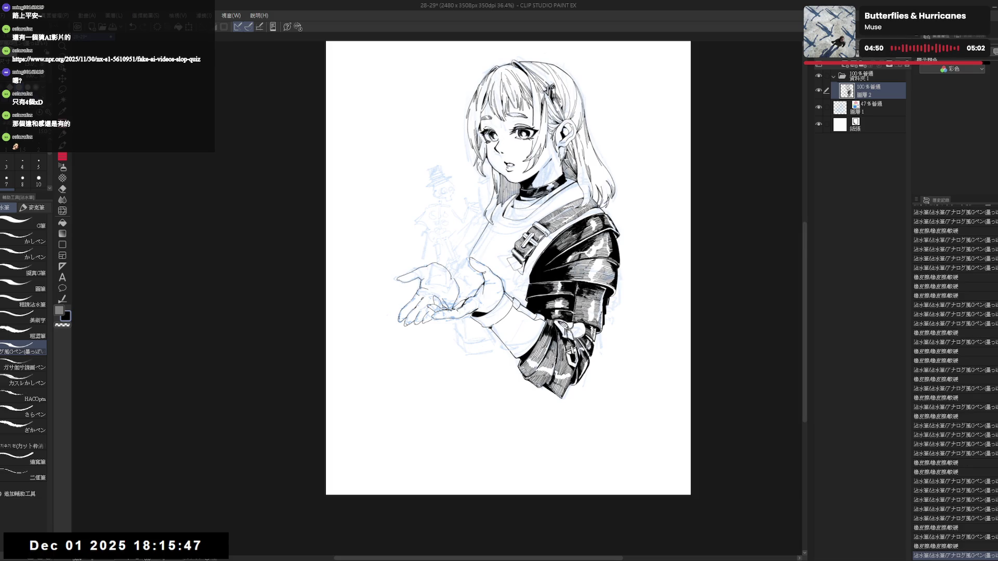
{"action": "key", "text": "ctrl+y"}
{"action": "key", "text": "ctrl+y"}
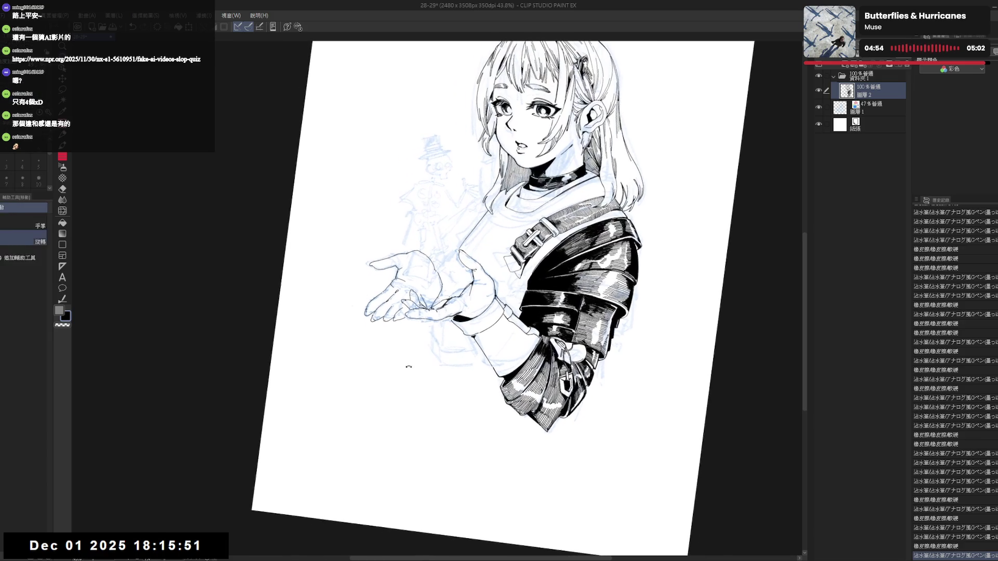
{"action": "key", "text": "ctrl+y"}
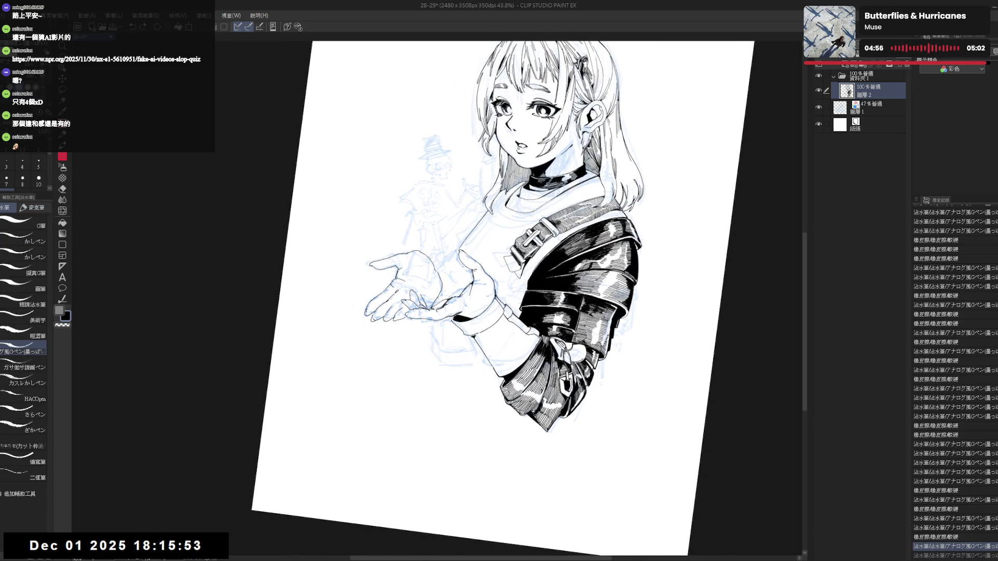
{"action": "left_click_drag", "start_coordinate": [411, 320], "coordinate": [428, 341]}
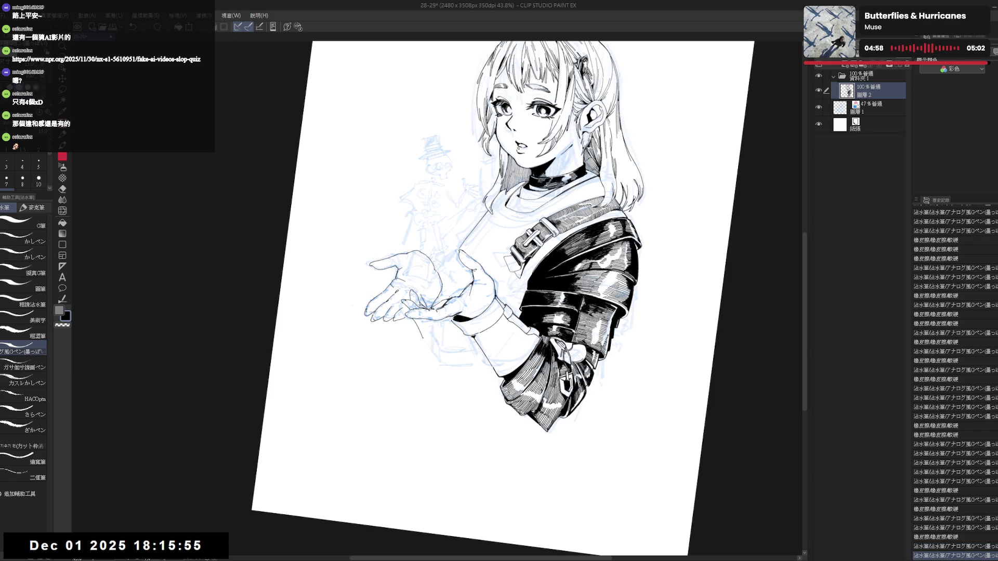
{"action": "key", "text": "ctrl+@"}
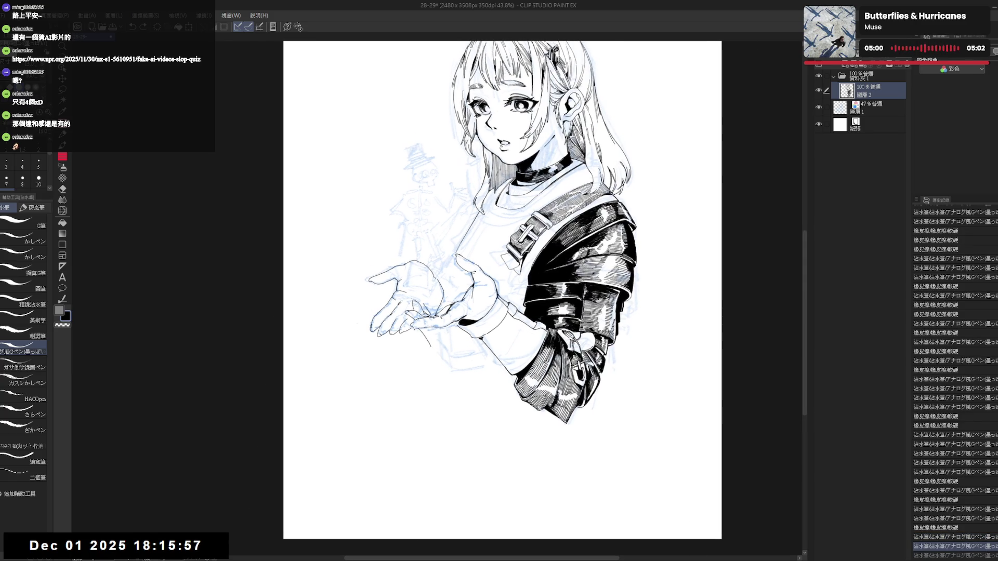
{"action": "left_click_drag", "start_coordinate": [419, 331], "coordinate": [436, 359]}
{"action": "key", "text": "e"}
{"action": "key", "text": "p"}
{"action": "scroll", "coordinate": [436, 358], "scroll_direction": "down", "scroll_amount": 2}
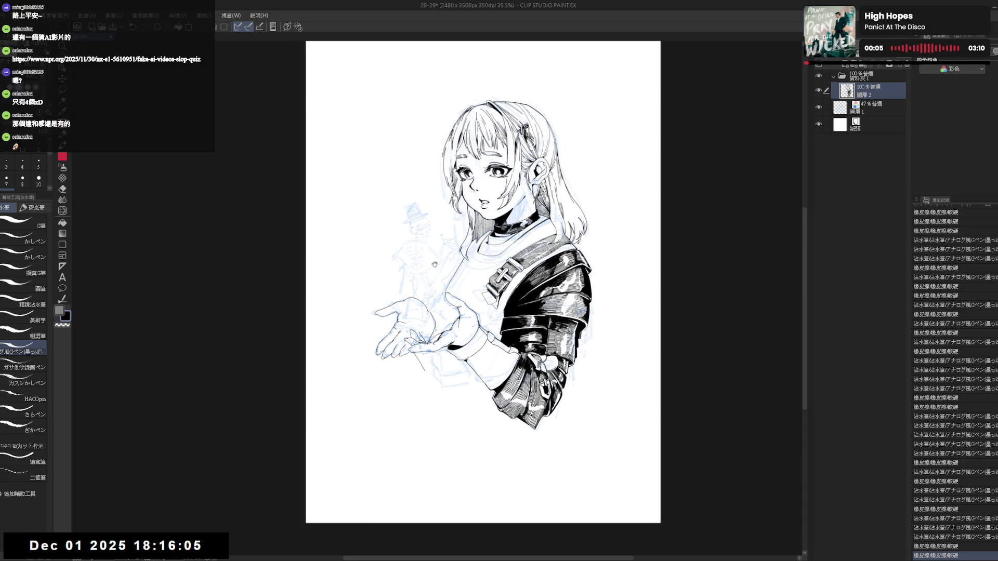
{"action": "scroll", "coordinate": [434, 264], "scroll_direction": "up", "scroll_amount": 1}
- Undo a misplaced stroke near the cupped hands and erase the stray mark beside them
{"action": "key", "text": "e"}
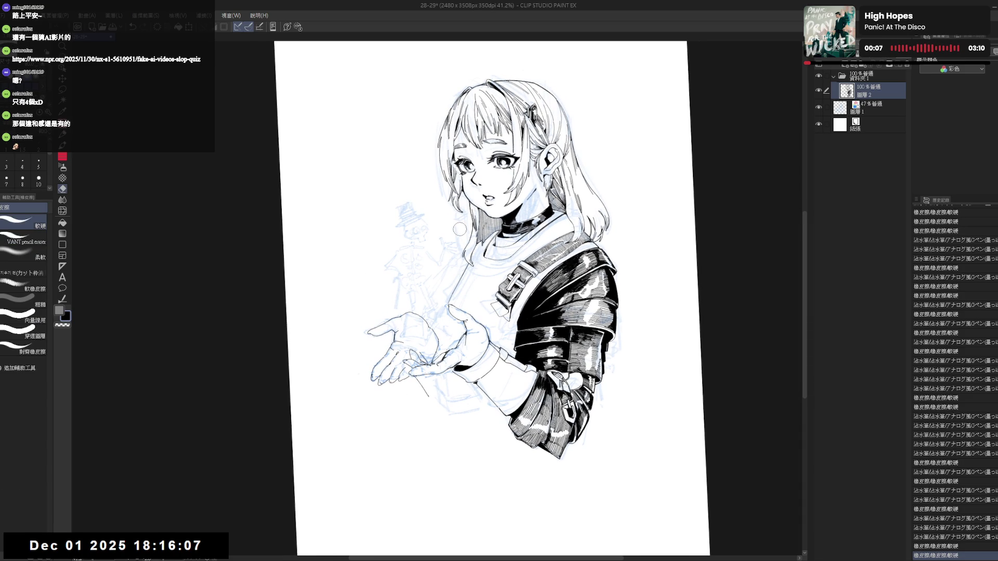
{"action": "left_click_drag", "start_coordinate": [459, 229], "coordinate": [453, 298]}
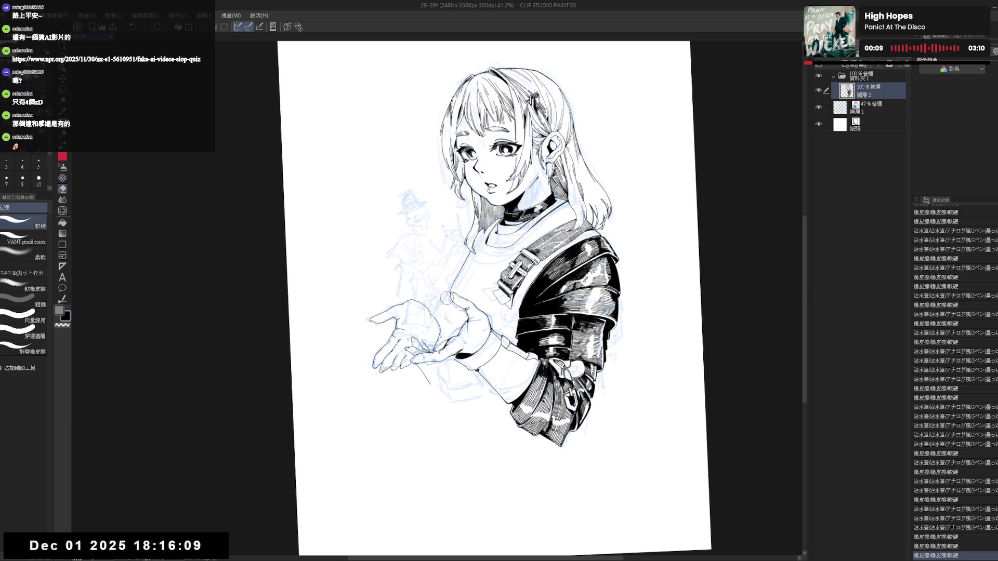
{"action": "key", "text": "p"}
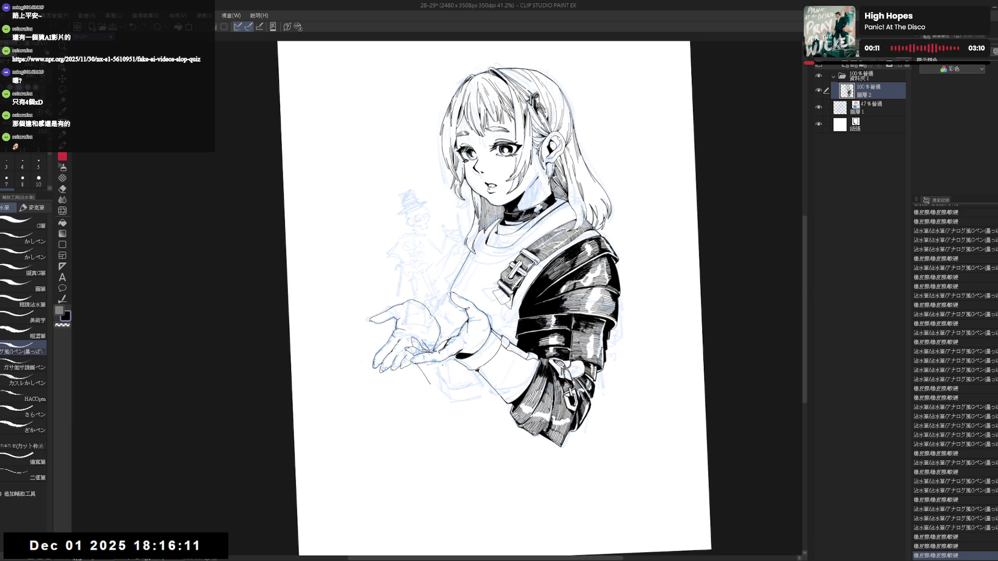
{"action": "left_click_drag", "start_coordinate": [450, 359], "coordinate": [460, 394]}
{"action": "key", "text": "ctrl+z"}
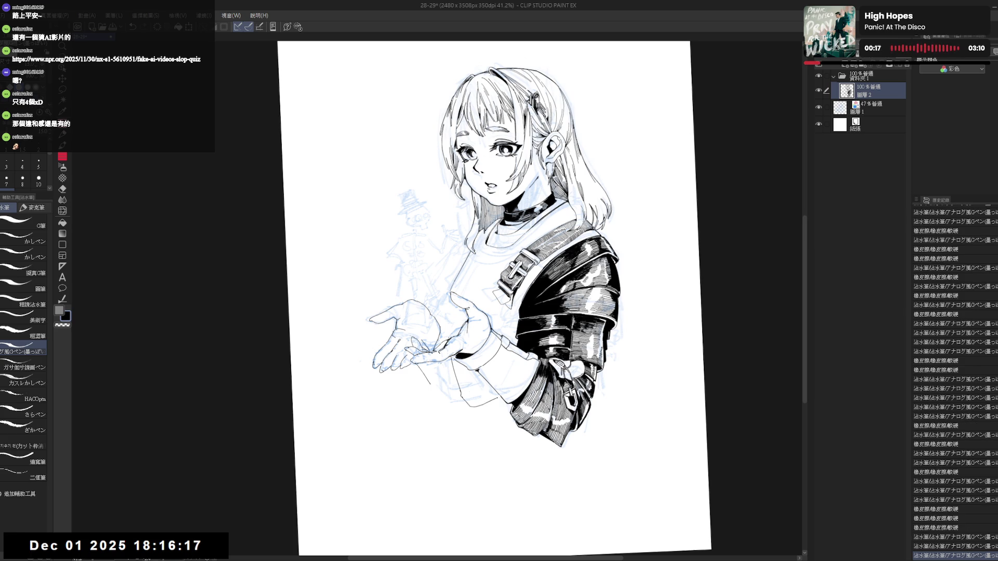
{"action": "key", "text": "ctrl+0"}
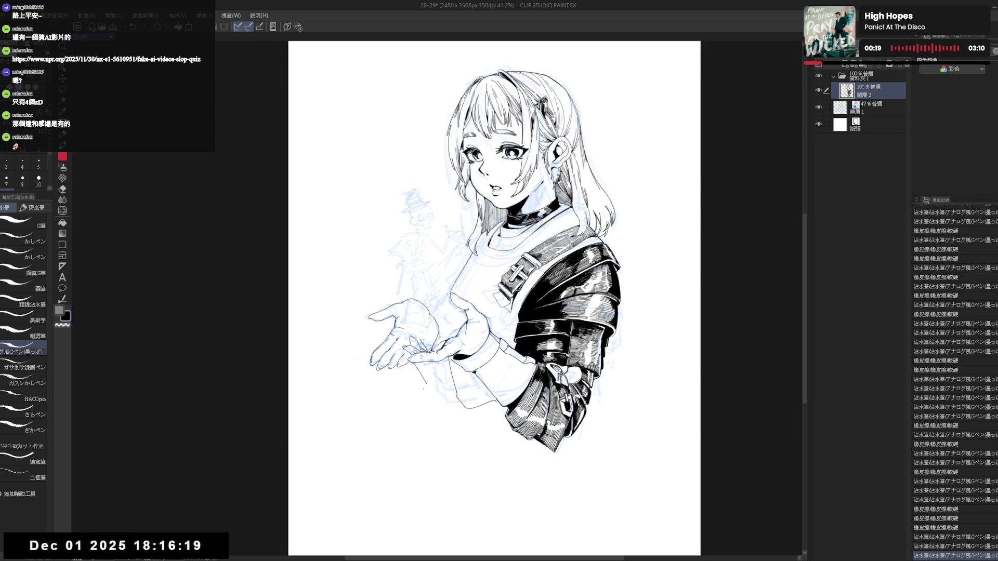
{"action": "key", "text": "e"}
{"action": "left_click_drag", "start_coordinate": [426, 386], "coordinate": [409, 362]}
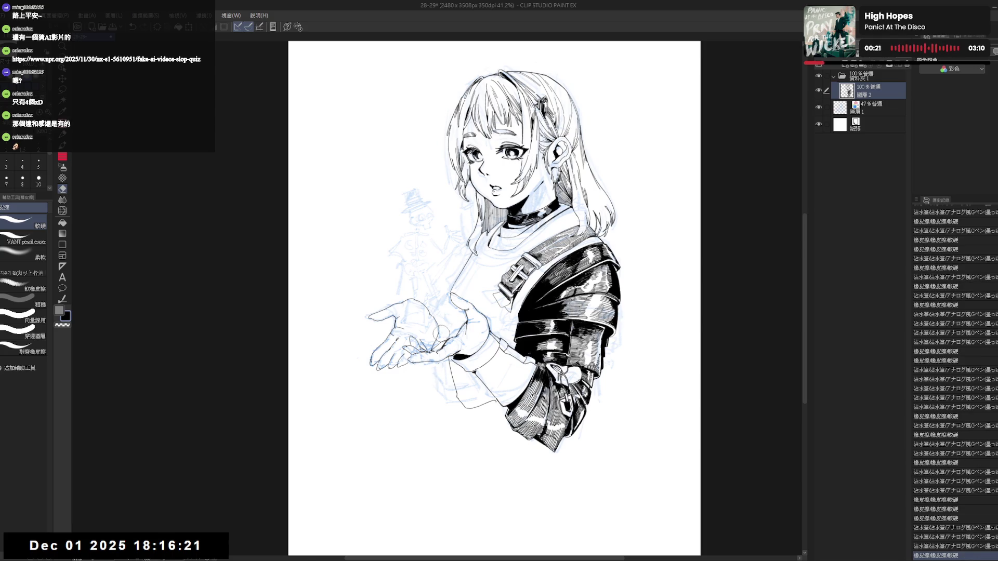
- Add small ink strokes around the hands, undoing one, then mirror the view to check proportions
{"action": "key", "text": "p"}
{"action": "left_click_drag", "start_coordinate": [443, 328], "coordinate": [449, 347]}
{"action": "left_click_drag", "start_coordinate": [447, 301], "coordinate": [449, 315]}
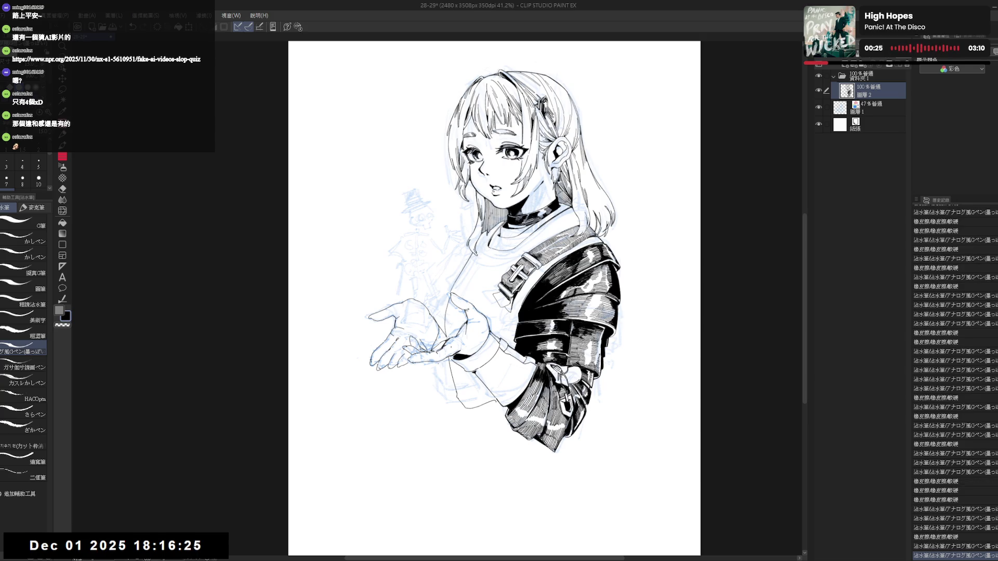
{"action": "scroll", "coordinate": [449, 343], "scroll_direction": "up", "scroll_amount": 1}
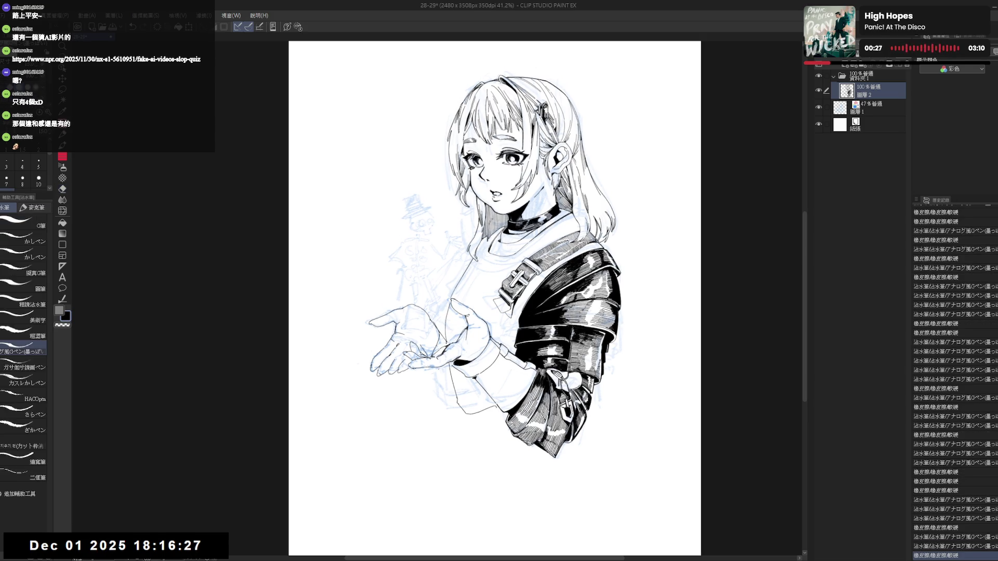
{"action": "left_click_drag", "start_coordinate": [466, 236], "coordinate": [472, 225]}
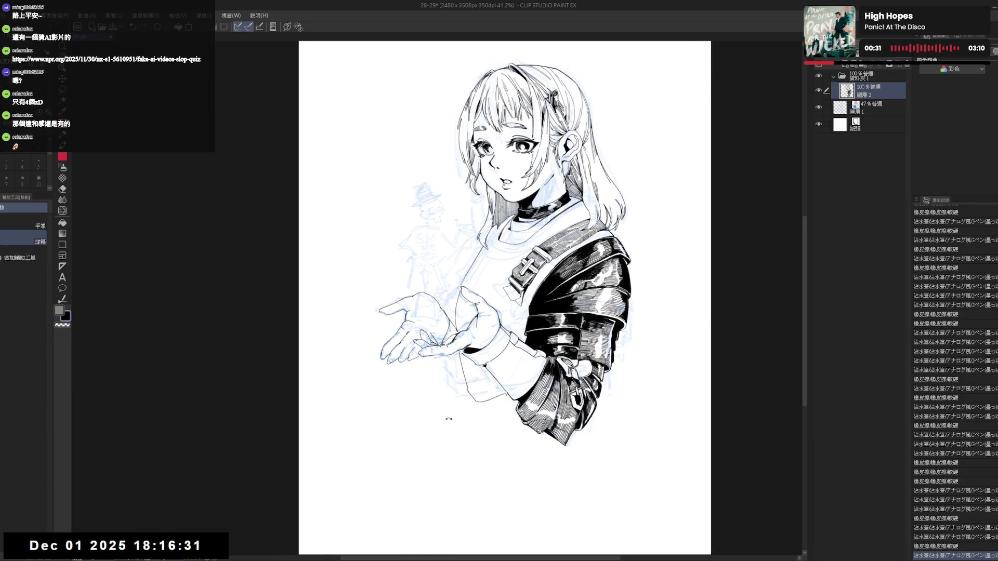
{"action": "left_click_drag", "start_coordinate": [454, 111], "coordinate": [437, 156]}
{"action": "left_click_drag", "start_coordinate": [441, 362], "coordinate": [437, 383]}
{"action": "key", "text": "ctrl+z"}
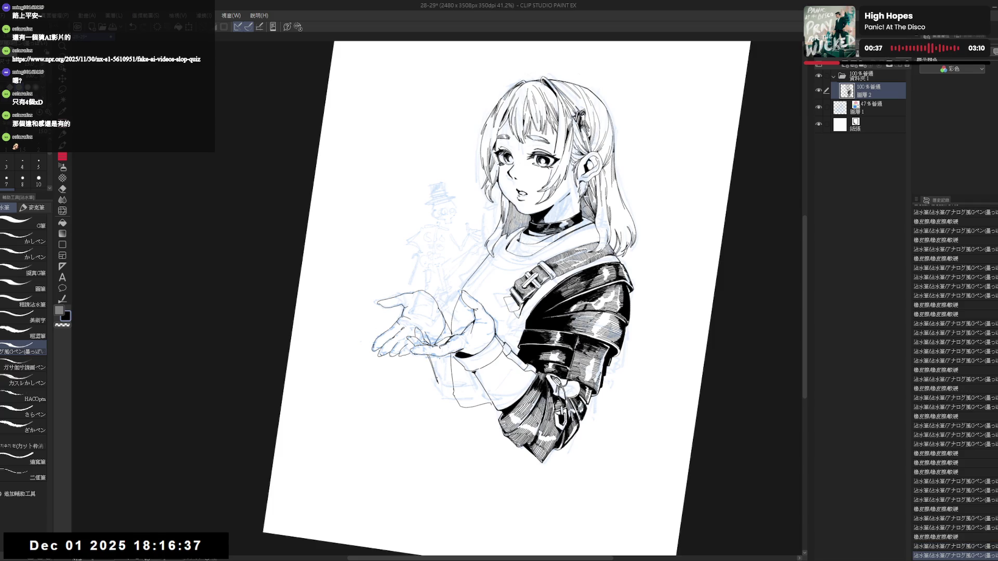
{"action": "key", "text": "ctrl+0"}
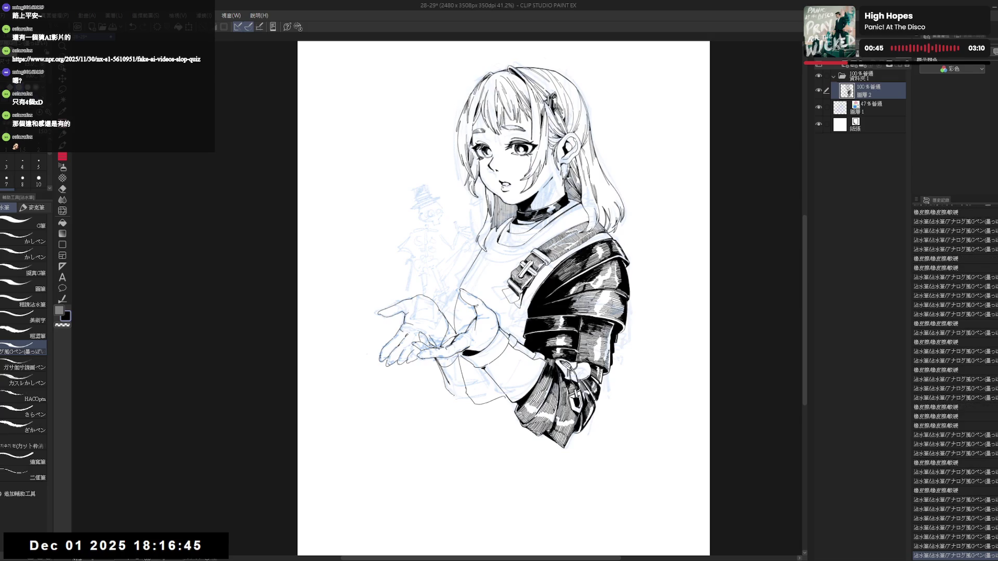
{"action": "key", "text": "e"}
{"action": "key", "text": "p"}
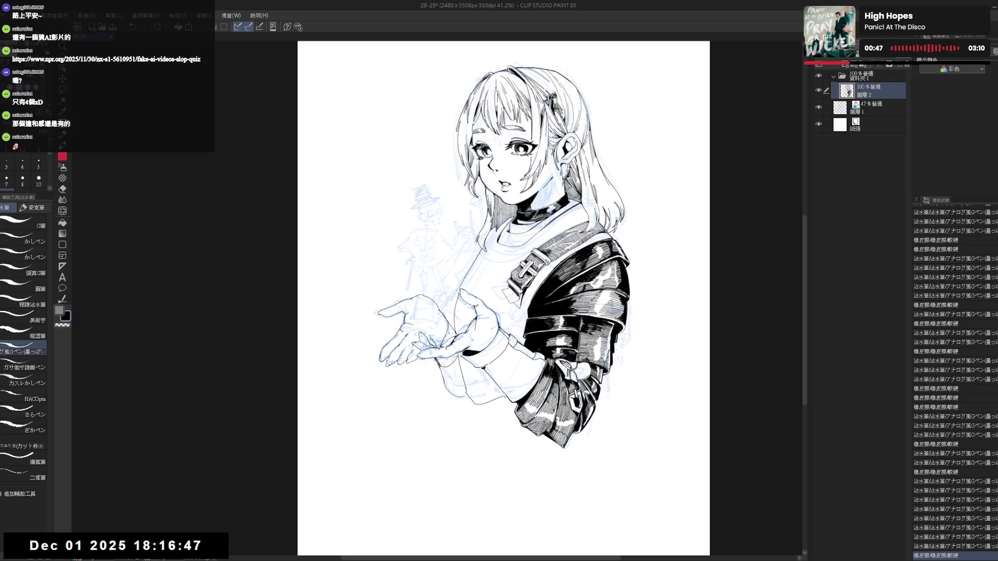
{"action": "key", "text": "h"}
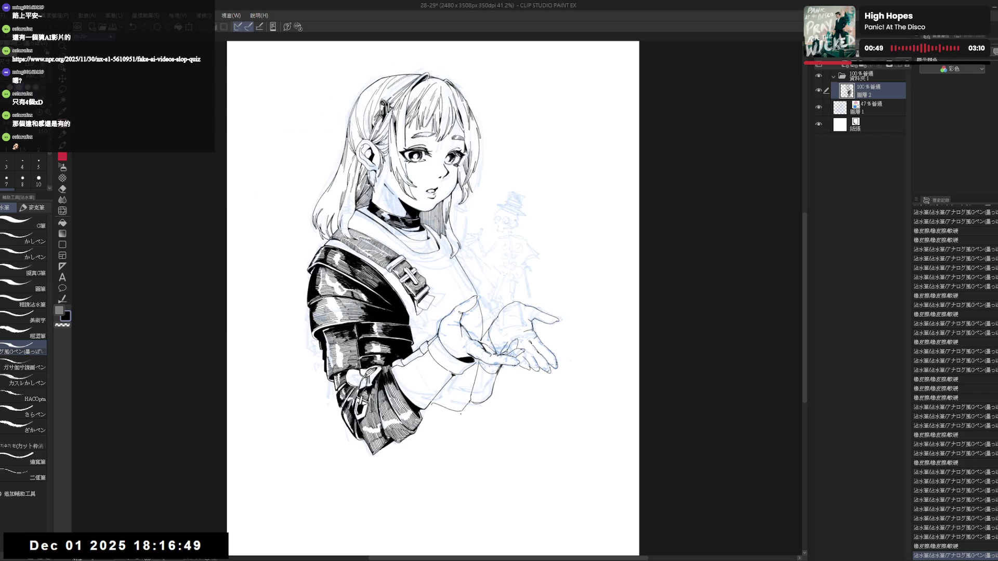
- Unflip and rotate the view so the wrist sits at a comfortable angle for the pen
{"action": "key", "text": "p"}
{"action": "key", "text": "h"}
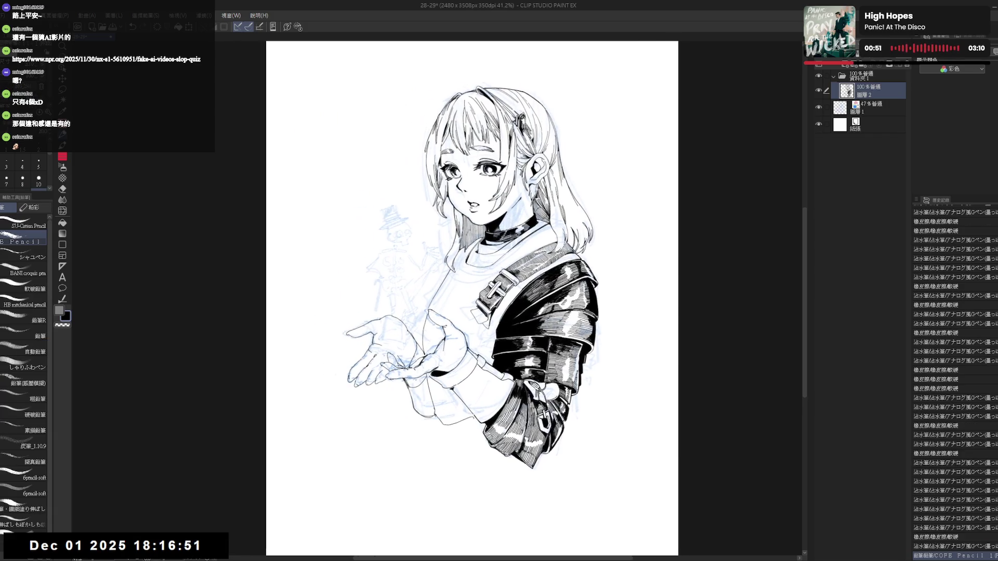
{"action": "key", "text": "r"}
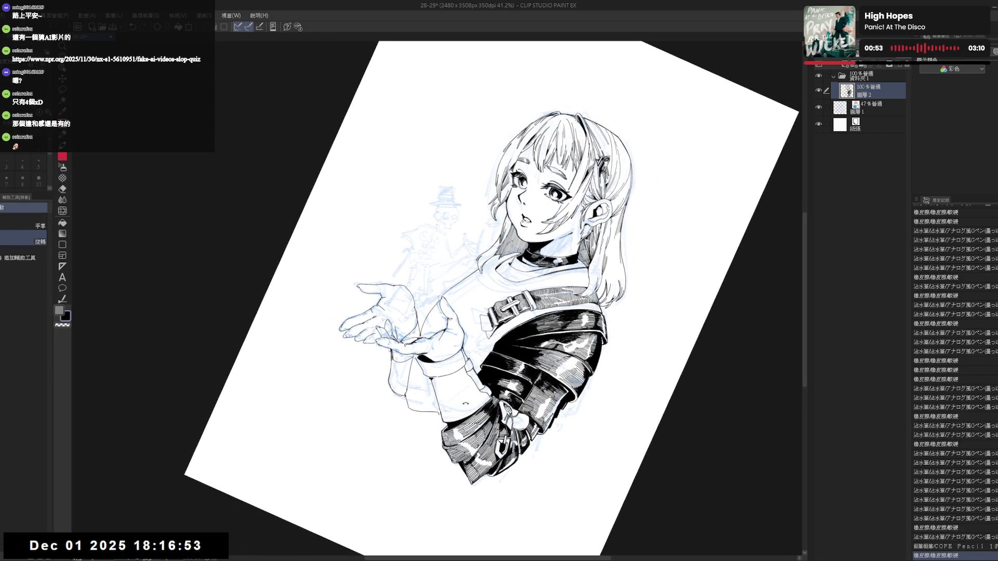
{"action": "key", "text": "ctrl+0"}
{"action": "left_click_drag", "start_coordinate": [417, 301], "coordinate": [421, 269]}
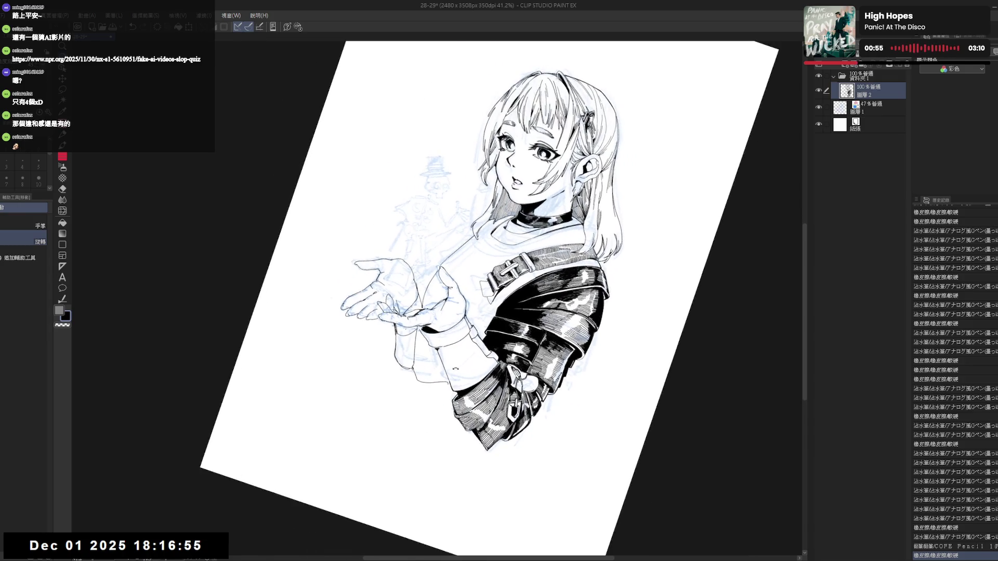
{"action": "key", "text": "p"}
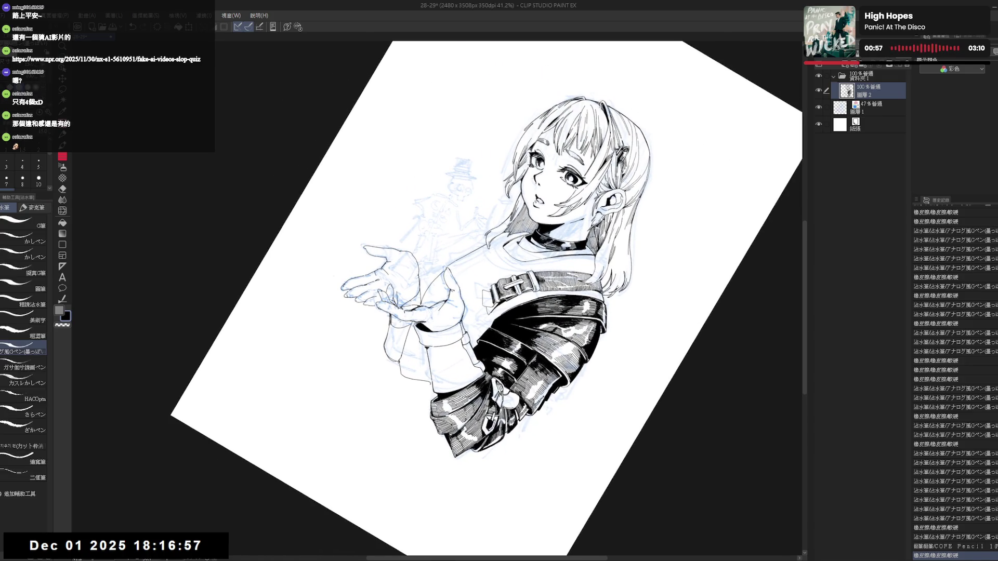
{"action": "left_click_drag", "start_coordinate": [417, 327], "coordinate": [420, 333]}
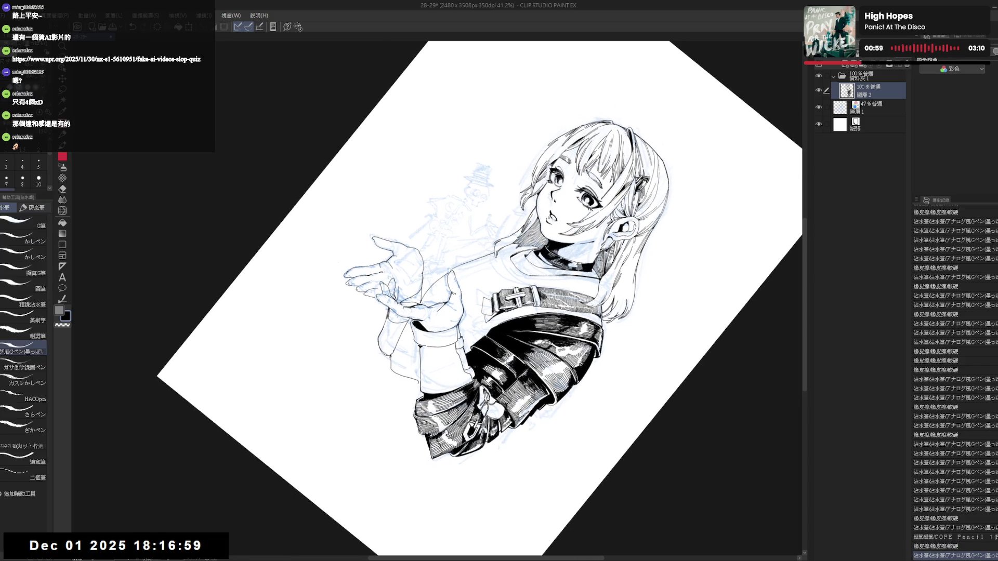
{"action": "scroll", "coordinate": [367, 336], "scroll_direction": "up", "scroll_amount": 3}
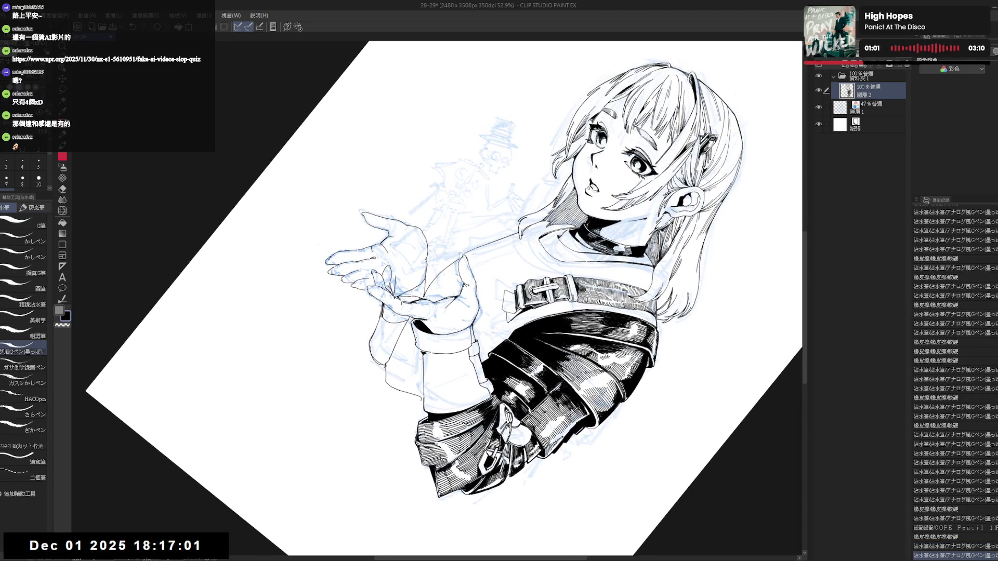
- Ink the solid black cuff band around the wrist where the sleeve ends
{"action": "key", "text": "shift+space"}
{"action": "left_click_drag", "start_coordinate": [415, 335], "coordinate": [436, 367]}
{"action": "left_click_drag", "start_coordinate": [479, 281], "coordinate": [488, 290]}
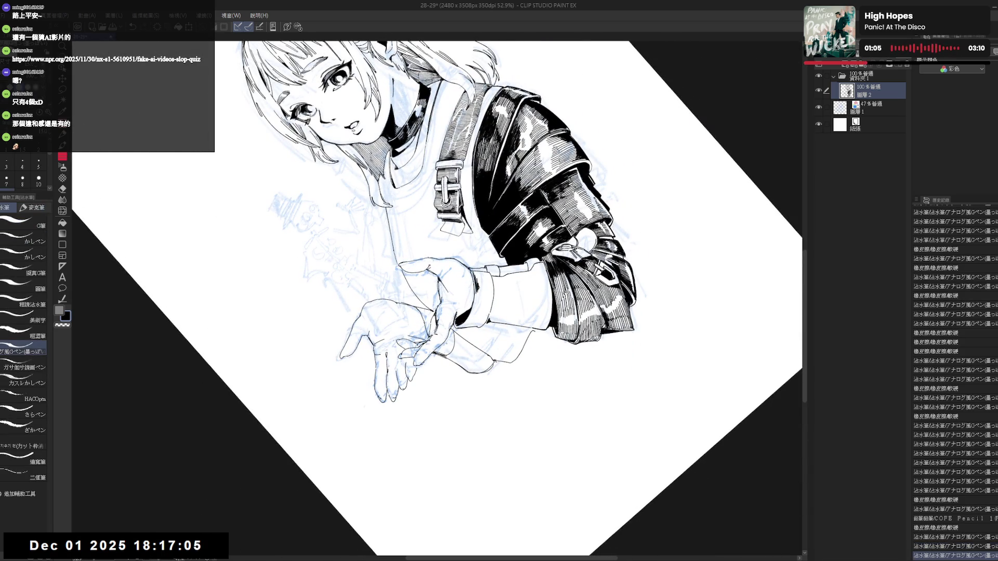
{"action": "left_click_drag", "start_coordinate": [480, 282], "coordinate": [488, 295]}
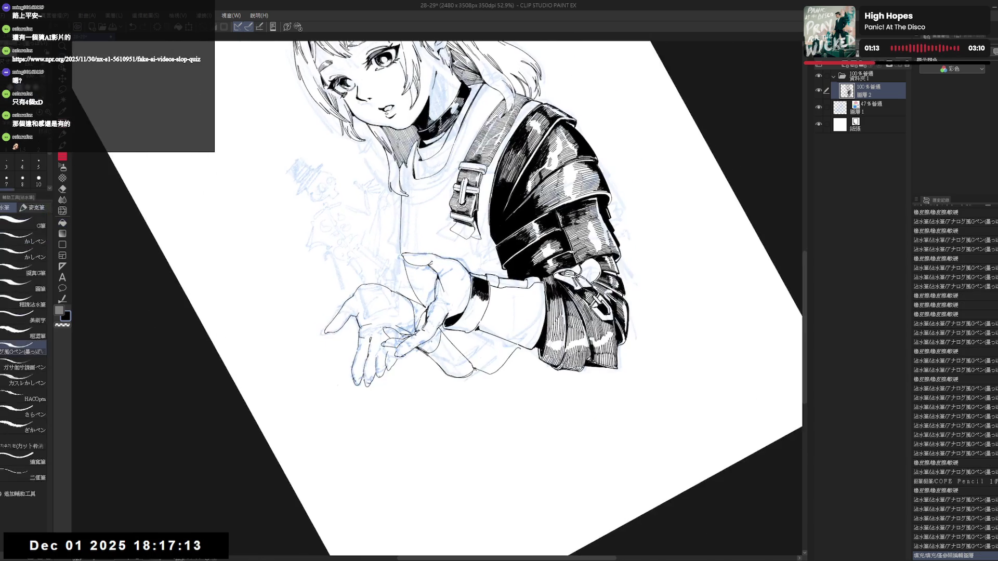
{"action": "left_click_drag", "start_coordinate": [482, 282], "coordinate": [488, 293]}
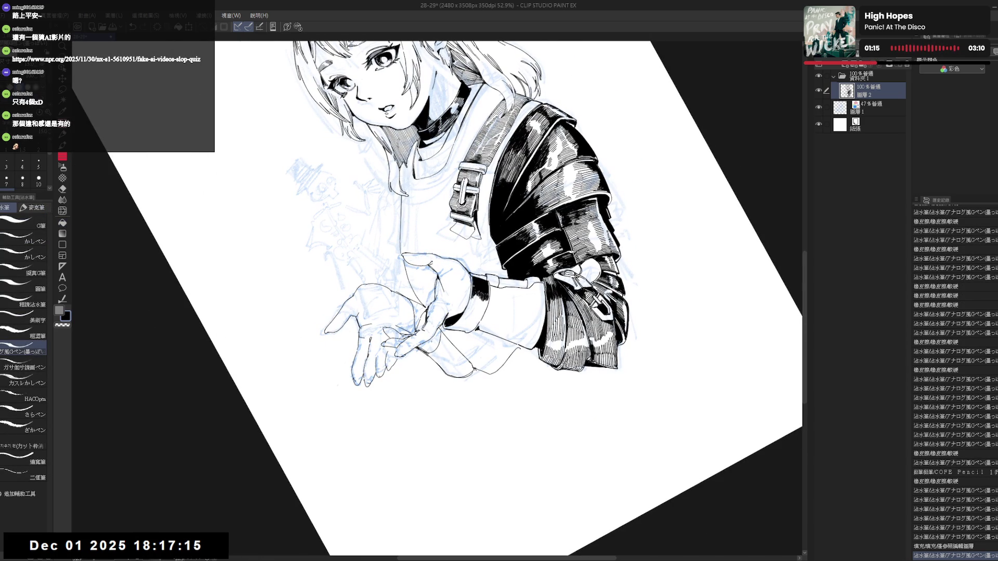
{"action": "key", "text": "-"}
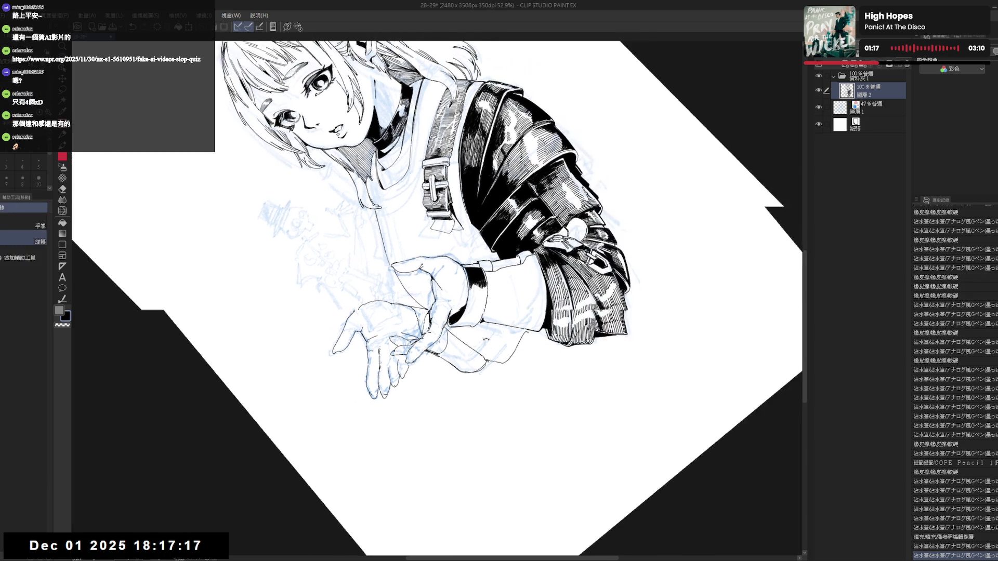
{"action": "mouse_move", "coordinate": [469, 287]}
{"action": "left_mouse_down"}
{"action": "mouse_move", "coordinate": [469, 299]}
{"action": "mouse_move", "coordinate": [483, 293]}
{"action": "mouse_move", "coordinate": [375, 404]}
{"action": "mouse_move", "coordinate": [357, 202]}
{"action": "mouse_move", "coordinate": [311, 257]}
{"action": "left_mouse_up"}
{"action": "left_click_drag", "start_coordinate": [392, 305], "coordinate": [392, 316]}
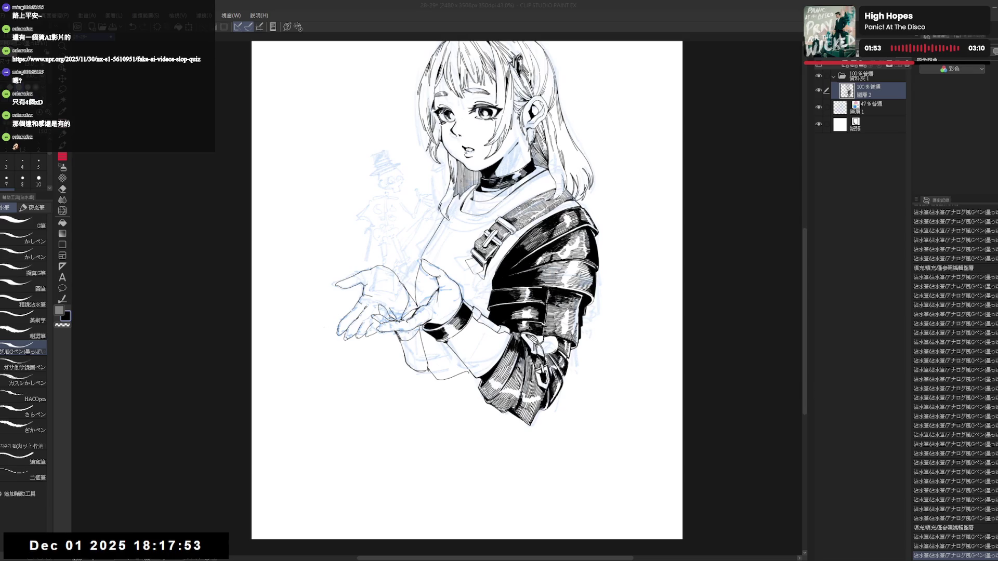
- Fill the strap outline below the wrist cuff solid black with the fill tool and inspect it
{"action": "mouse_move", "coordinate": [476, 235]}
{"action": "left_mouse_down"}
{"action": "mouse_move", "coordinate": [437, 297]}
{"action": "mouse_move", "coordinate": [392, 317]}
{"action": "left_mouse_up"}
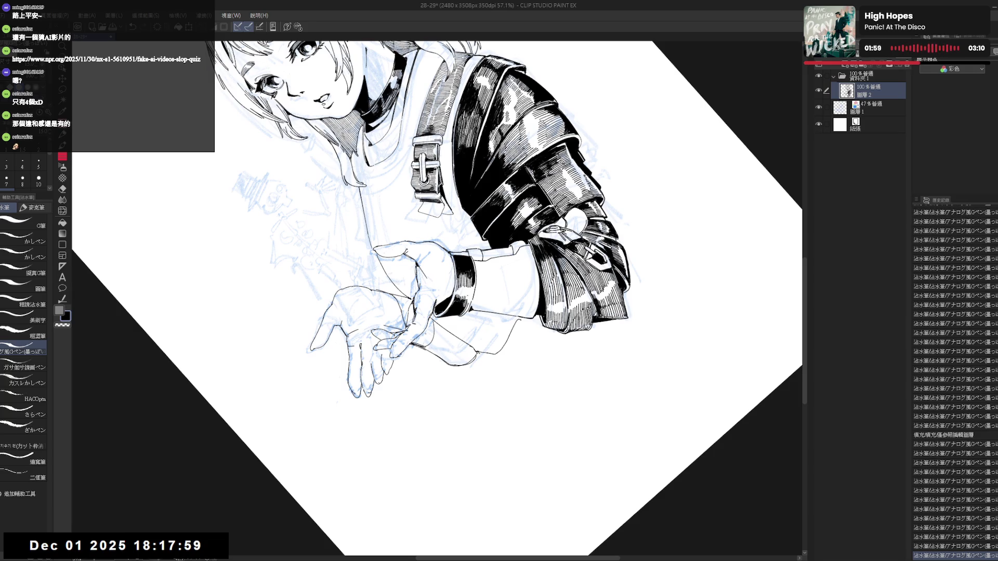
{"action": "key", "text": "ctrl+@"}
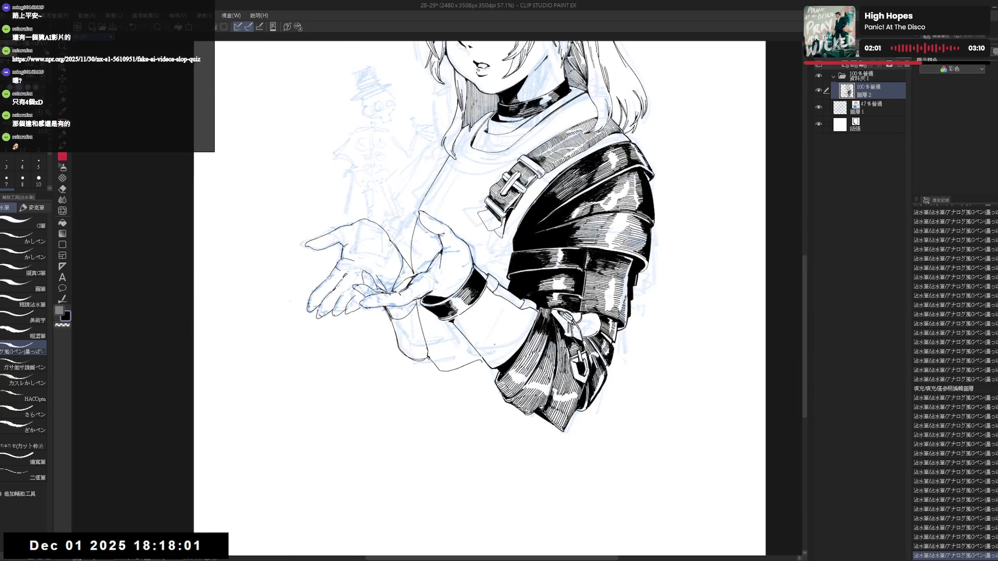
{"action": "key", "text": "asciicircum"}
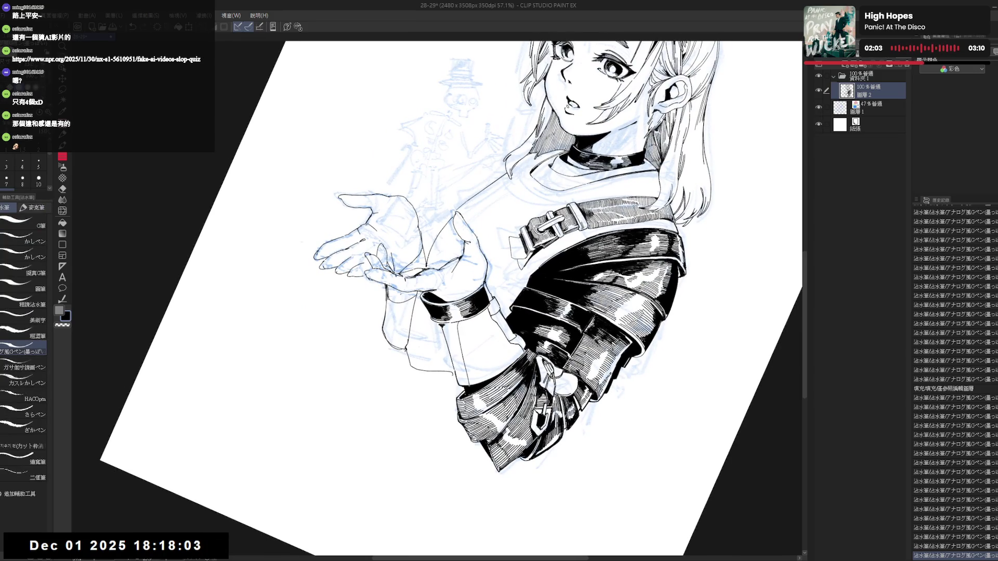
{"action": "key", "text": "g"}
{"action": "left_click", "coordinate": [454, 354]}
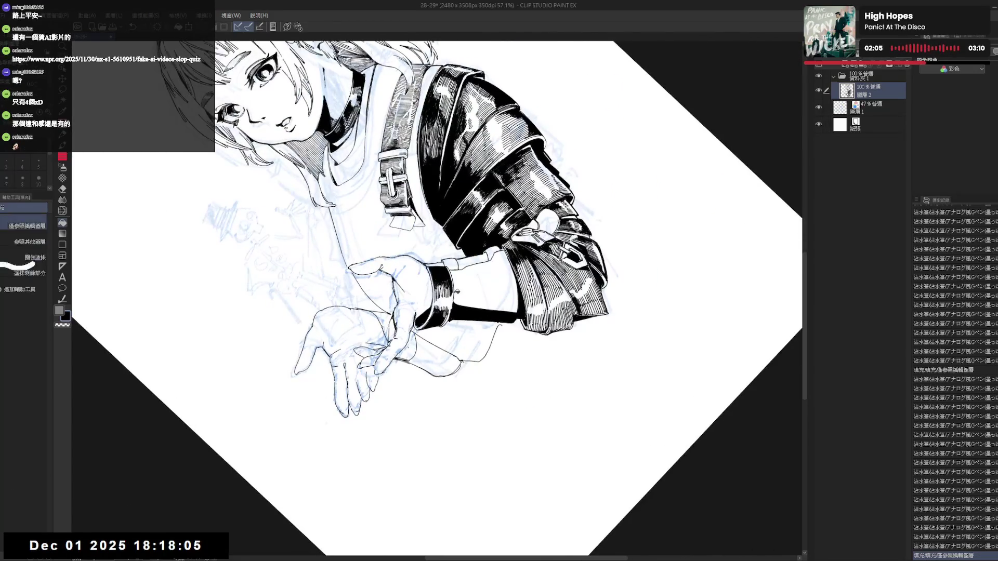
{"action": "key", "text": "r"}
{"action": "left_click_drag", "start_coordinate": [458, 293], "coordinate": [461, 367]}
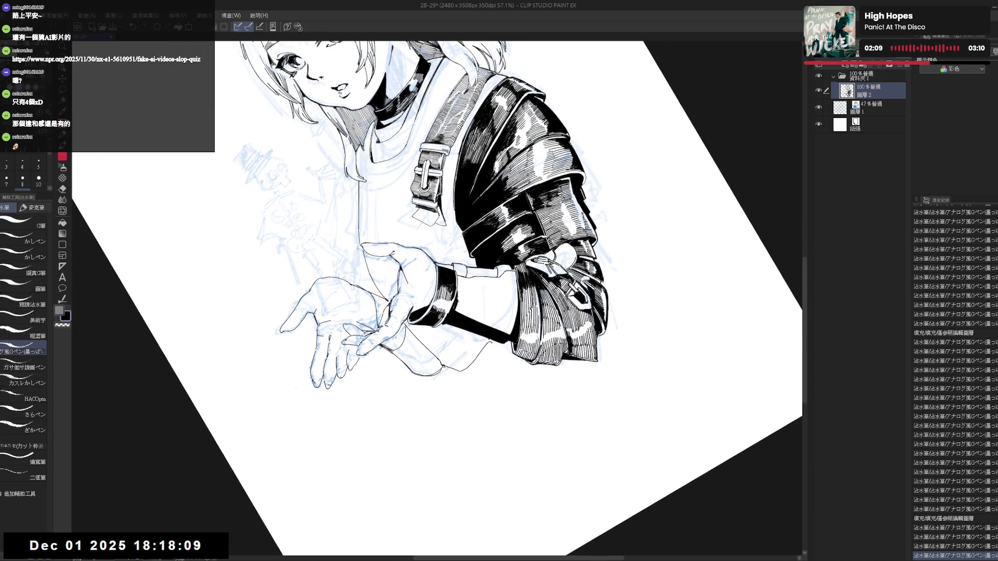
{"action": "scroll", "coordinate": [955, 374], "scroll_direction": "down", "scroll_amount": 4}
{"action": "scroll", "coordinate": [956, 375], "scroll_direction": "up", "scroll_amount": 4}
{"action": "scroll", "coordinate": [956, 351], "scroll_direction": "down", "scroll_amount": 2}
{"action": "scroll", "coordinate": [955, 351], "scroll_direction": "down", "scroll_amount": 2}
{"action": "scroll", "coordinate": [954, 352], "scroll_direction": "down", "scroll_amount": 2}
{"action": "scroll", "coordinate": [955, 351], "scroll_direction": "down", "scroll_amount": 1}
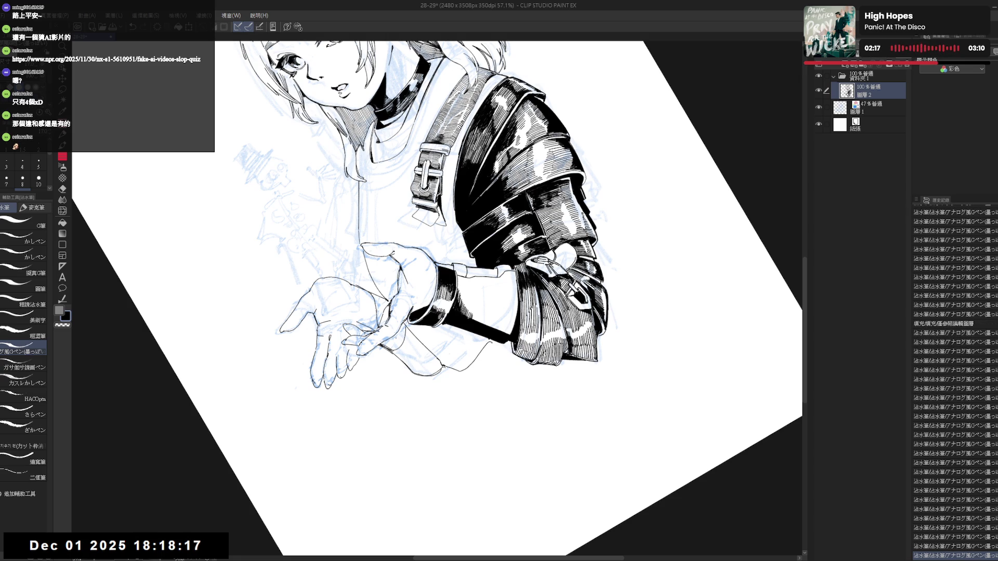
{"action": "key", "text": "ctrl+0"}
{"action": "scroll", "coordinate": [459, 281], "scroll_direction": "down", "scroll_amount": 2}
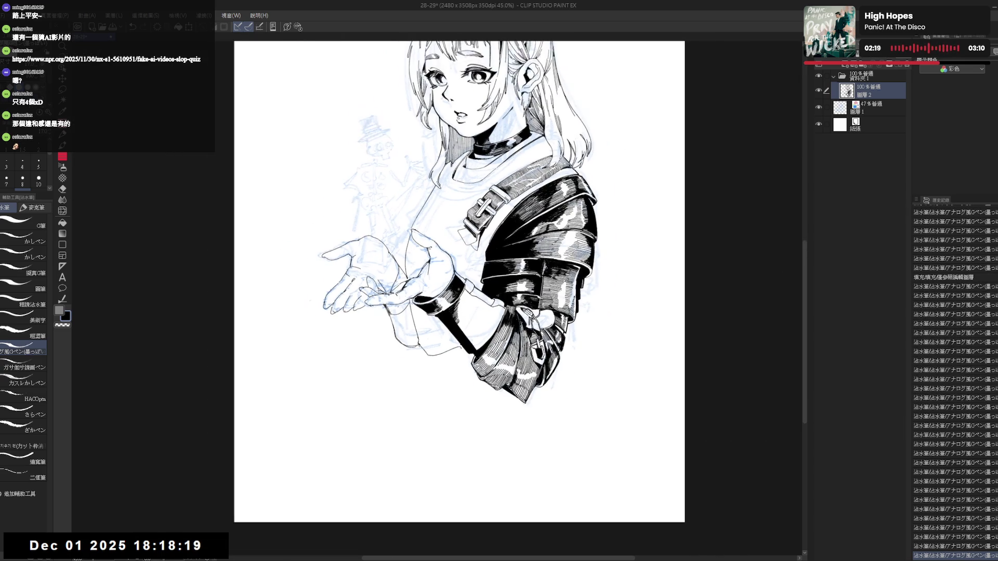
{"action": "scroll", "coordinate": [459, 282], "scroll_direction": "down", "scroll_amount": 2}
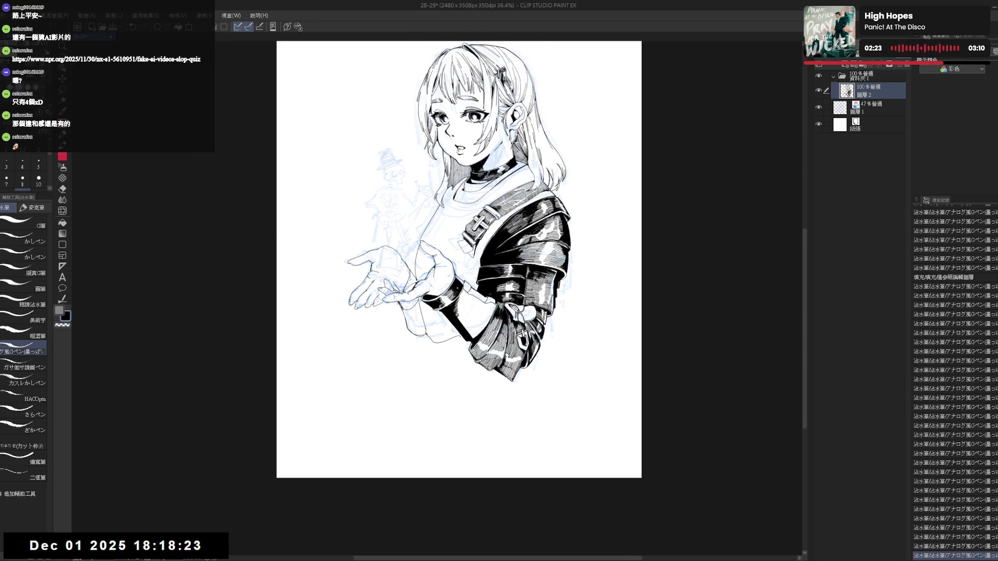
{"action": "scroll", "coordinate": [460, 287], "scroll_direction": "up", "scroll_amount": 2}
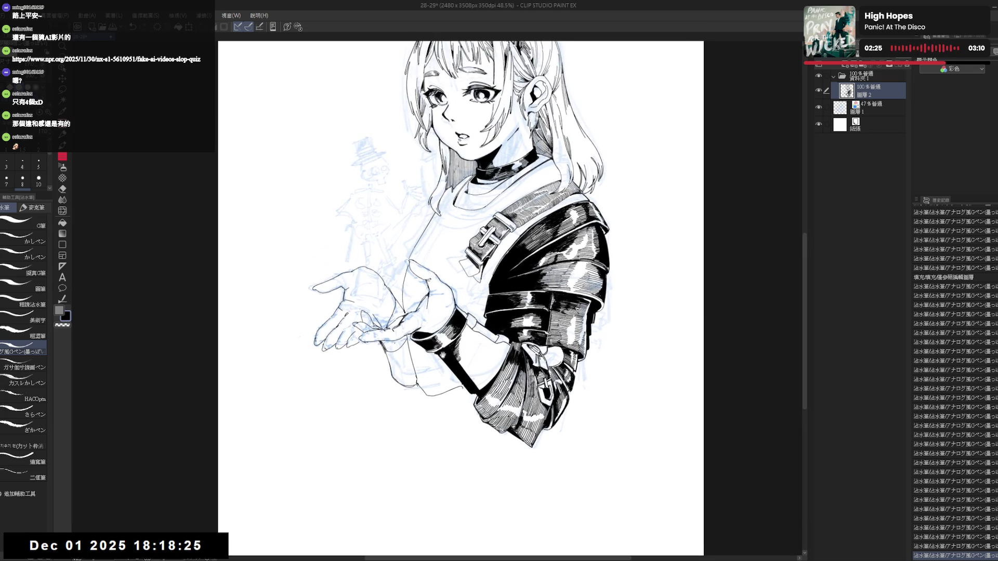
- Add dark hatch marks to the jacket sleeve on the ink layer
{"action": "mouse_move", "coordinate": [460, 312]}
{"action": "left_mouse_down"}
{"action": "mouse_move", "coordinate": [467, 336]}
{"action": "mouse_move", "coordinate": [471, 318]}
{"action": "left_mouse_up"}
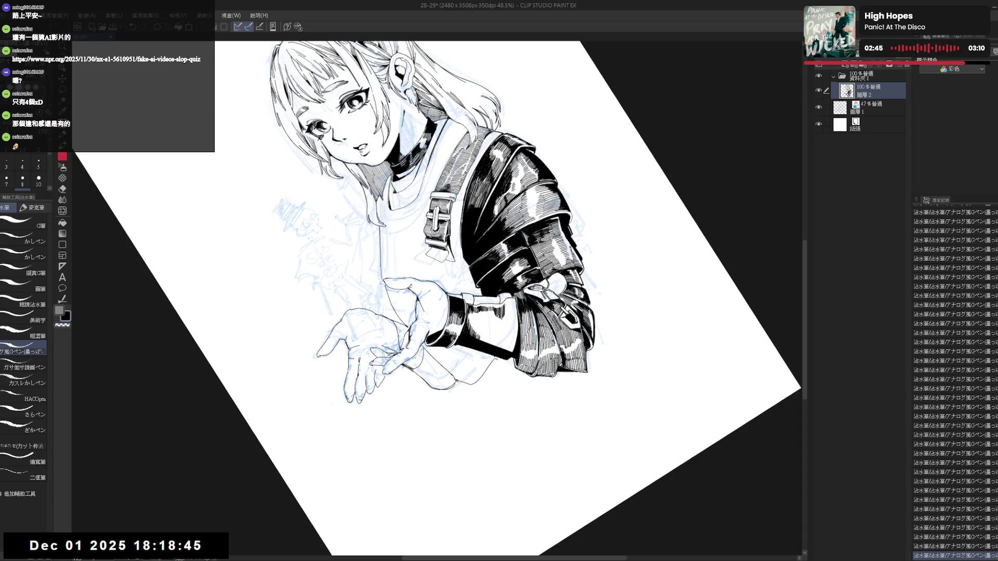
{"action": "left_click_drag", "start_coordinate": [507, 302], "coordinate": [515, 314]}
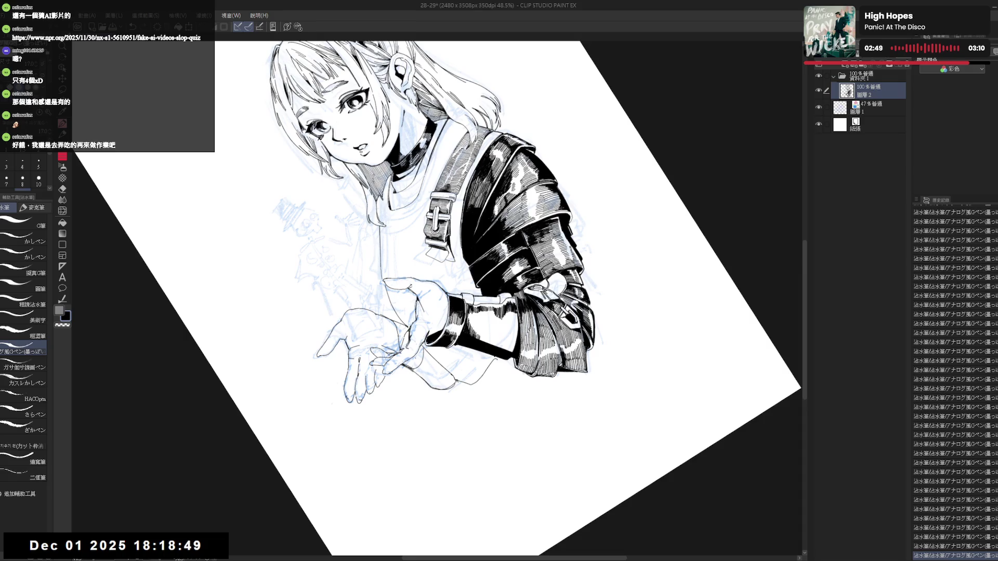
{"action": "key", "text": "asciicircum"}
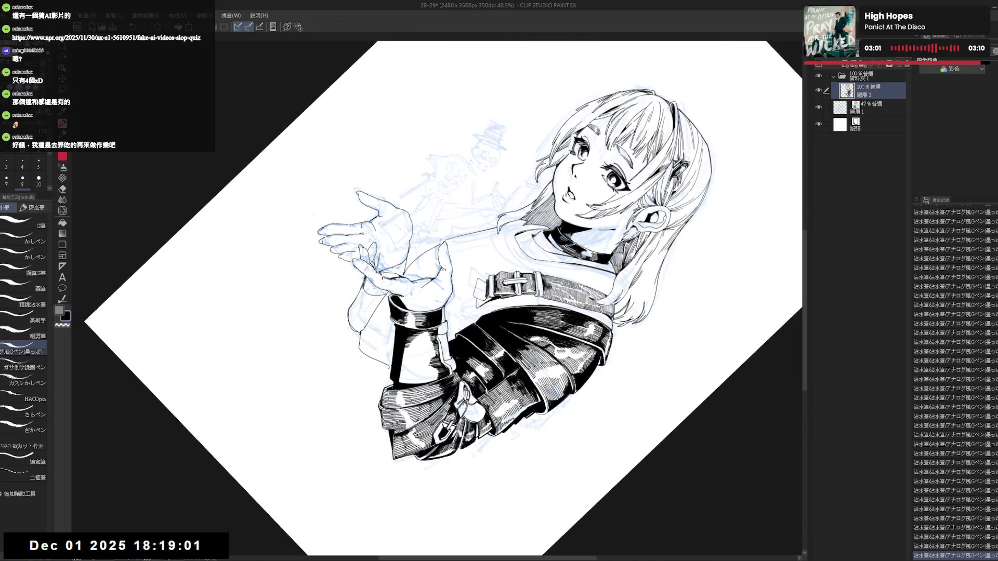
- Ink a short line at the sleeve cuff and a hatch mark on the sleeve
{"action": "left_click_drag", "start_coordinate": [440, 345], "coordinate": [441, 360]}
{"action": "left_click_drag", "start_coordinate": [499, 296], "coordinate": [468, 312]}
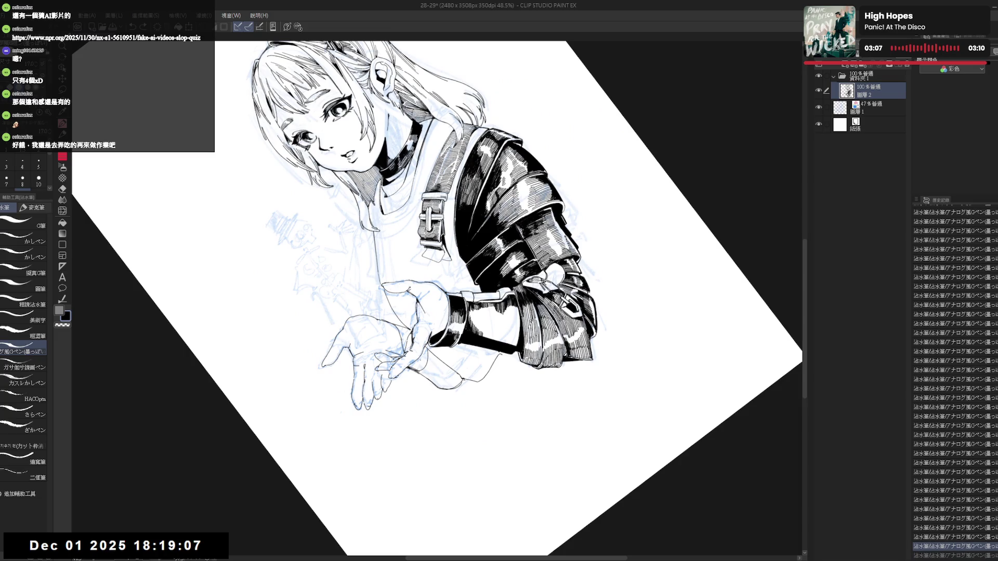
{"action": "key", "text": "ctrl+y"}
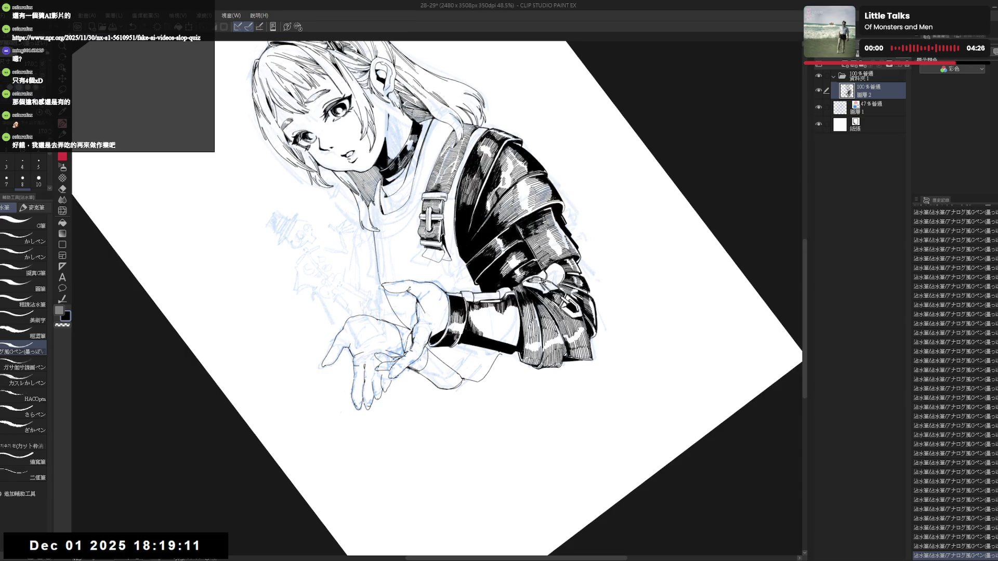
{"action": "key", "text": "ctrl+@"}
{"action": "key", "text": "ctrl+minus"}
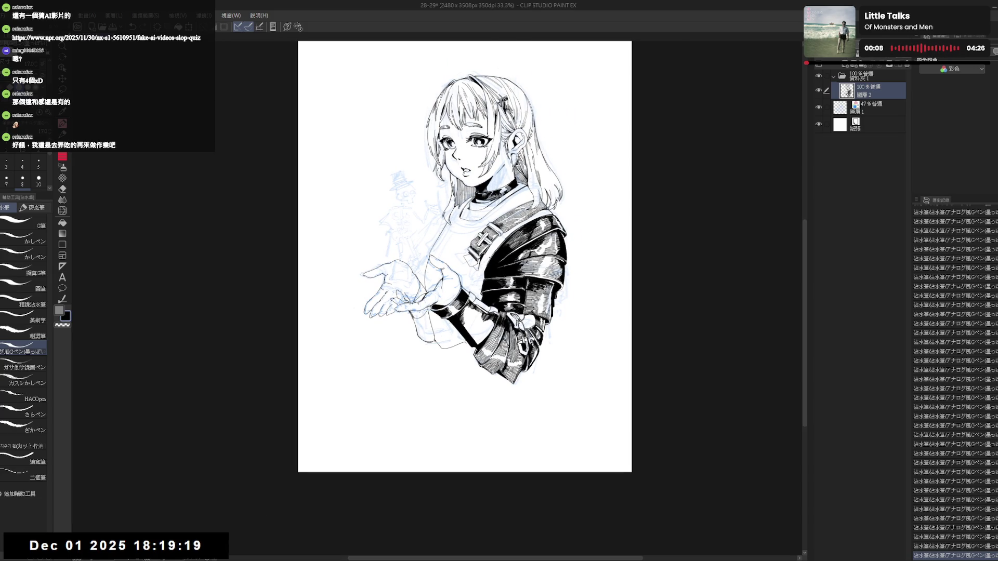
{"action": "key", "text": "ctrl+plus"}
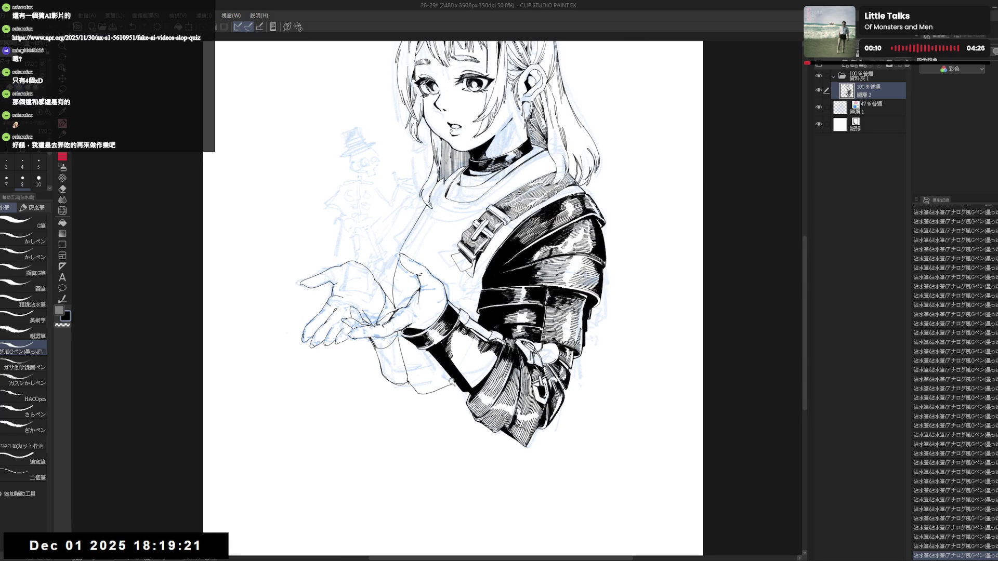
{"action": "left_click_drag", "start_coordinate": [398, 407], "coordinate": [455, 307]}
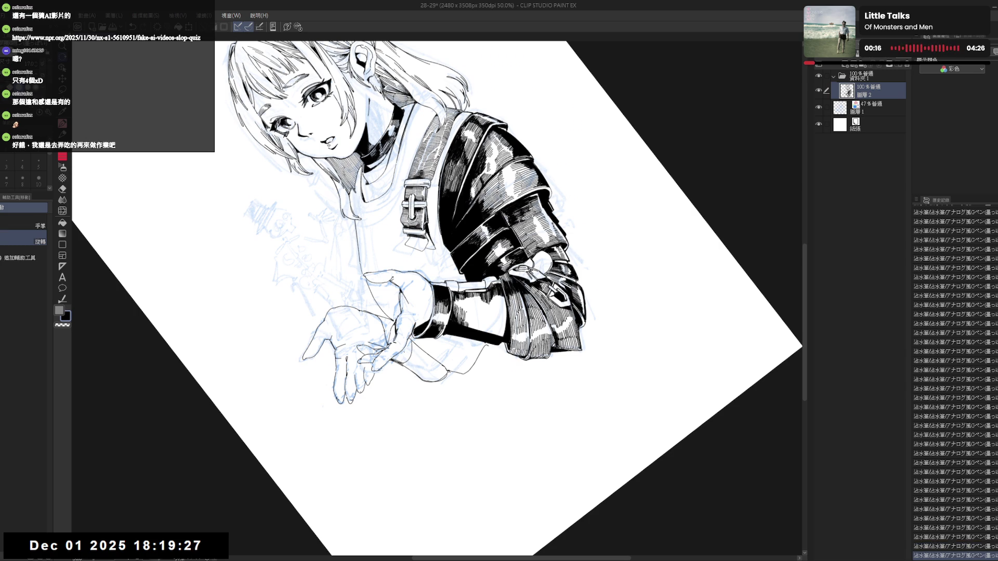
{"action": "left_click_drag", "start_coordinate": [473, 316], "coordinate": [477, 330]}
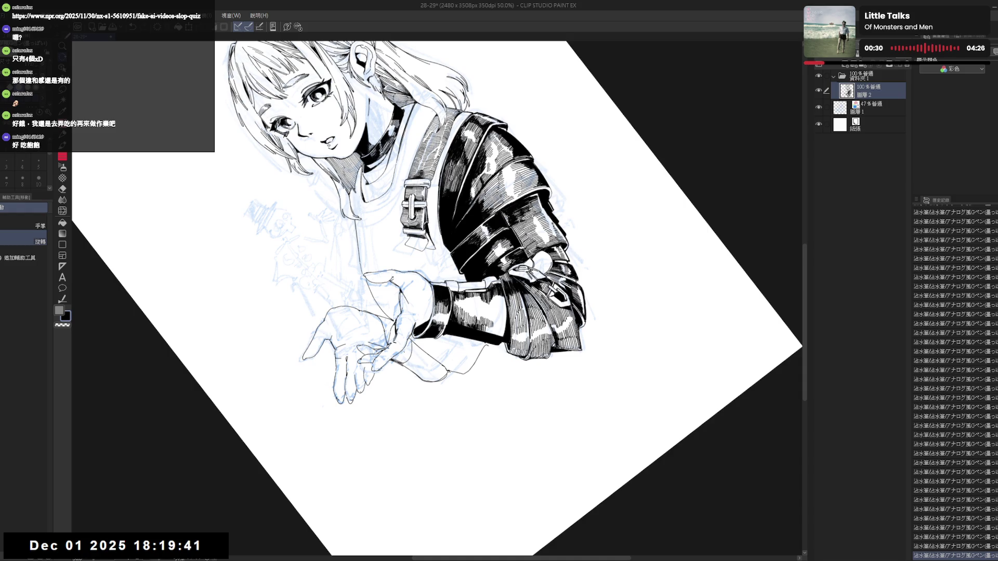
- Add a vertical stroke to the sleeve hatching, then view the whole drawing upright
{"action": "left_click_drag", "start_coordinate": [487, 311], "coordinate": [475, 300]}
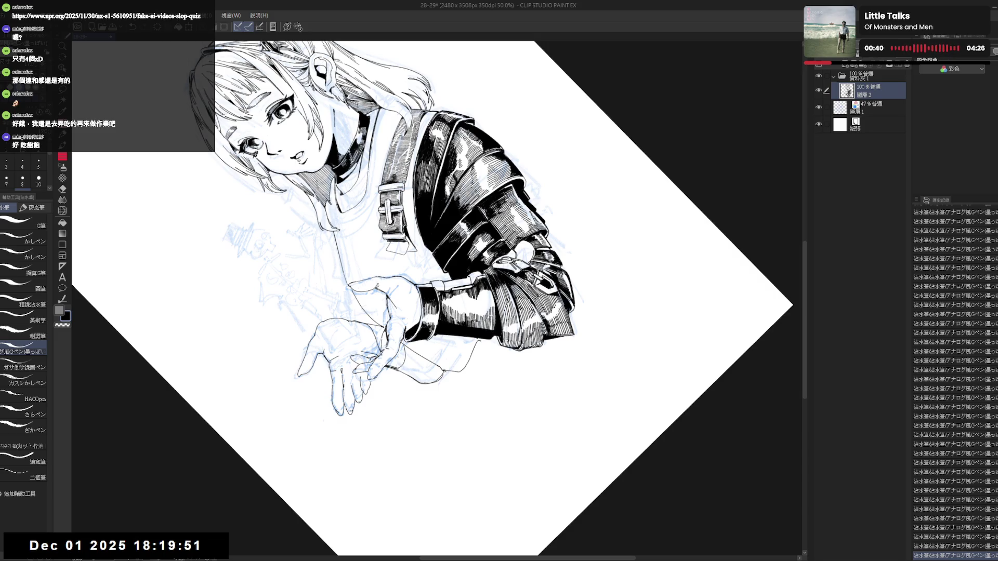
{"action": "key", "text": "r"}
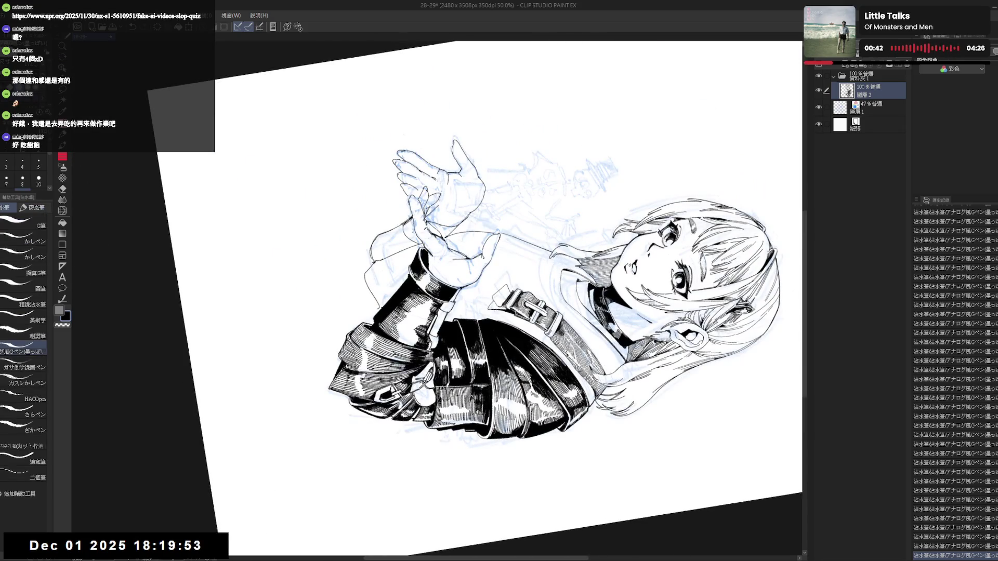
{"action": "key", "text": "r"}
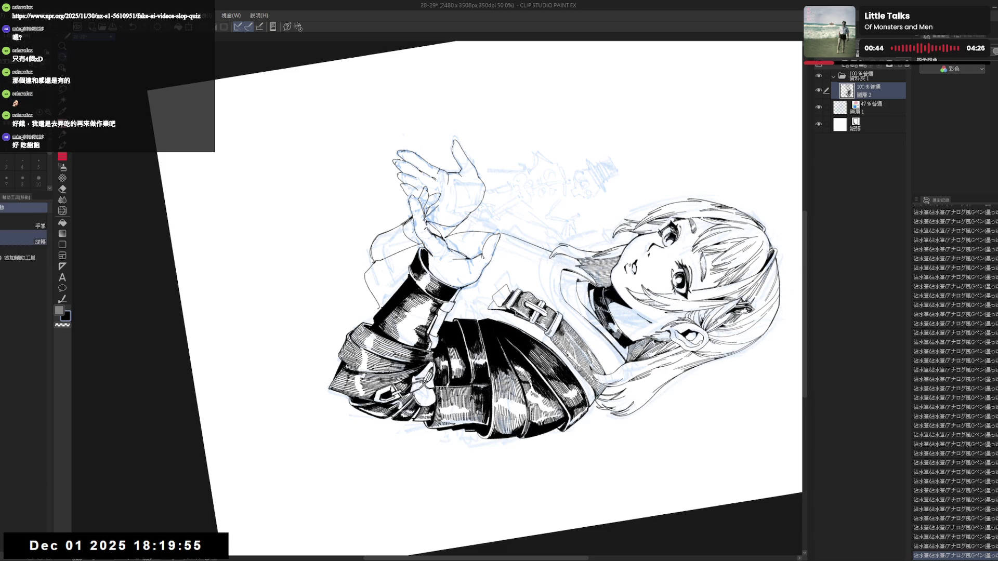
{"action": "left_click_drag", "start_coordinate": [498, 351], "coordinate": [437, 234]}
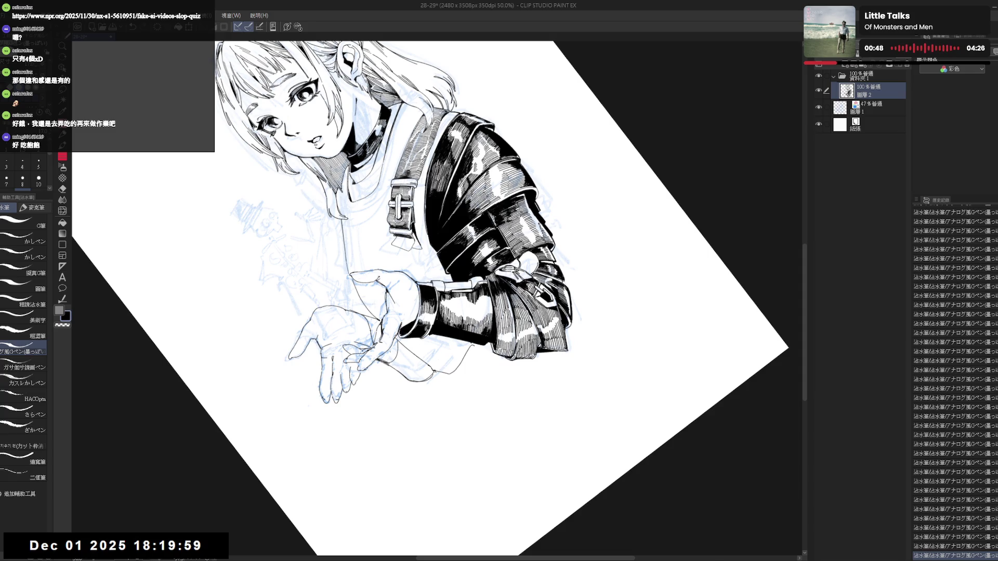
{"action": "key", "text": "minus"}
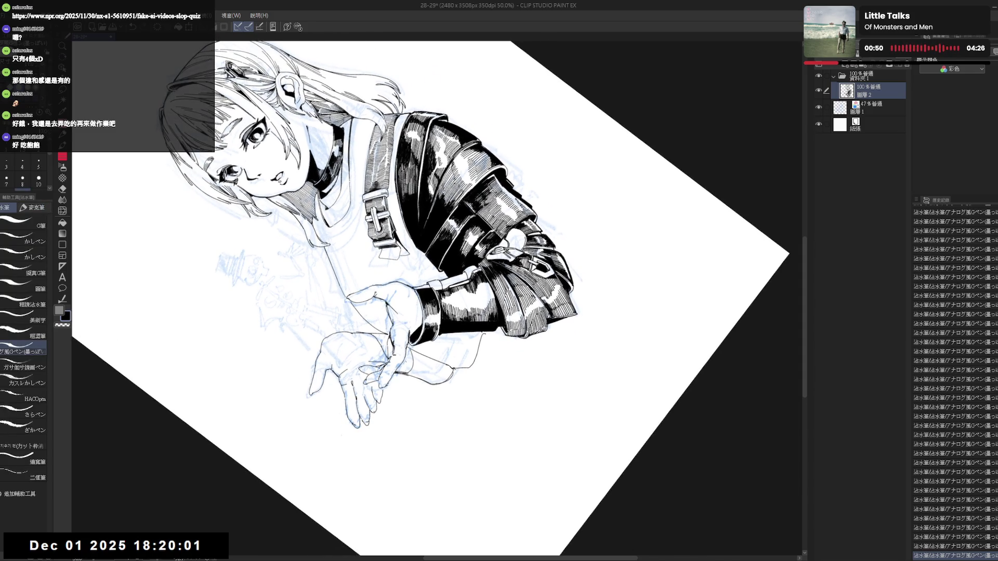
{"action": "key", "text": "minus"}
{"action": "left_click_drag", "start_coordinate": [491, 314], "coordinate": [492, 328]}
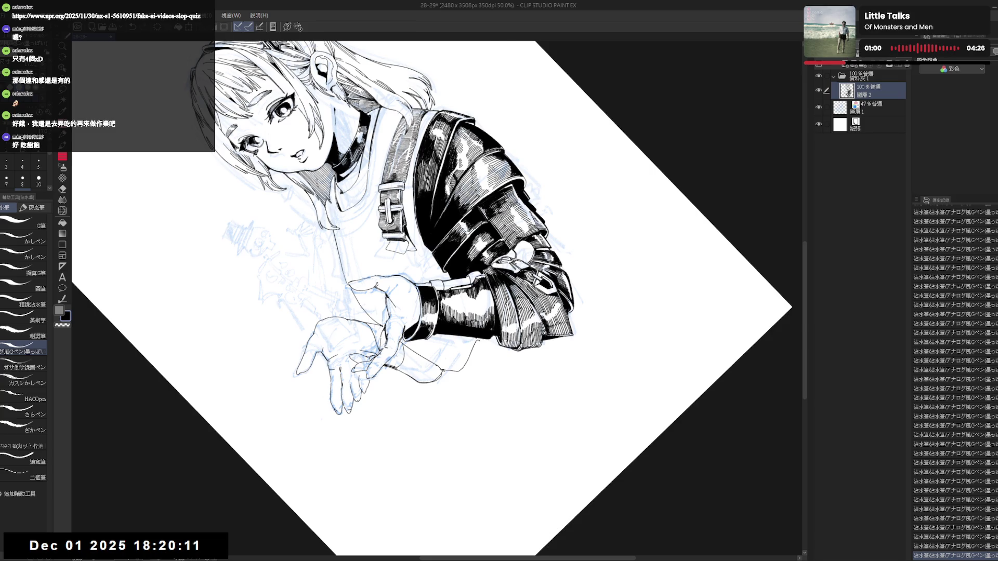
{"action": "key", "text": "ctrl+alt+0"}
{"action": "key", "text": "ctrl+0"}
- Touch up a small spot in the sleeve's ink work
{"action": "key", "text": "ctrl+minus"}
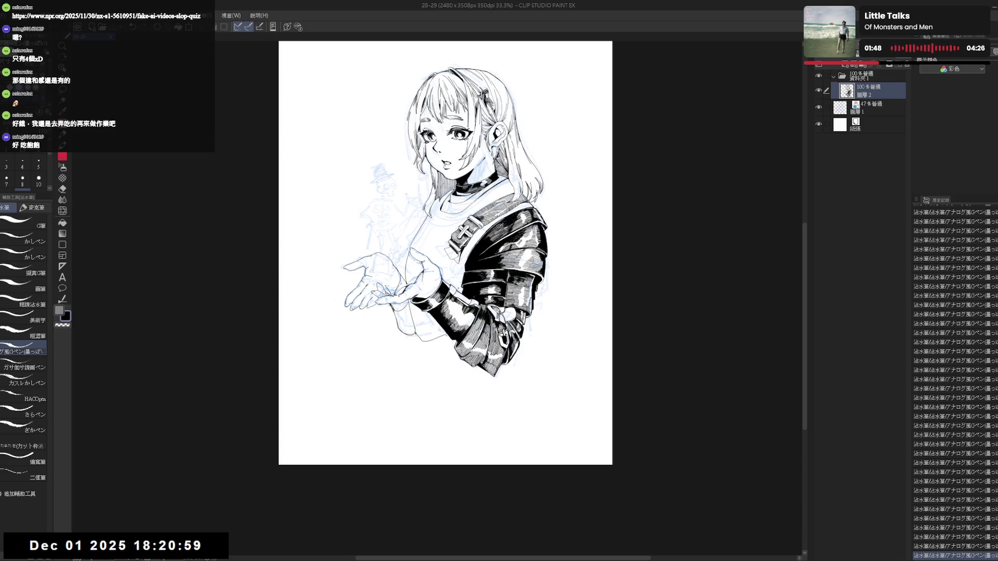
{"action": "mouse_move", "coordinate": [468, 390]}
{"action": "left_mouse_down"}
{"action": "mouse_move", "coordinate": [441, 413]}
{"action": "mouse_move", "coordinate": [468, 436]}
{"action": "left_mouse_up"}
{"action": "left_click_drag", "start_coordinate": [449, 304], "coordinate": [452, 310]}
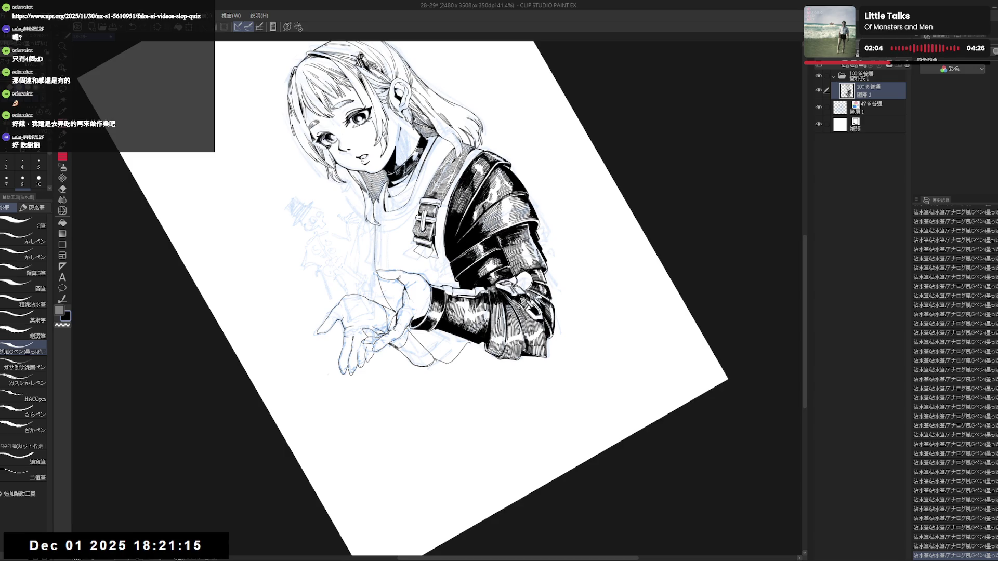
- Check the drawing mirrored, then place a small pen mark on the jacket sleeve
{"action": "key", "text": "ctrl+0"}
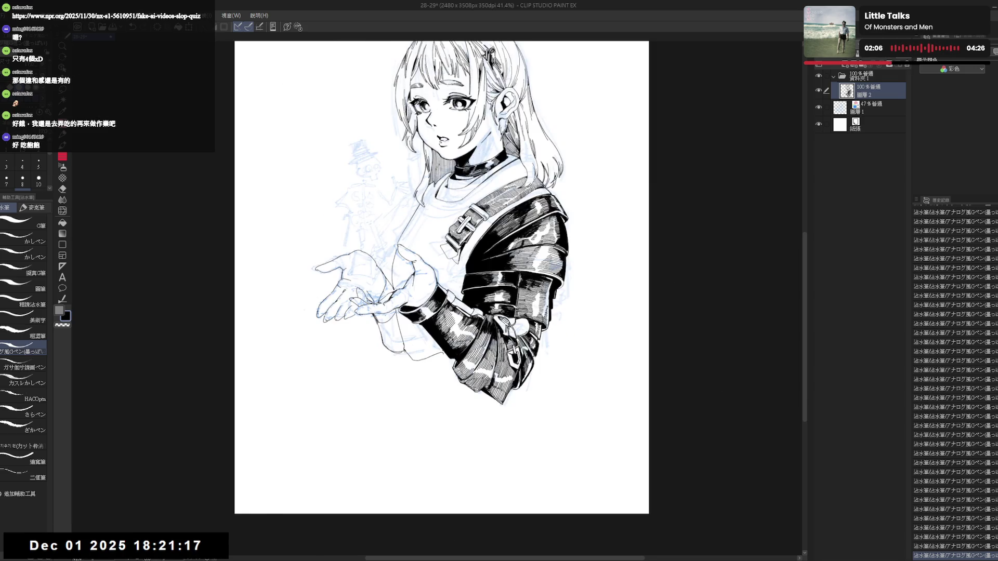
{"action": "key", "text": "ctrl+minus"}
{"action": "key", "text": "h"}
{"action": "key", "text": "h"}
{"action": "key", "text": "ctrl+plus"}
{"action": "key", "text": "minus"}
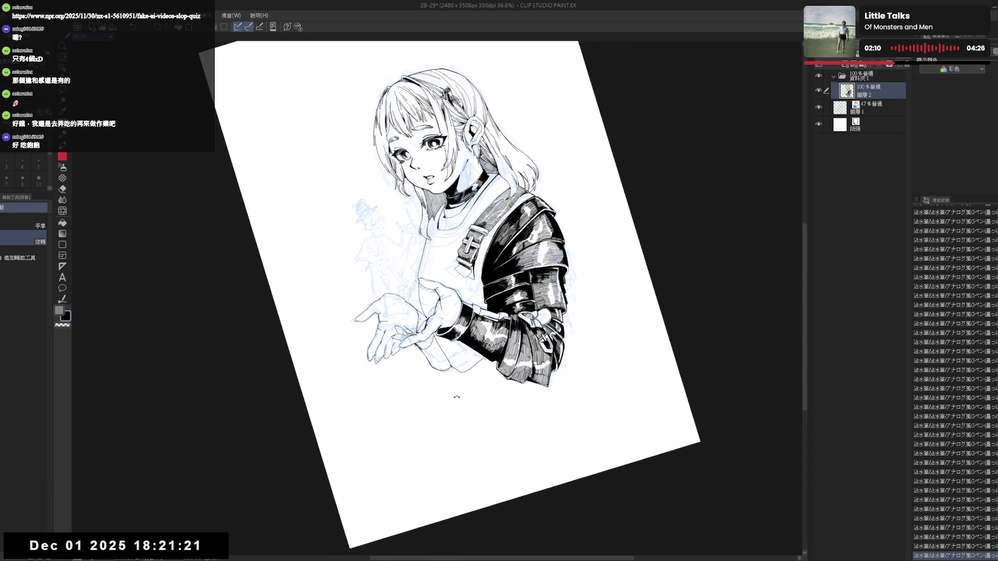
{"action": "key", "text": "e"}
{"action": "key", "text": "asciicircum"}
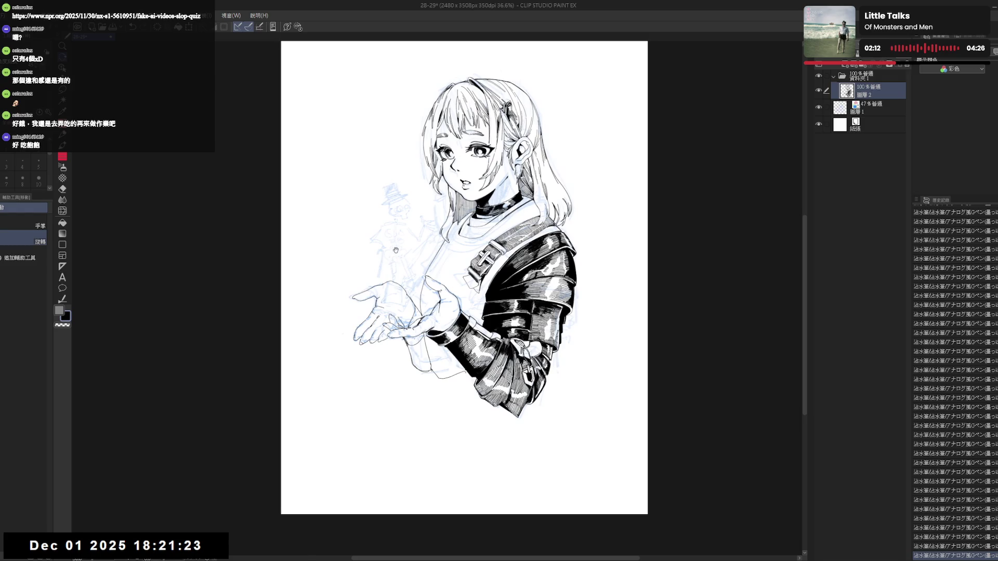
{"action": "key", "text": "asciicircum"}
{"action": "key", "text": "asciicircum"}
{"action": "key", "text": "p"}
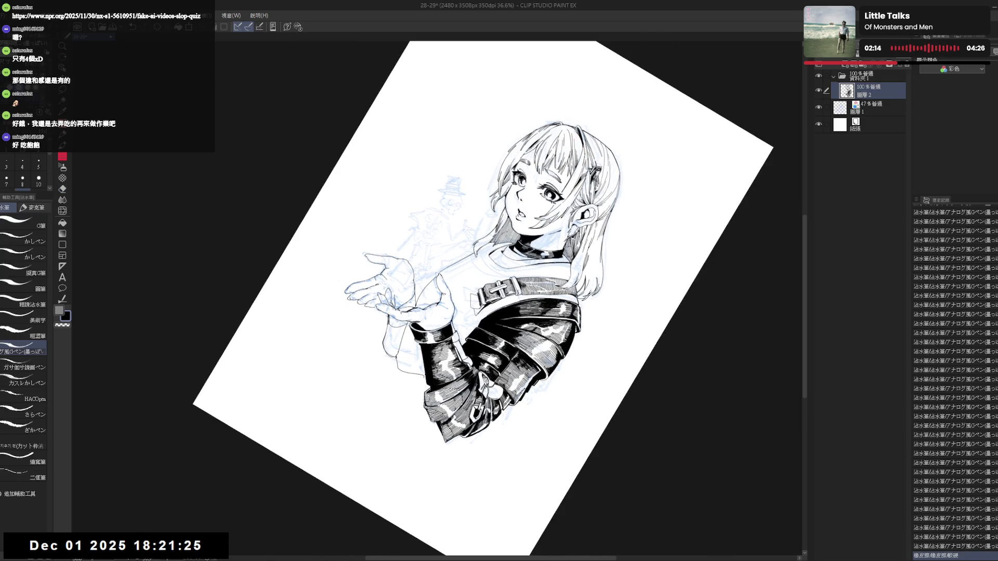
{"action": "left_click", "coordinate": [437, 314]}
- Undo and redo the sleeve mark until it stays, comparing with the mirrored view
{"action": "key", "text": "ctrl+z"}
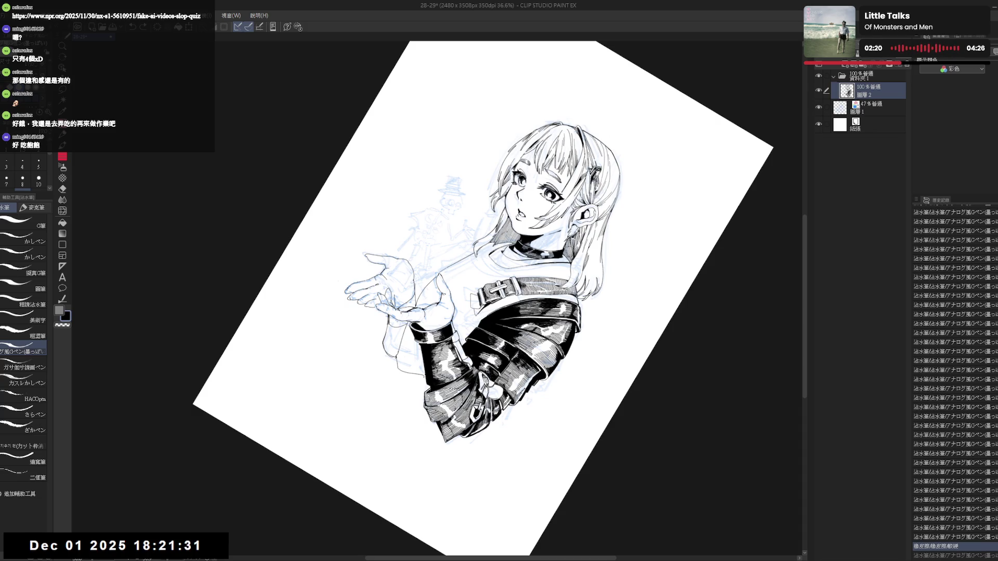
{"action": "key", "text": "ctrl+y"}
{"action": "key", "text": "ctrl+z"}
{"action": "key", "text": "ctrl+y"}
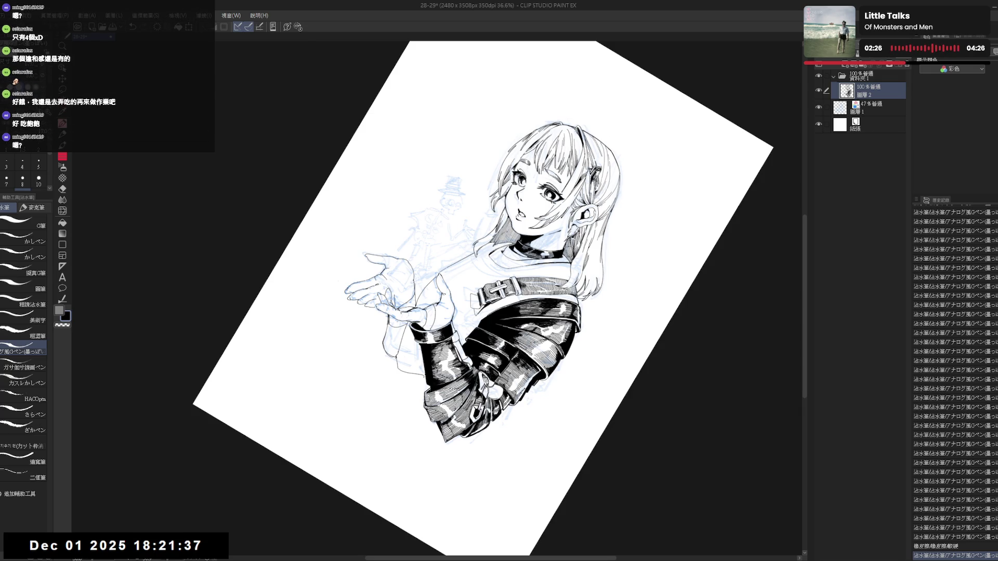
{"action": "key", "text": "ctrl+y"}
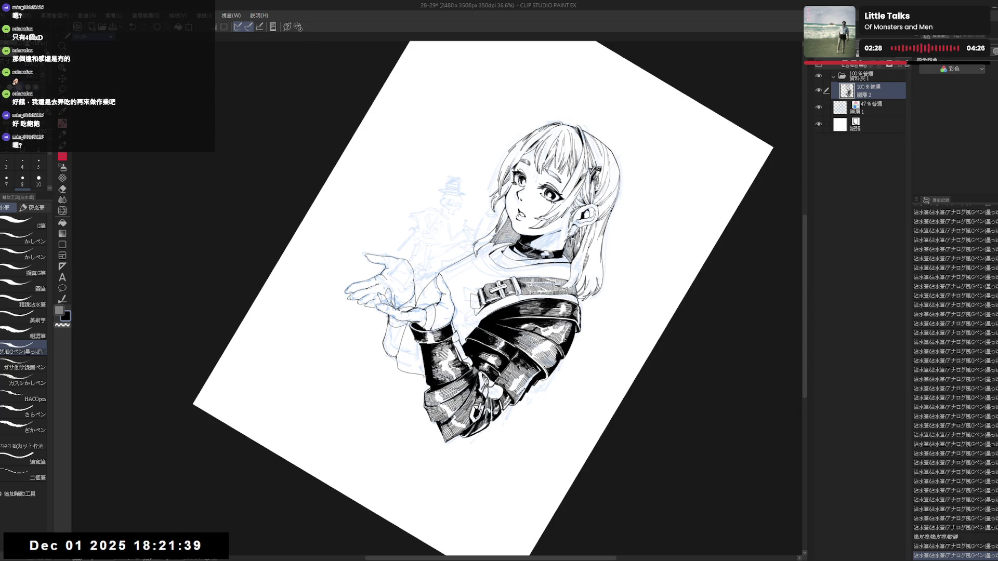
{"action": "key", "text": "ctrl+0"}
{"action": "key", "text": "h"}
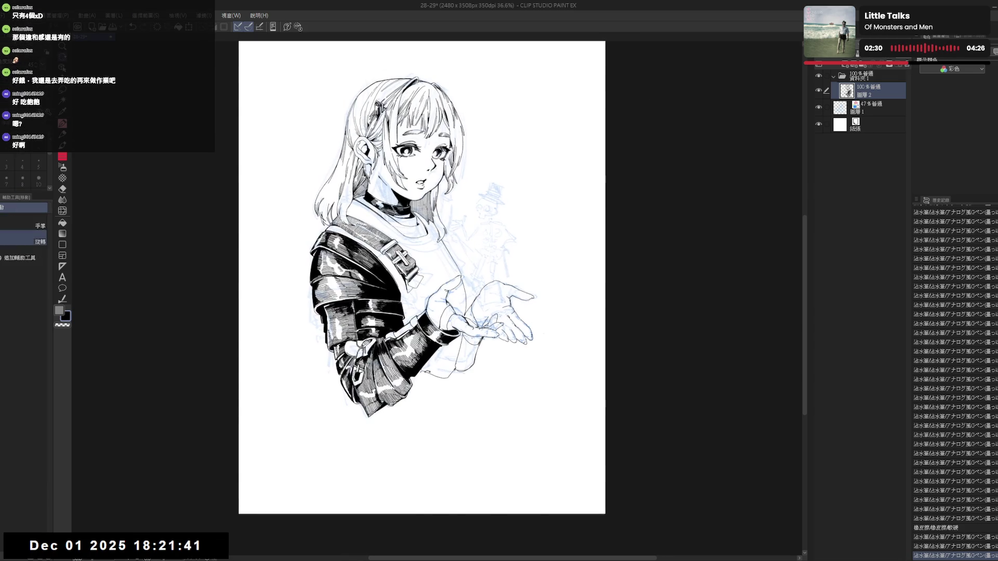
{"action": "key", "text": "e"}
{"action": "key", "text": "ctrl+0"}
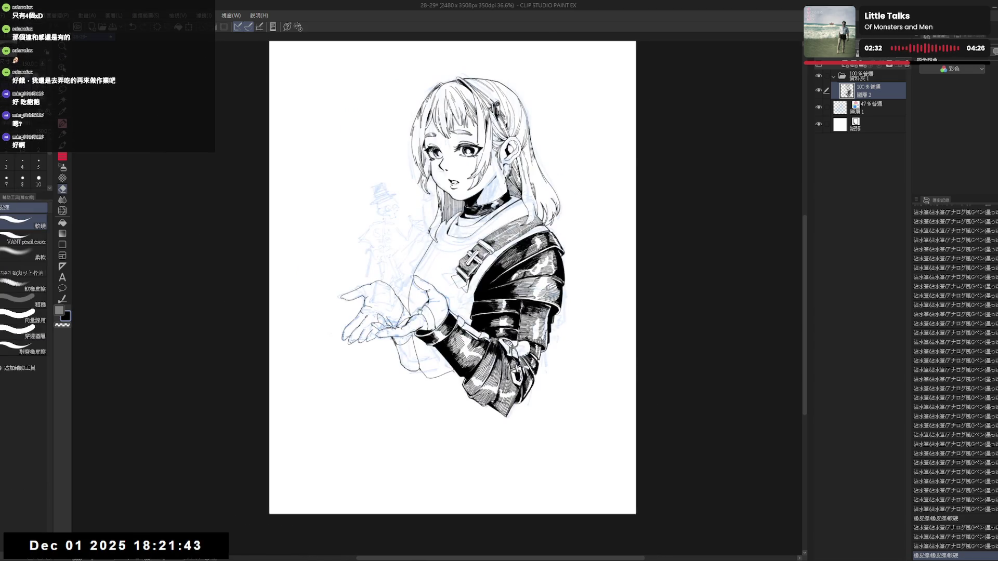
{"action": "key", "text": "p"}
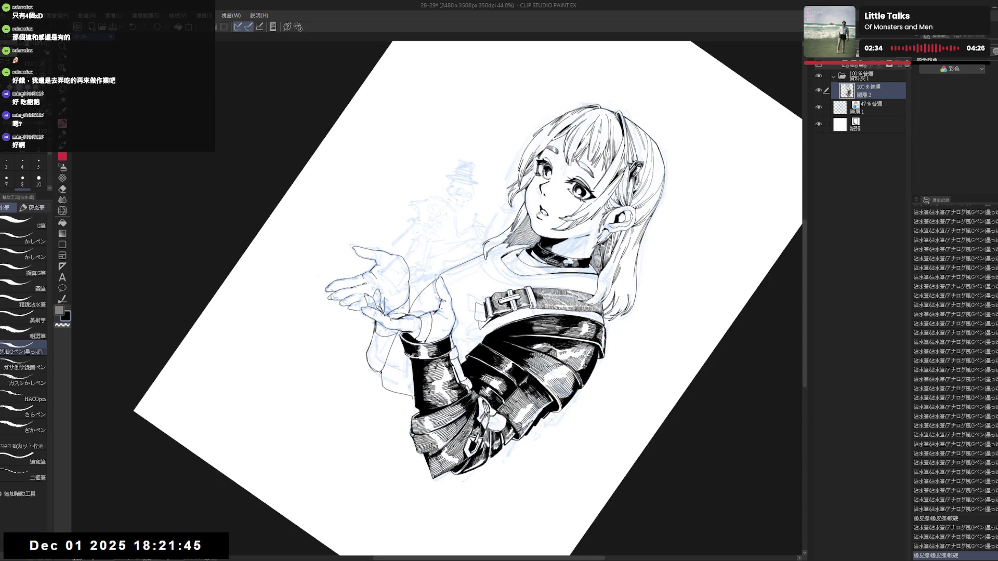
{"action": "left_click_drag", "start_coordinate": [429, 304], "coordinate": [441, 316]}
- Rotate the view upright around the upper hand and ready the pen for the finger's ring band
{"action": "left_click_drag", "start_coordinate": [593, 196], "coordinate": [498, 125]}
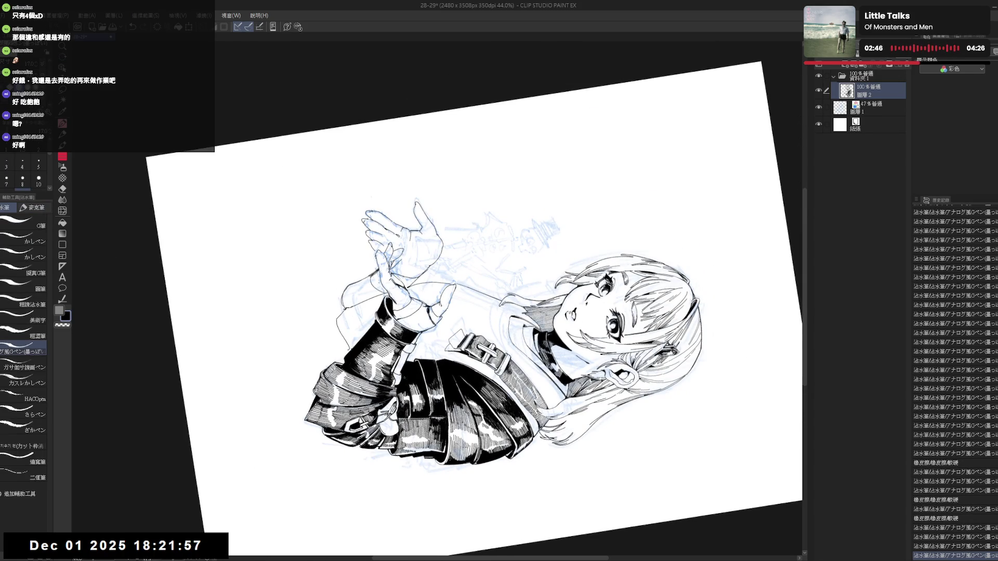
{"action": "left_click_drag", "start_coordinate": [592, 195], "coordinate": [499, 125]}
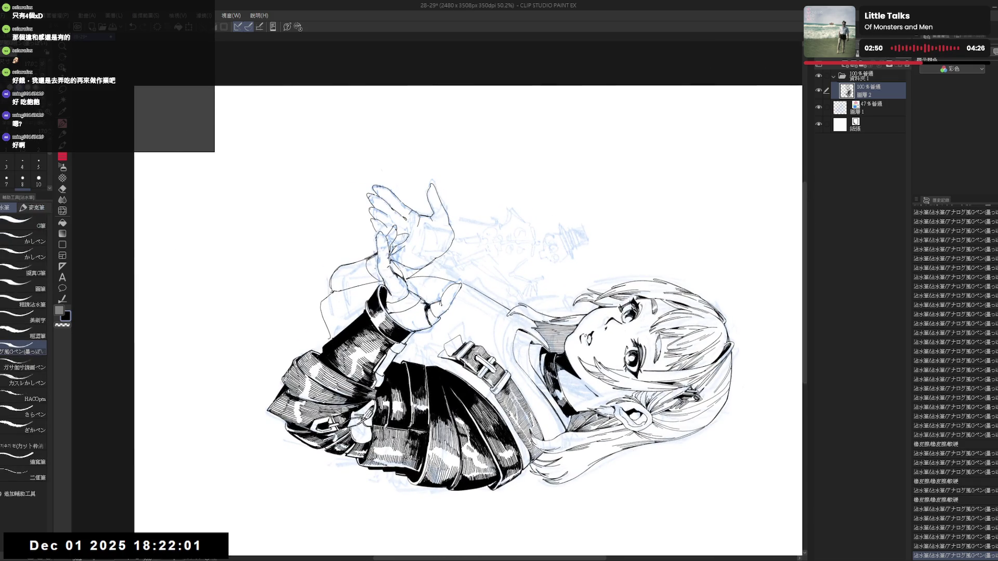
{"action": "left_click_drag", "start_coordinate": [547, 234], "coordinate": [456, 292]}
{"action": "key", "text": "e"}
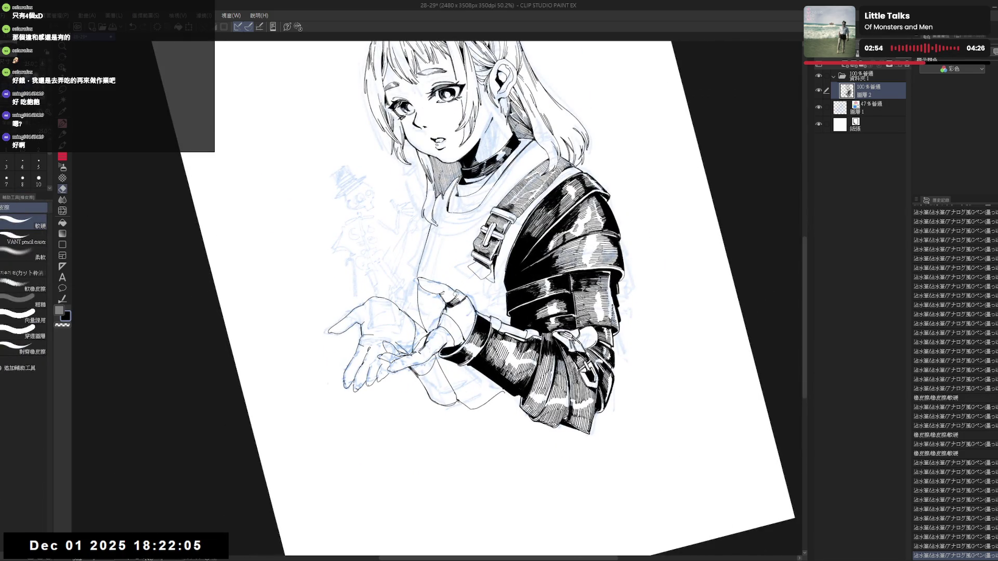
{"action": "key", "text": "p"}
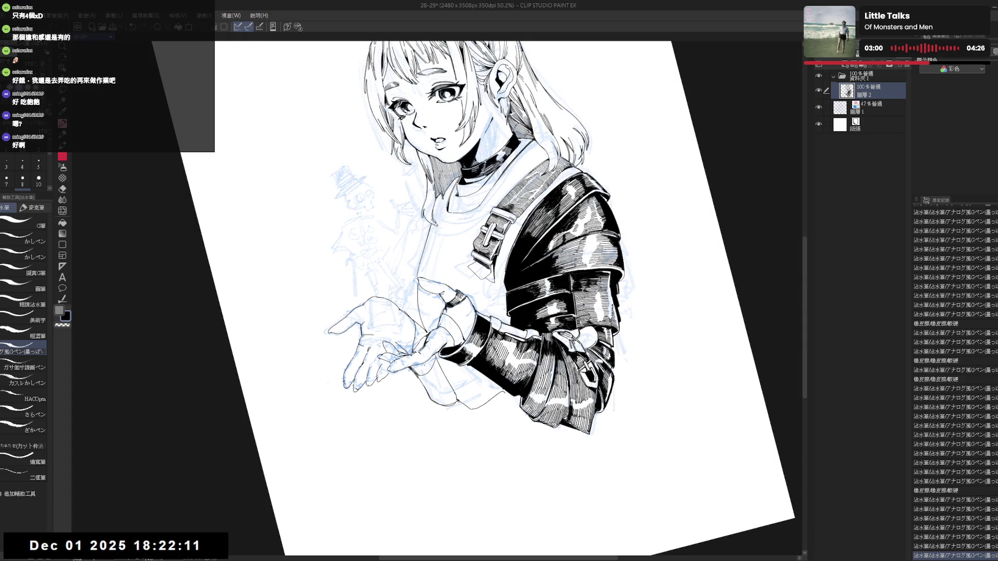
{"action": "key", "text": "^"}
{"action": "key", "text": "^"}
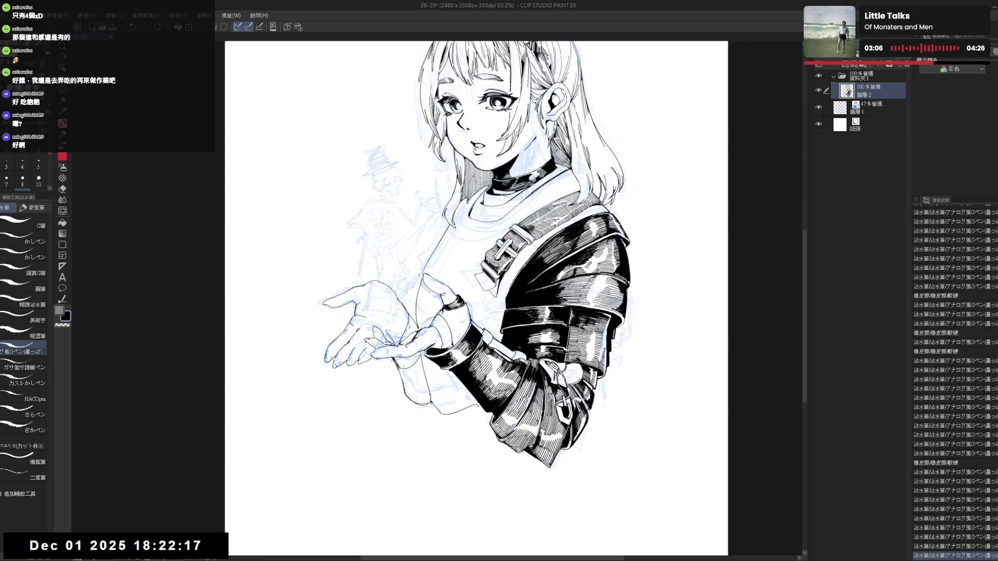
- Erase a small stray mark near the jacket and return to the pen
{"action": "key", "text": "e"}
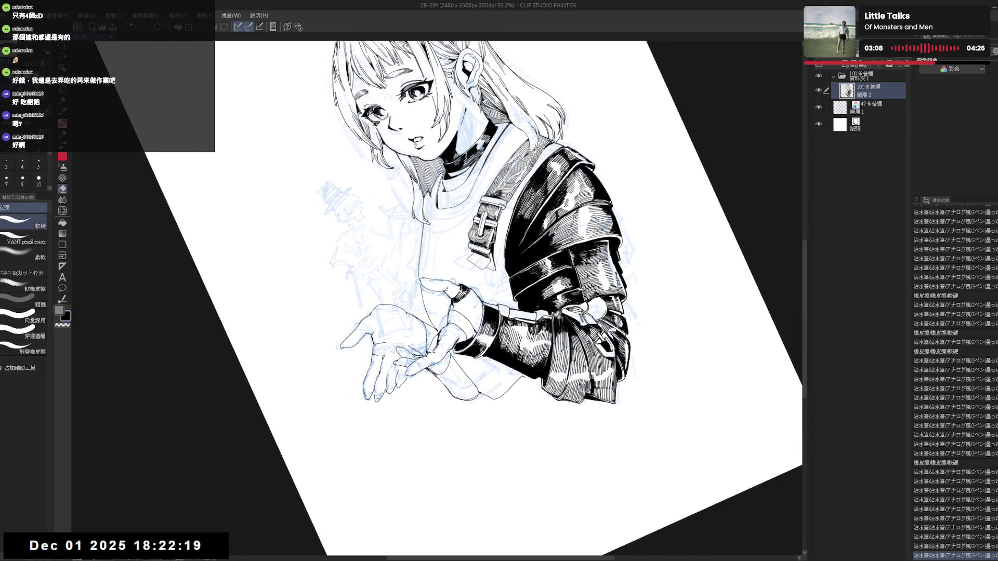
{"action": "left_click", "coordinate": [453, 281]}
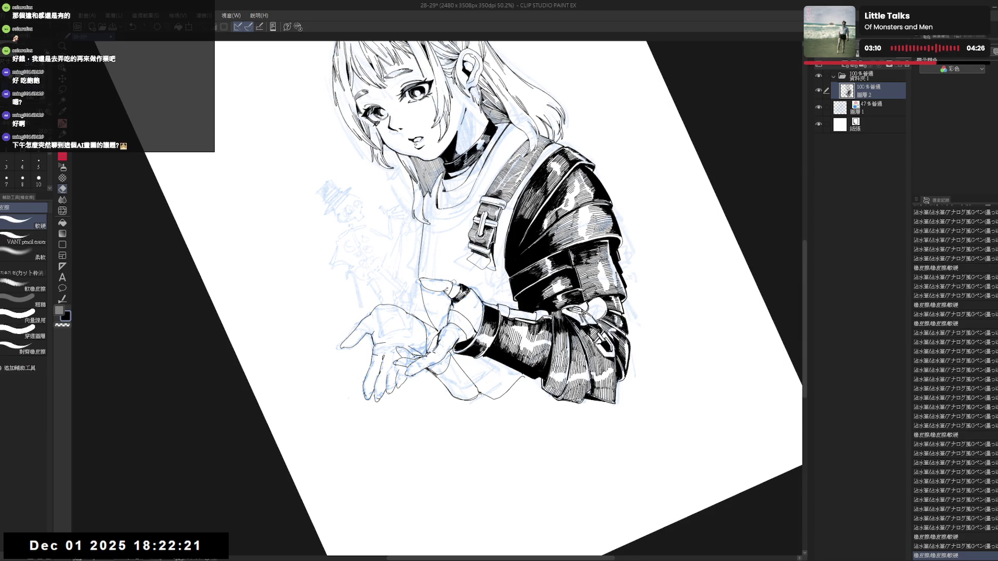
{"action": "key", "text": "p"}
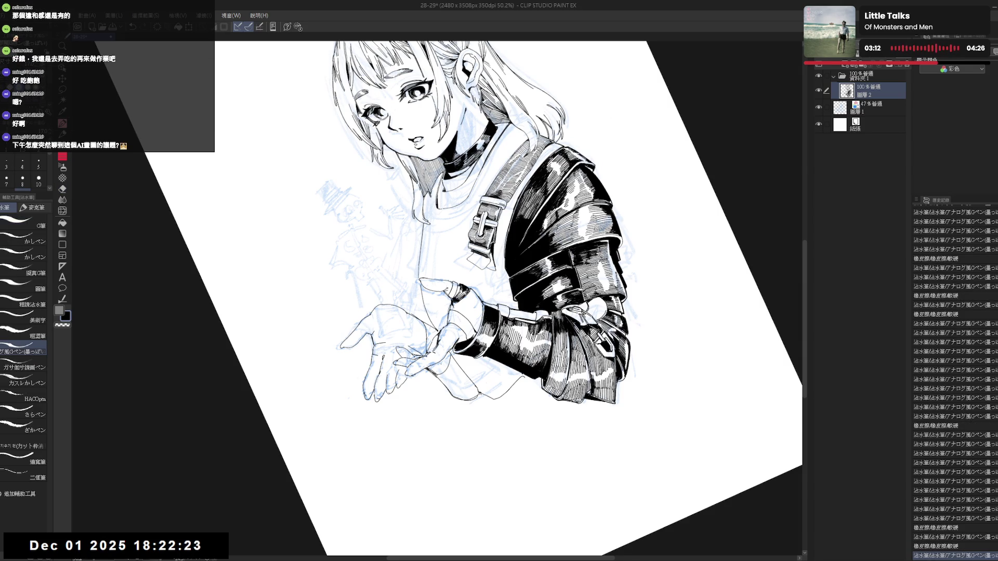
{"action": "key", "text": "g"}
{"action": "key", "text": "p"}
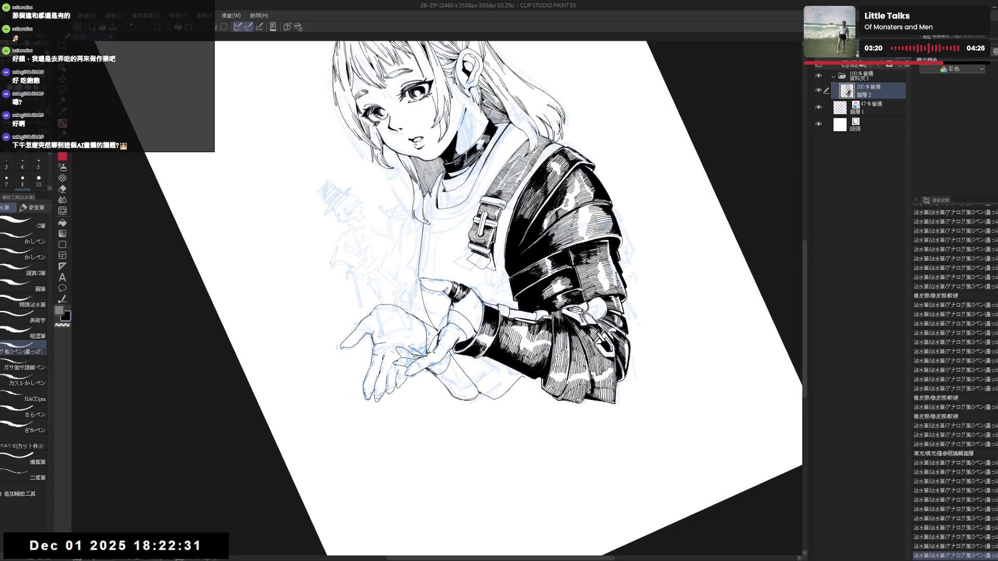
- Check the drawing mirrored and upright, then erase another stray mark near the hands
{"action": "key", "text": "ctrl+@"}
{"action": "key", "text": "h"}
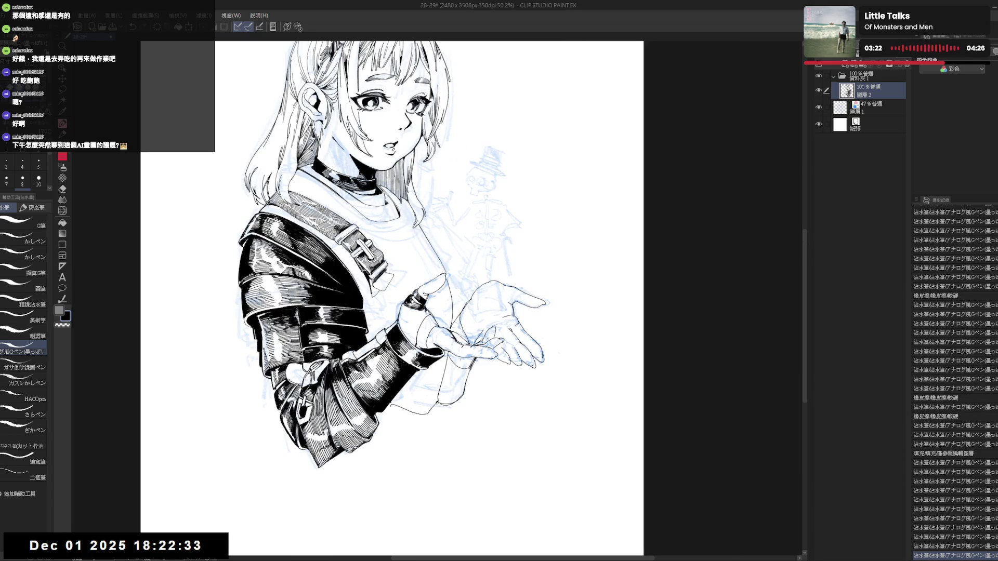
{"action": "key", "text": "h"}
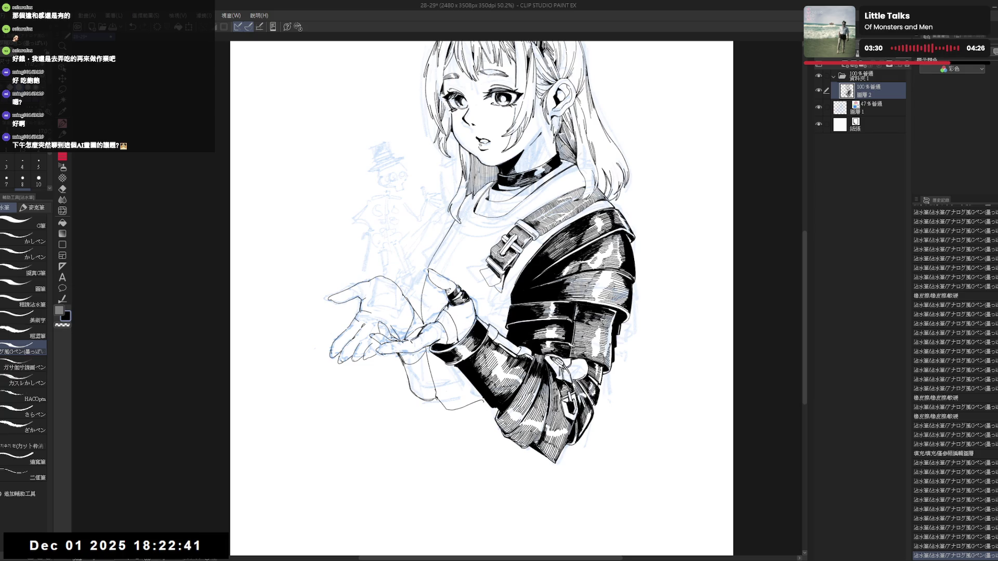
{"action": "key", "text": "e"}
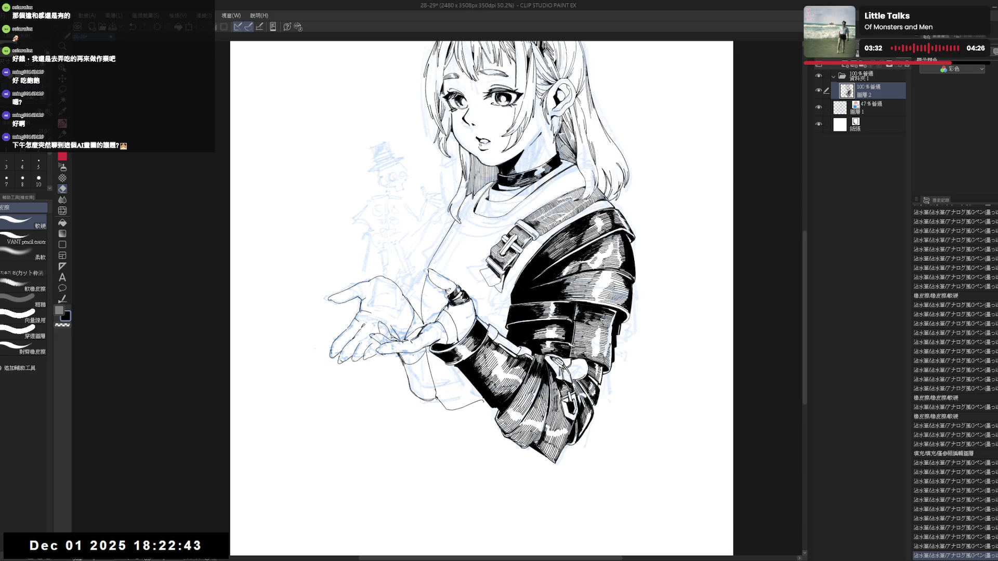
{"action": "left_click", "coordinate": [447, 296]}
{"action": "key", "text": "space"}
- Erase a small spot on the jacket and check the drawing mirrored and upright
{"action": "left_click_drag", "start_coordinate": [546, 313], "coordinate": [483, 234]}
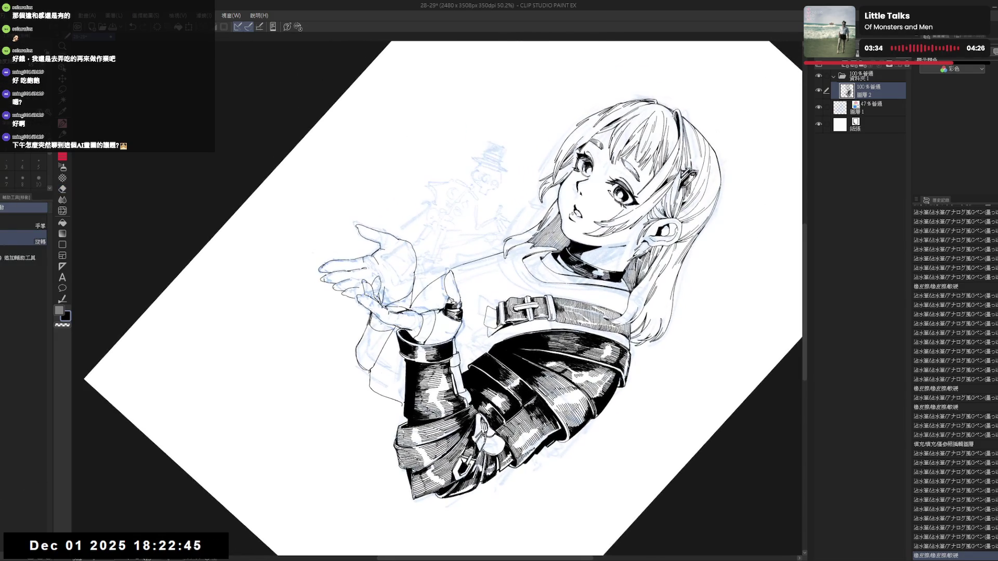
{"action": "left_click", "coordinate": [448, 298]}
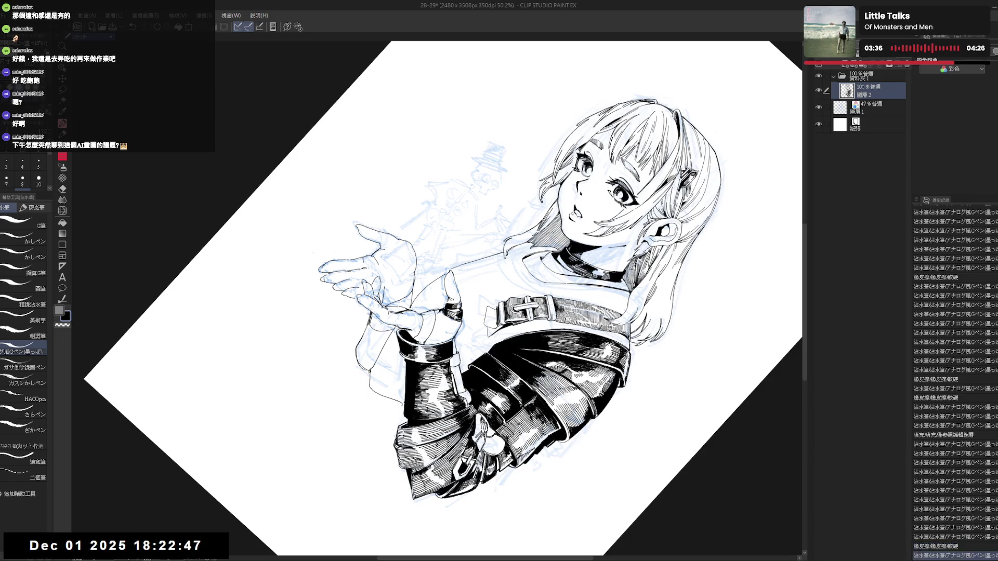
{"action": "key", "text": "e"}
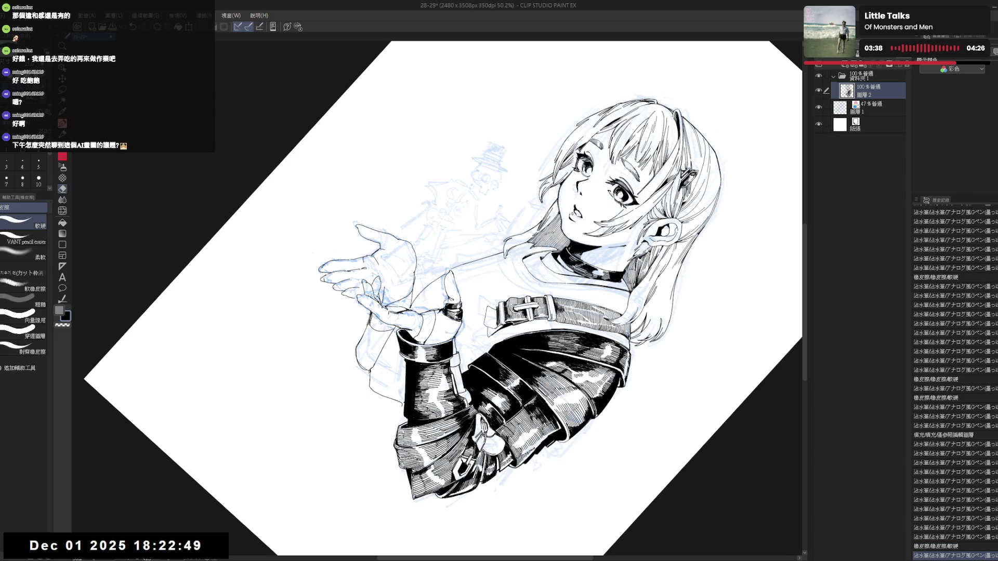
{"action": "key", "text": "p"}
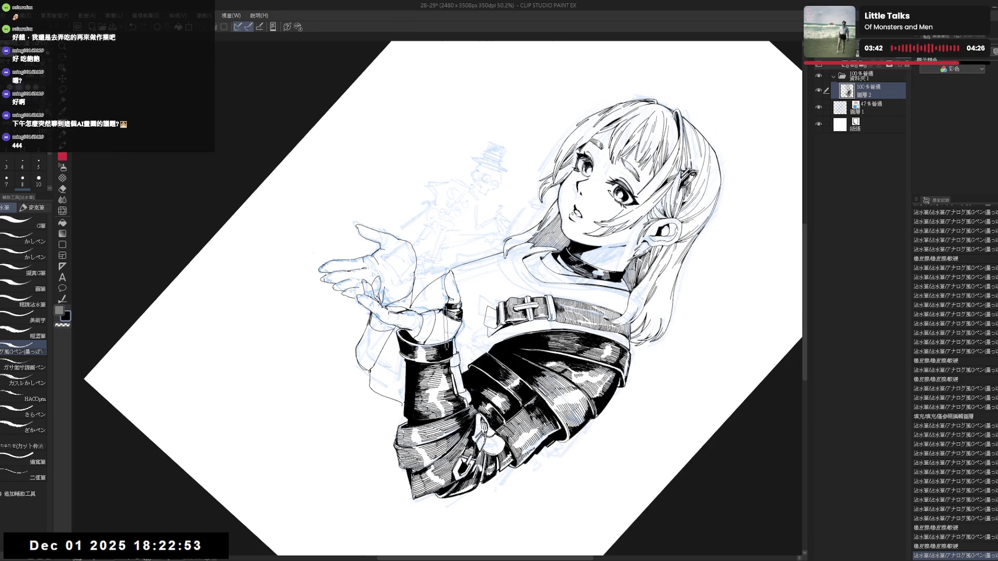
{"action": "key", "text": "r"}
{"action": "key", "text": "h"}
{"action": "key", "text": "h"}
{"action": "key", "text": "asciicircum"}
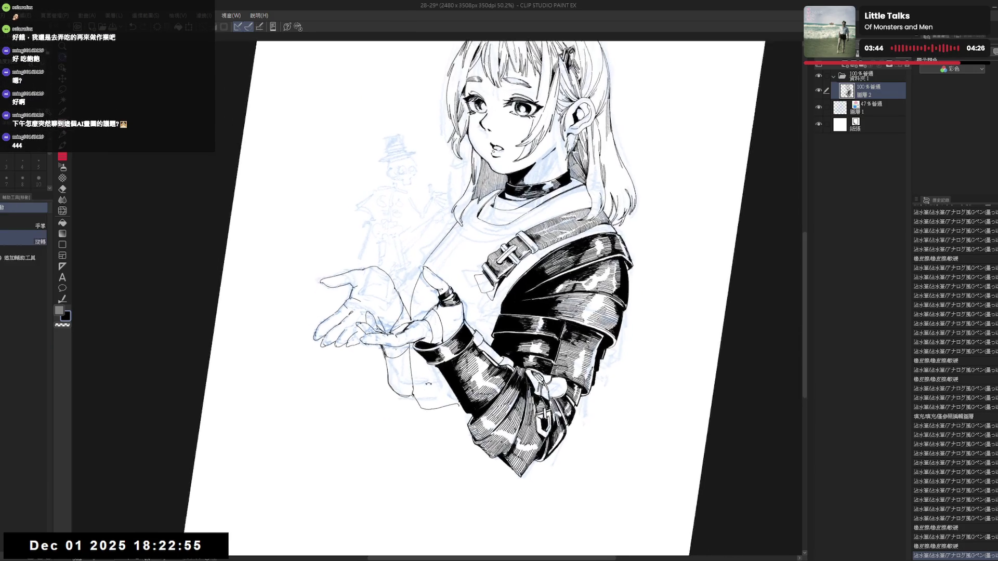
{"action": "key", "text": "asciicircum"}
{"action": "key", "text": "asciicircum"}
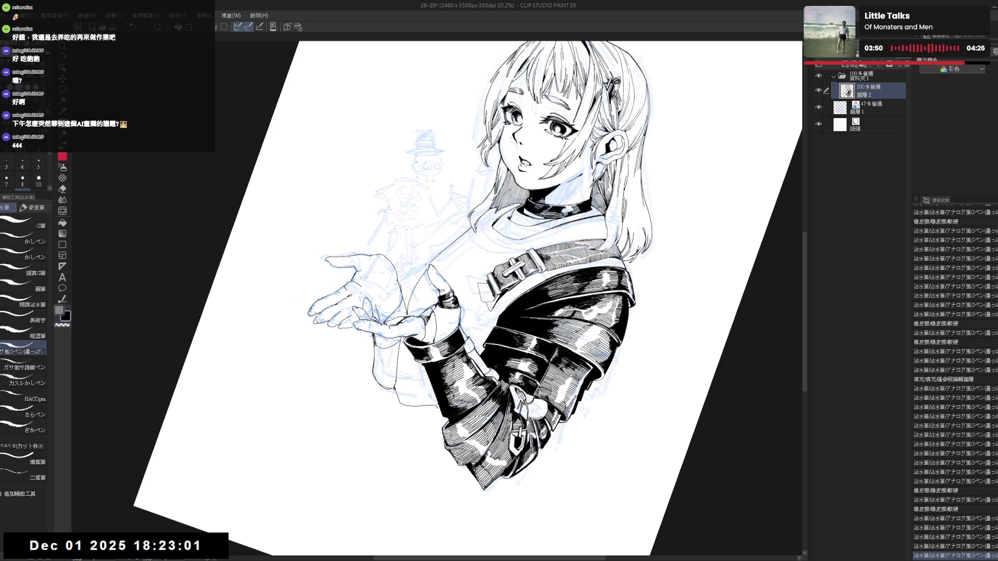
- Fill a small gap near the hand and add tiny ink strokes beside it, undoing and redoing one
{"action": "key", "text": "g"}
{"action": "left_click", "coordinate": [431, 317]}
{"action": "key", "text": "p"}
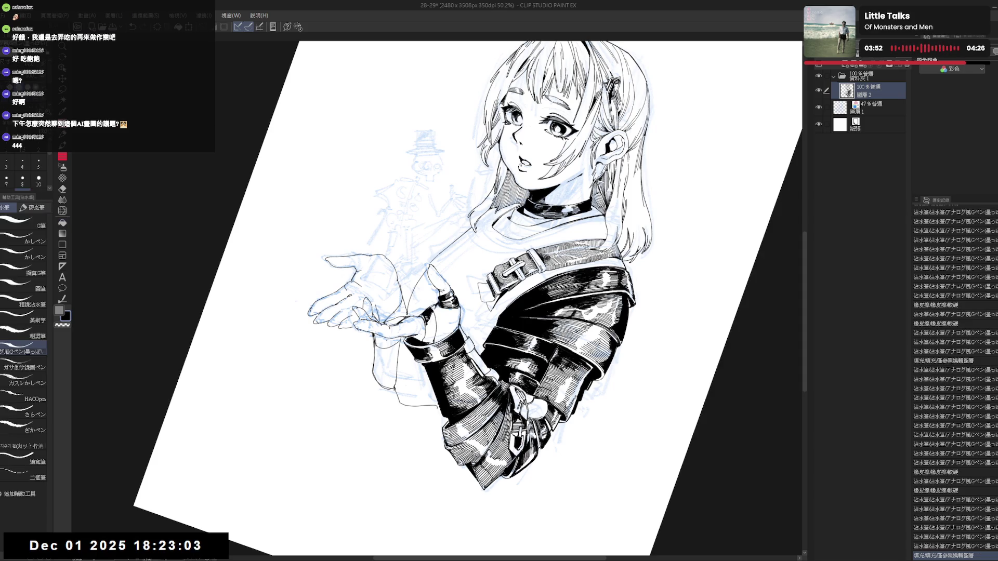
{"action": "left_click_drag", "start_coordinate": [433, 309], "coordinate": [439, 315]}
{"action": "left_click_drag", "start_coordinate": [435, 311], "coordinate": [441, 315]}
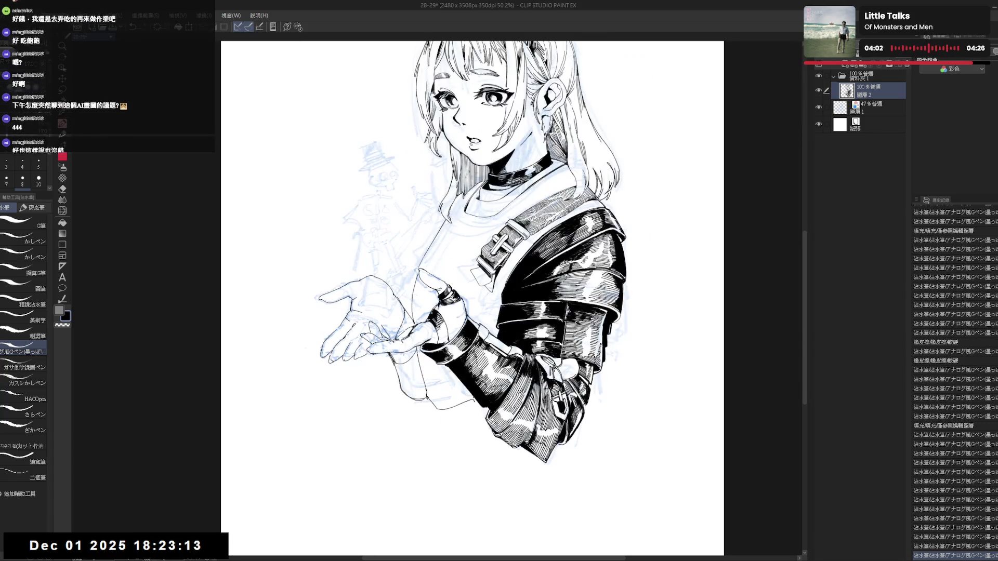
{"action": "left_click_drag", "start_coordinate": [427, 369], "coordinate": [468, 367]}
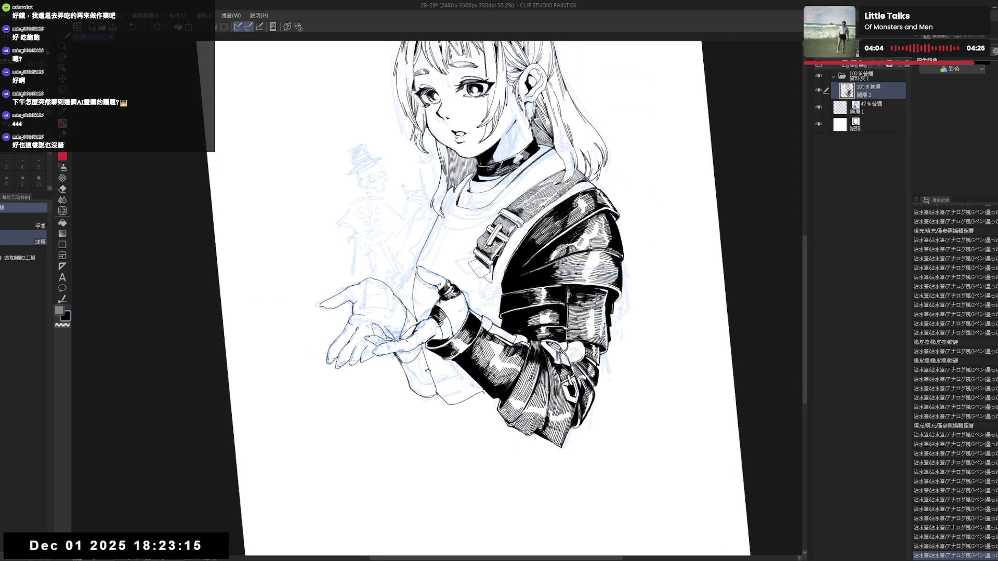
{"action": "key", "text": "ctrl+z"}
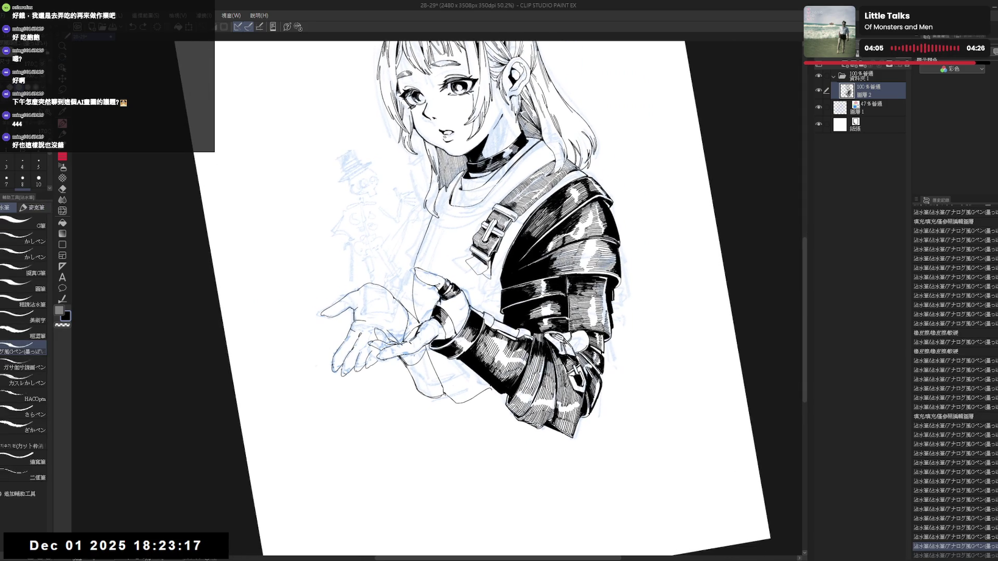
{"action": "key", "text": "ctrl+y"}
{"action": "key", "text": "ctrl+y"}
{"action": "key", "text": "ctrl+y"}
{"action": "key", "text": "ctrl+y"}
{"action": "key", "text": "ctrl+y"}
{"action": "key", "text": "ctrl+y"}
{"action": "key", "text": "ctrl+y"}
{"action": "key", "text": "ctrl+y"}
{"action": "key", "text": "ctrl+y"}
{"action": "key", "text": "ctrl+y"}
{"action": "key", "text": "ctrl+y"}
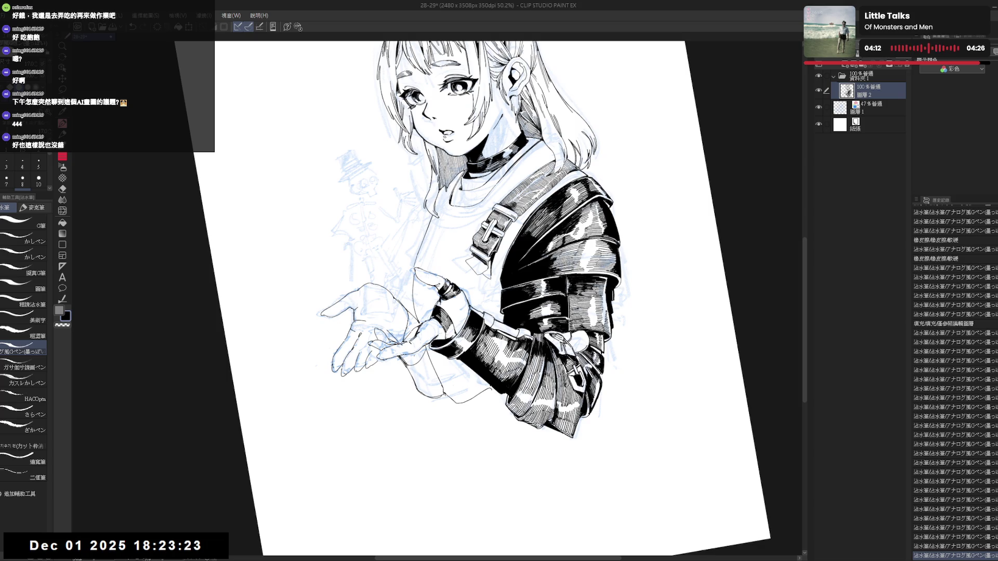
{"action": "key", "text": "ctrl+y"}
{"action": "key", "text": "ctrl+y"}
{"action": "key", "text": "ctrl+y"}
{"action": "key", "text": "ctrl+y"}
{"action": "key", "text": "ctrl+y"}
{"action": "key", "text": "ctrl+y"}
{"action": "key", "text": "ctrl+y"}
{"action": "key", "text": "ctrl+y"}
{"action": "key", "text": "ctrl+y"}
{"action": "key", "text": "ctrl+y"}
{"action": "key", "text": "ctrl+y"}
{"action": "key", "text": "ctrl+y"}
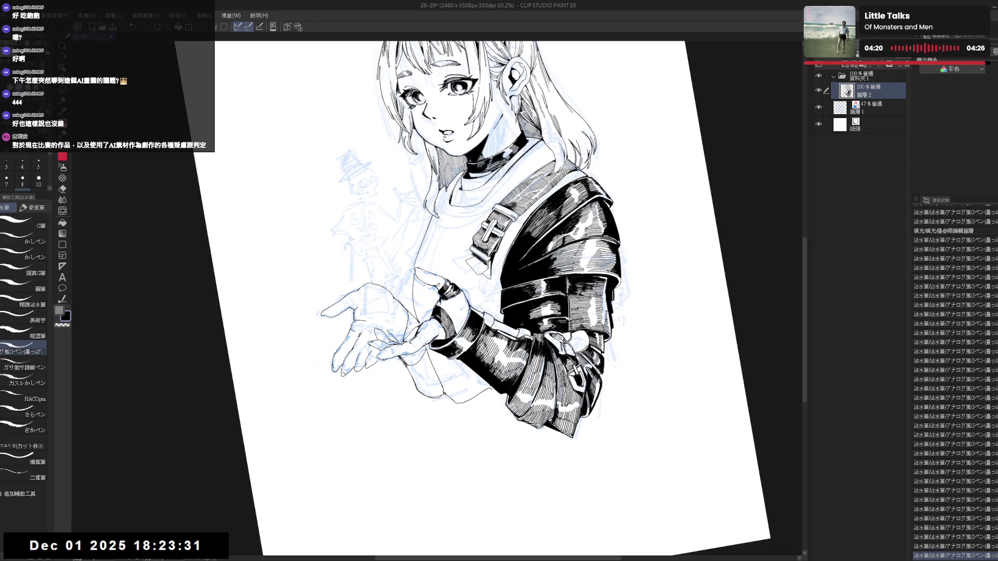
- Mirror and tilt the view, then fit the whole page upright to review the hand area
{"action": "key", "text": "h"}
{"action": "key", "text": "r"}
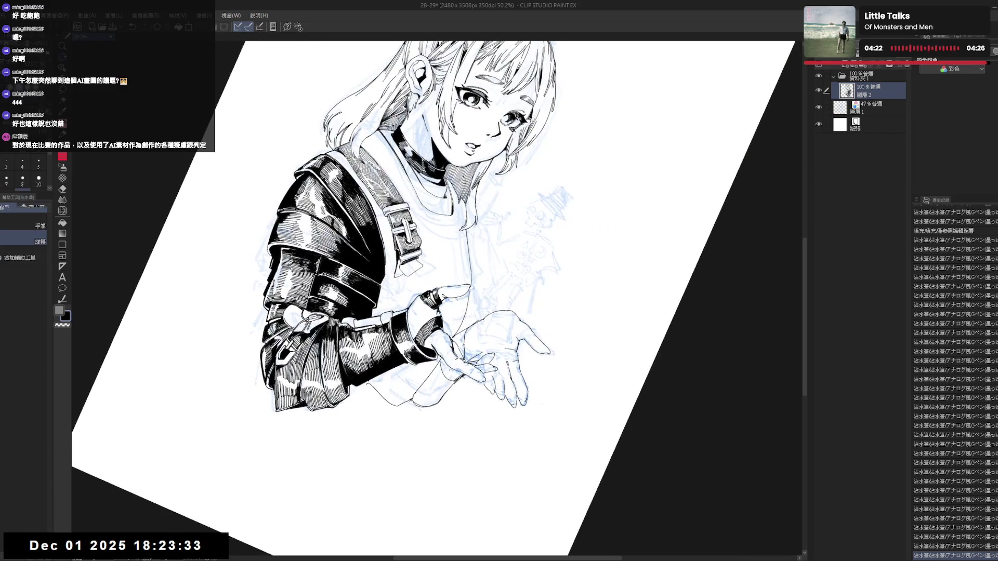
{"action": "key", "text": "p"}
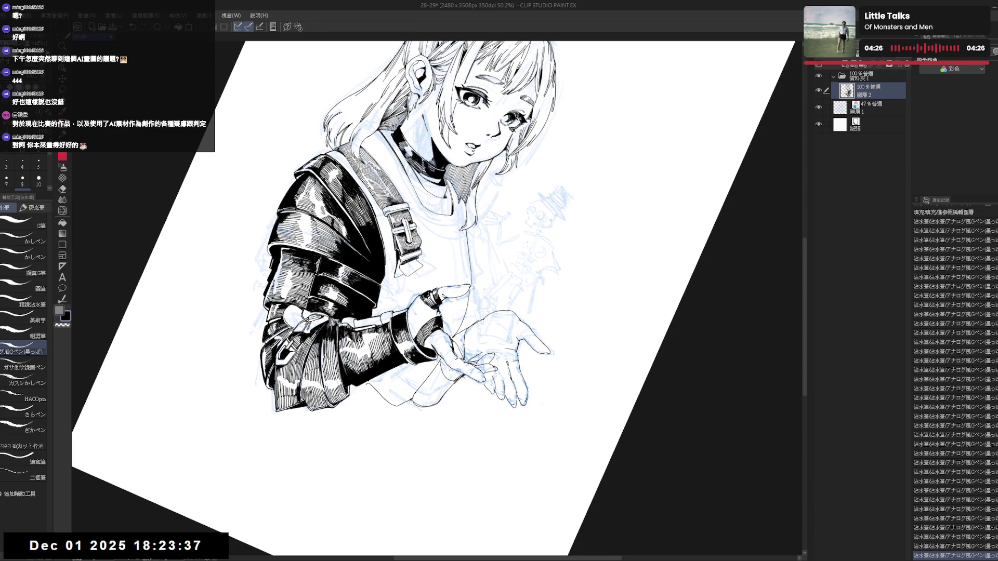
{"action": "key", "text": "asciicircum"}
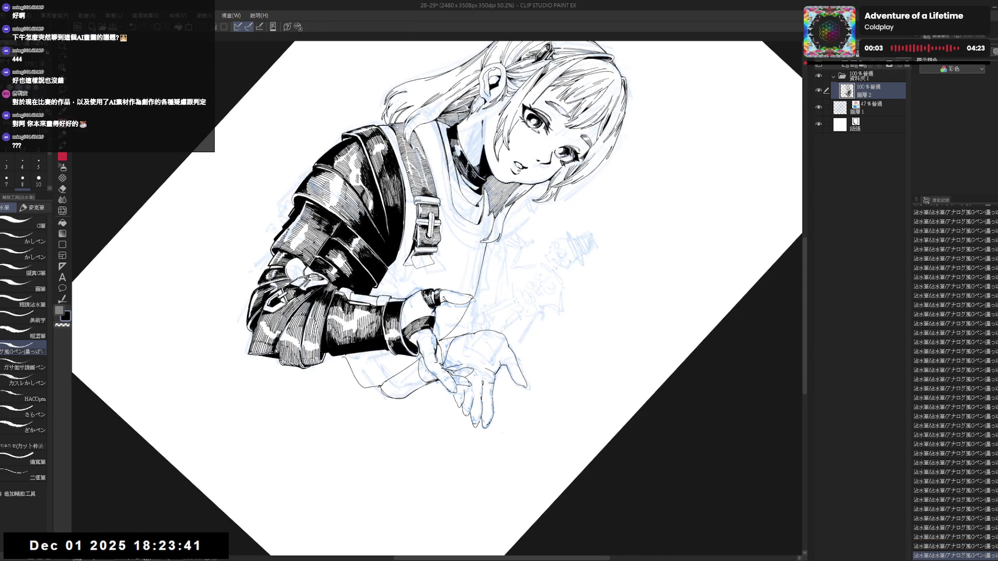
{"action": "key", "text": "ctrl+0"}
{"action": "key", "text": "h"}
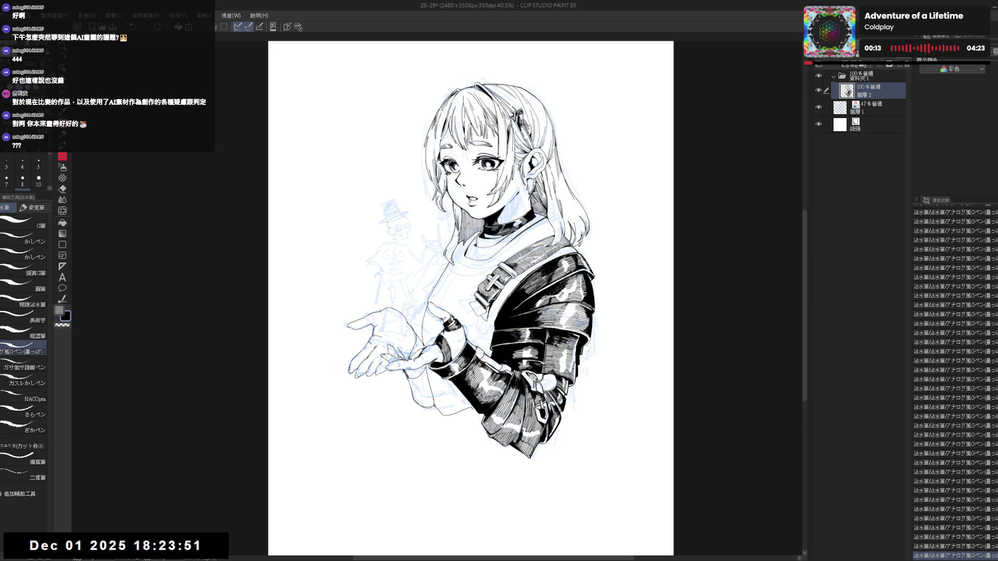
- Rotate, mirror and tilt the view to inspect the area around the hand
{"action": "mouse_move", "coordinate": [468, 296]}
{"action": "left_mouse_down"}
{"action": "mouse_move", "coordinate": [457, 326]}
{"action": "mouse_move", "coordinate": [515, 265]}
{"action": "left_mouse_up"}
{"action": "key", "text": "r"}
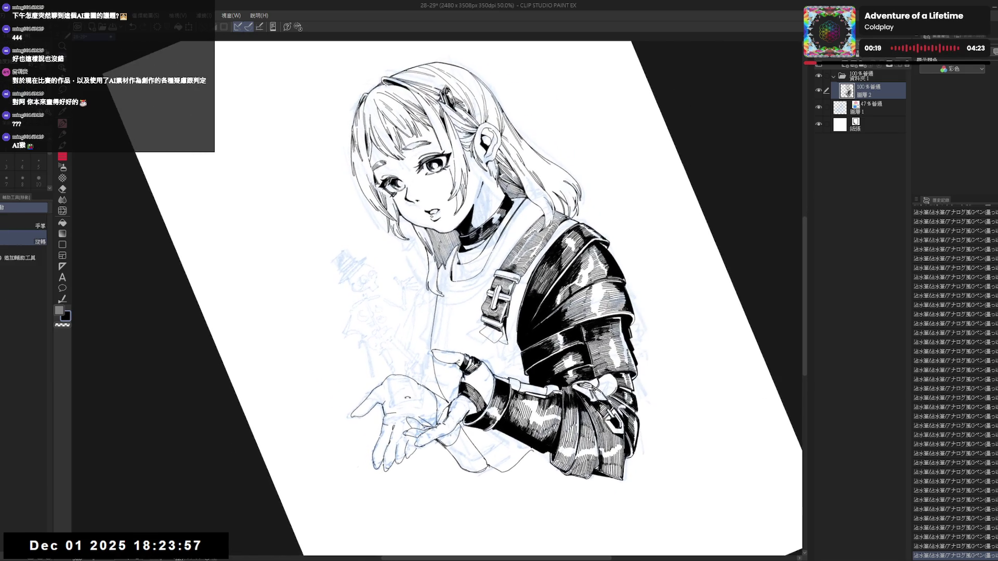
{"action": "key", "text": "ctrl+at"}
{"action": "key", "text": "h"}
{"action": "key", "text": "h"}
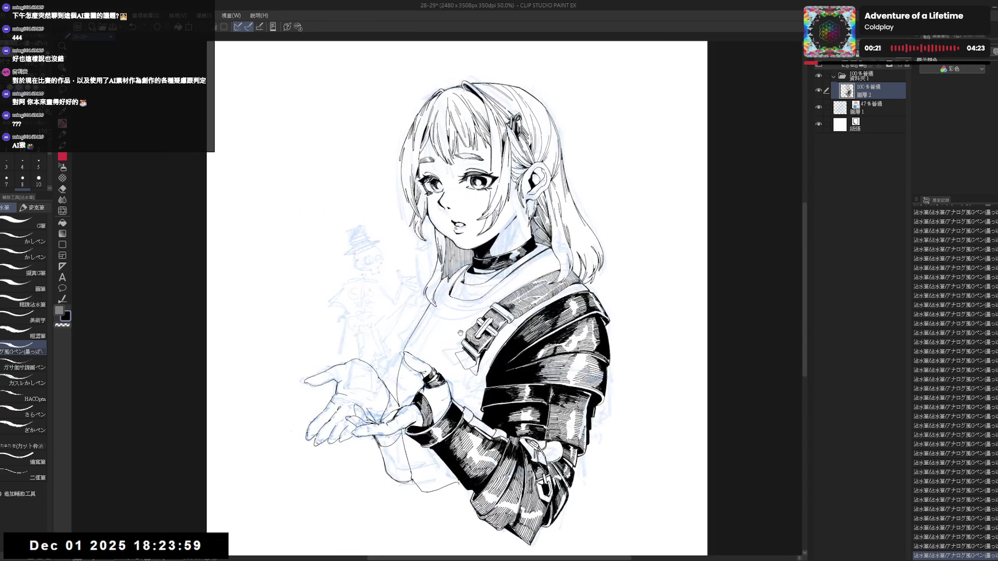
{"action": "key", "text": "r"}
{"action": "left_click_drag", "start_coordinate": [467, 311], "coordinate": [514, 266]}
{"action": "key", "text": "p"}
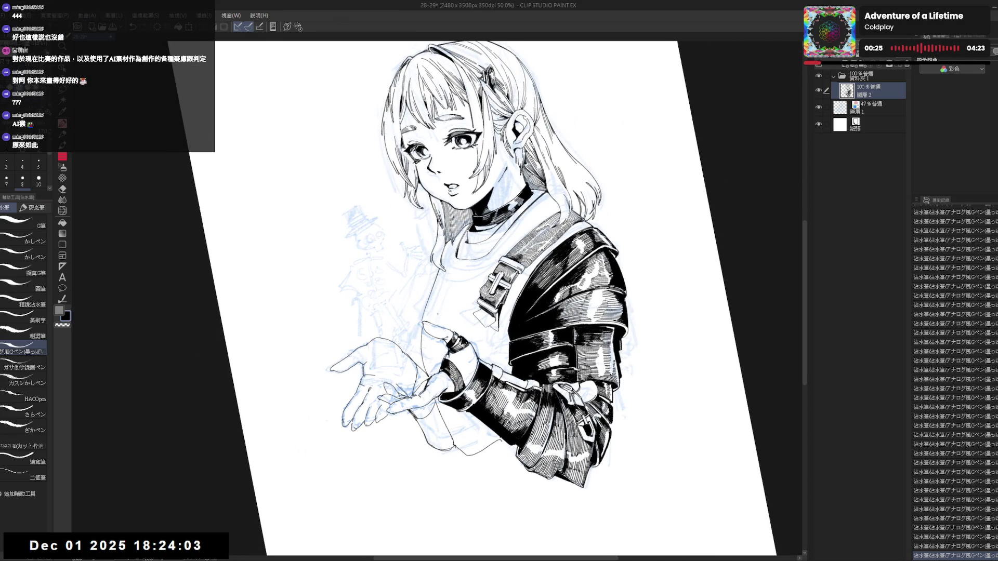
{"action": "key", "text": "ctrl+at"}
{"action": "key", "text": "h"}
{"action": "key", "text": "h"}
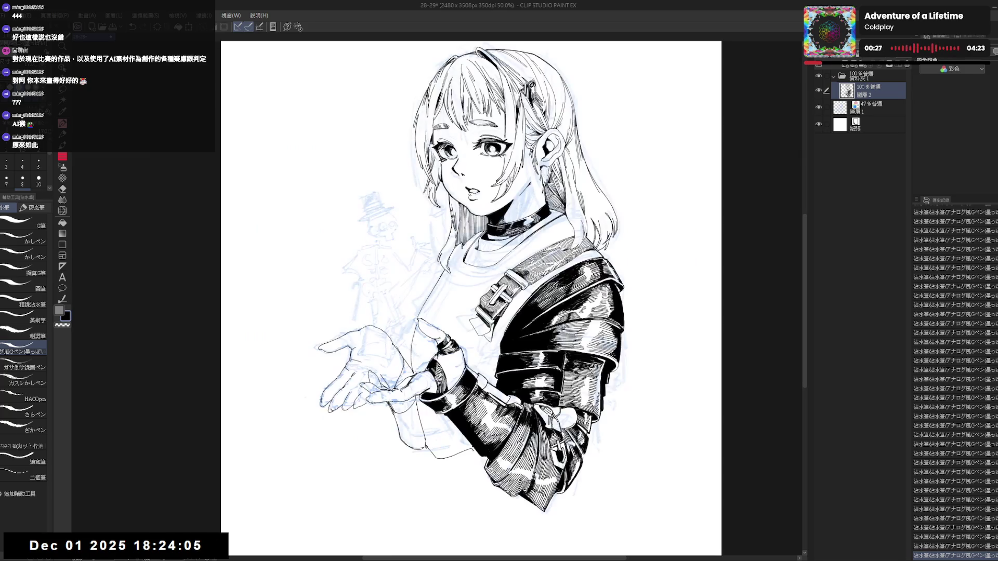
{"action": "key", "text": "shift+space"}
{"action": "mouse_move", "coordinate": [387, 337]}
{"action": "left_mouse_down"}
{"action": "mouse_move", "coordinate": [406, 312]}
{"action": "mouse_move", "coordinate": [420, 371]}
{"action": "mouse_move", "coordinate": [384, 335]}
{"action": "left_mouse_up"}
- Erase small stray lines near the hand, undoing and redoing once, and check mirrored
{"action": "key", "text": "e"}
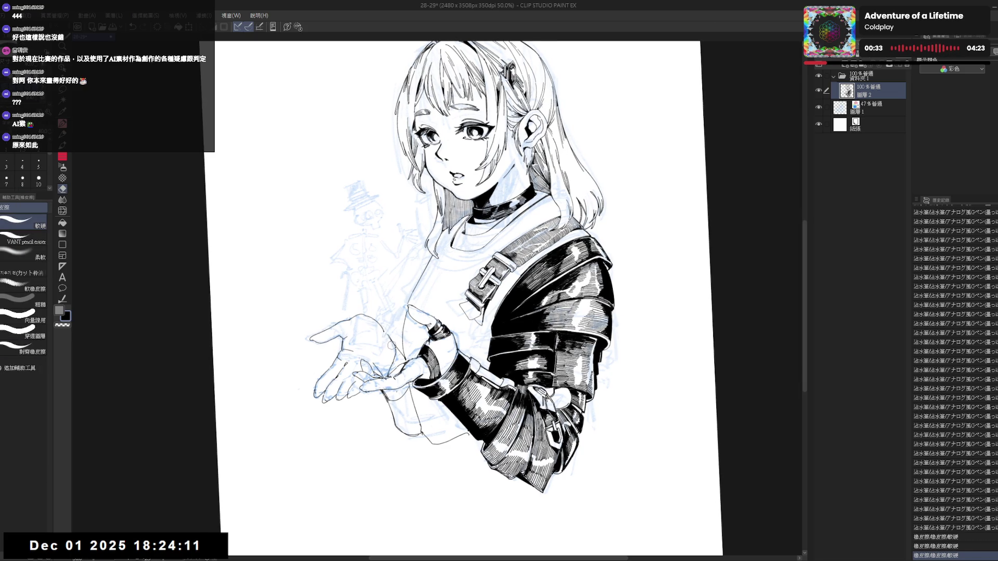
{"action": "key", "text": "p"}
{"action": "left_click_drag", "start_coordinate": [382, 332], "coordinate": [392, 341]}
{"action": "key", "text": "ctrl+z"}
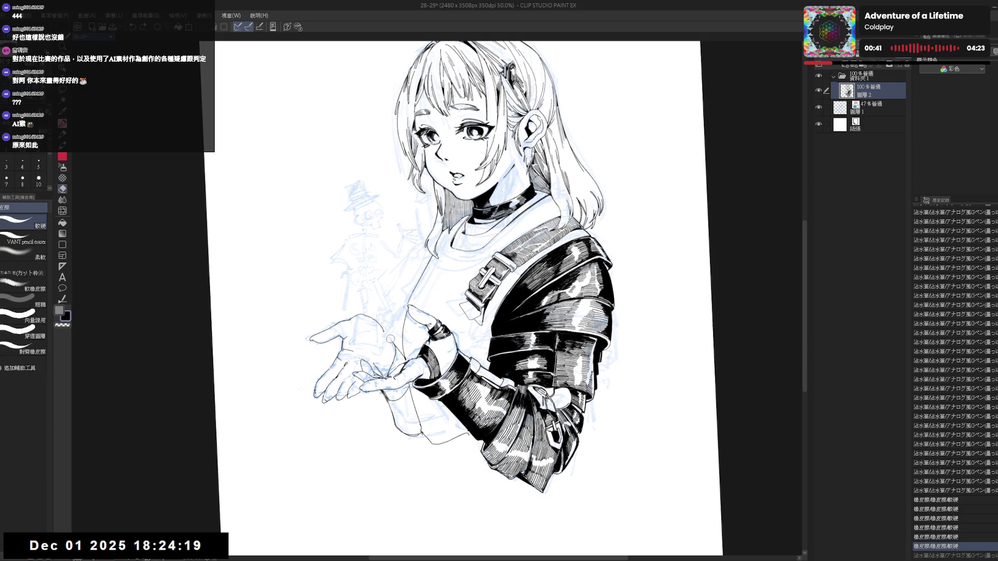
{"action": "key", "text": "ctrl+y"}
{"action": "left_click_drag", "start_coordinate": [382, 334], "coordinate": [391, 342]}
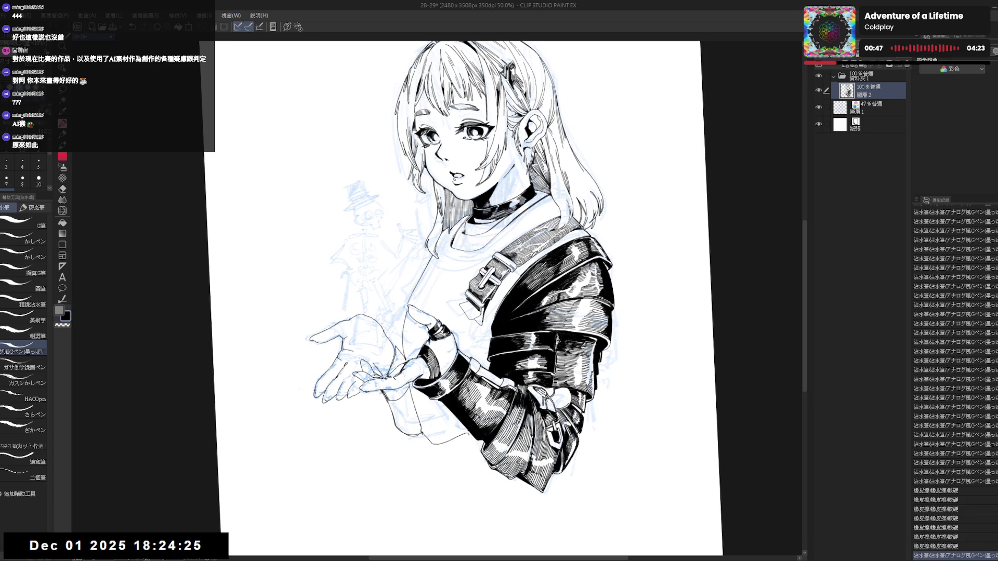
{"action": "key", "text": "e"}
{"action": "left_click_drag", "start_coordinate": [393, 340], "coordinate": [392, 364]}
{"action": "key", "text": "p"}
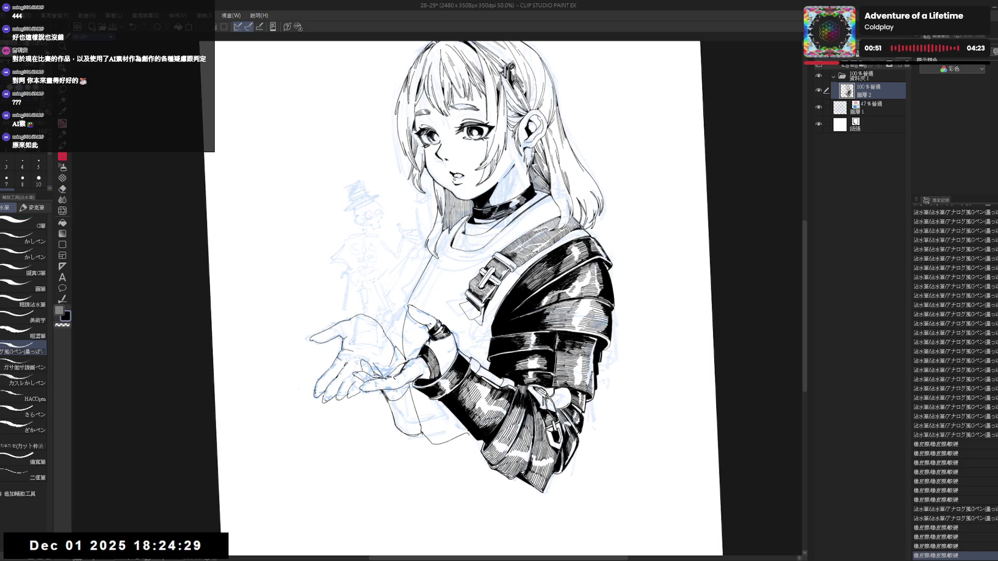
{"action": "key", "text": "h"}
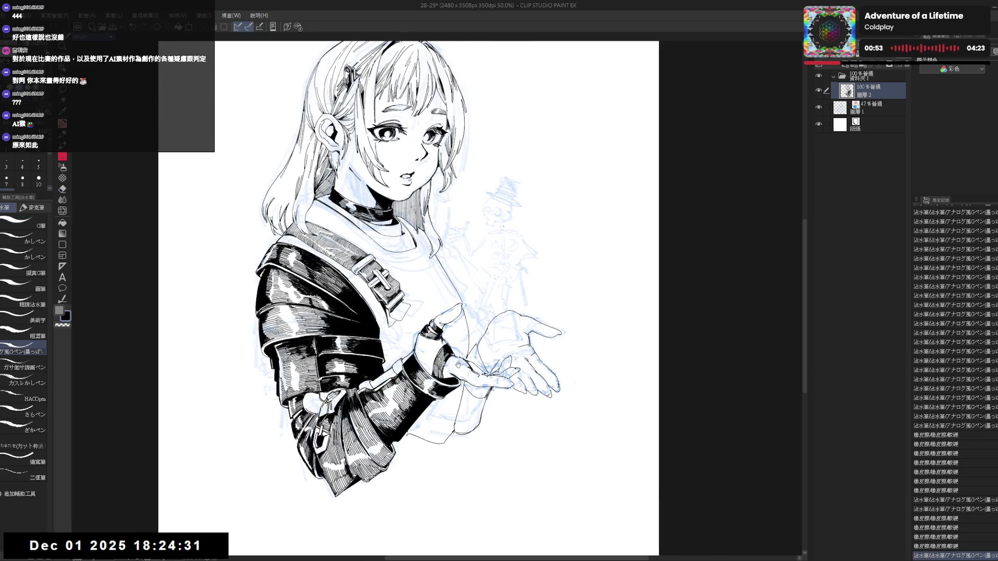
- Erase stray lines near the outstretched hand, toggling between eraser and pen
{"action": "key", "text": "minus"}
{"action": "key", "text": "e"}
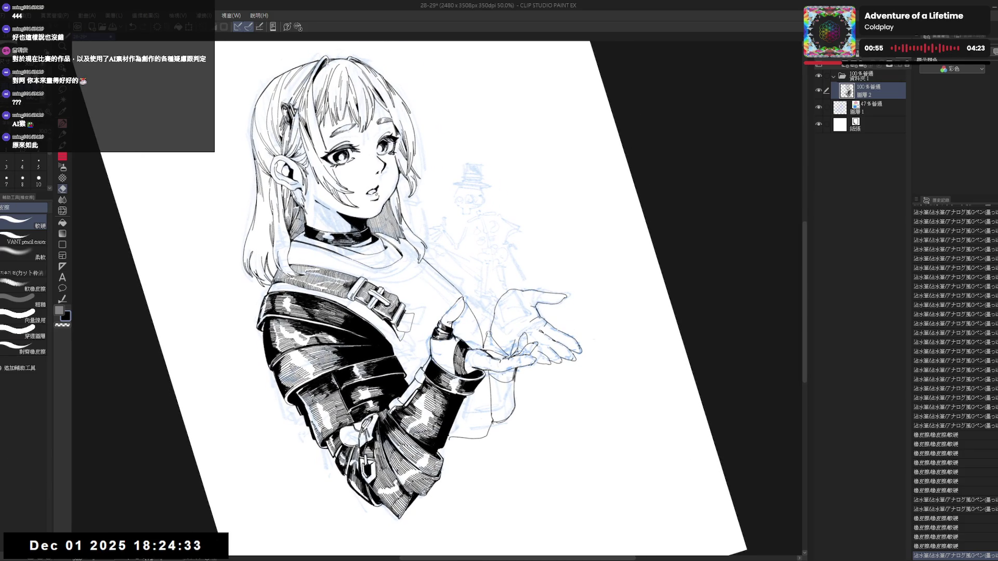
{"action": "key", "text": "p"}
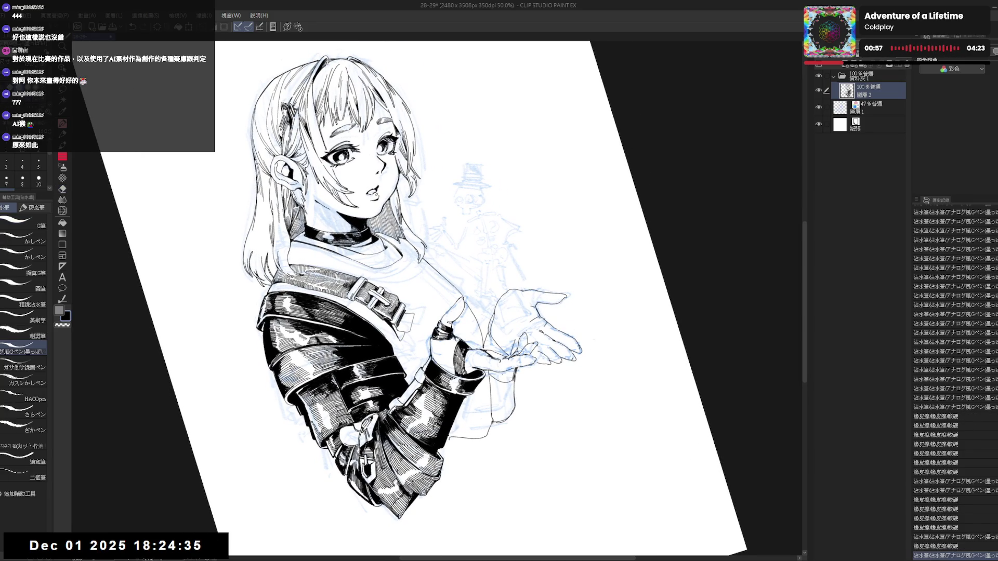
{"action": "key", "text": "e"}
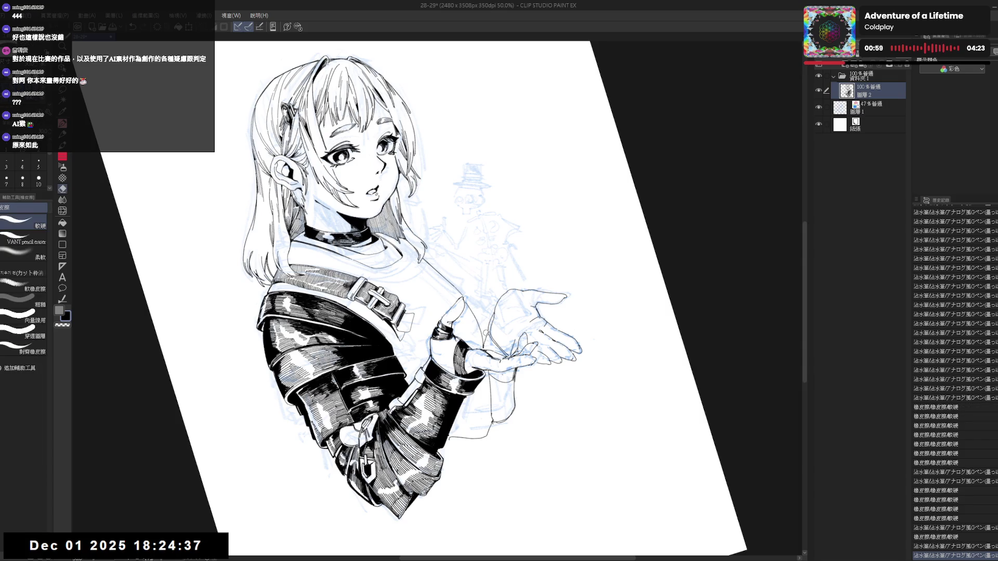
{"action": "key", "text": "p"}
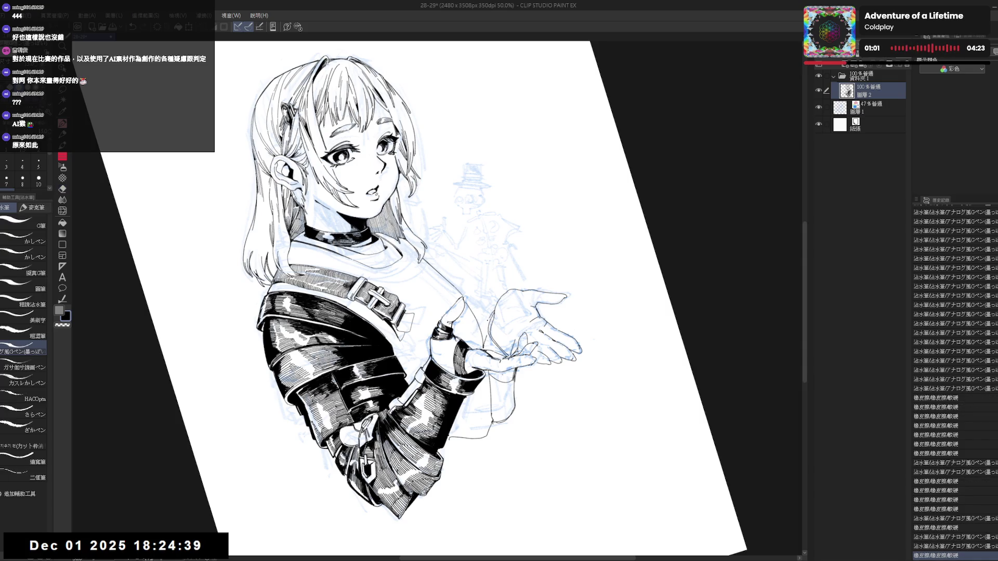
{"action": "left_click_drag", "start_coordinate": [488, 314], "coordinate": [494, 325]}
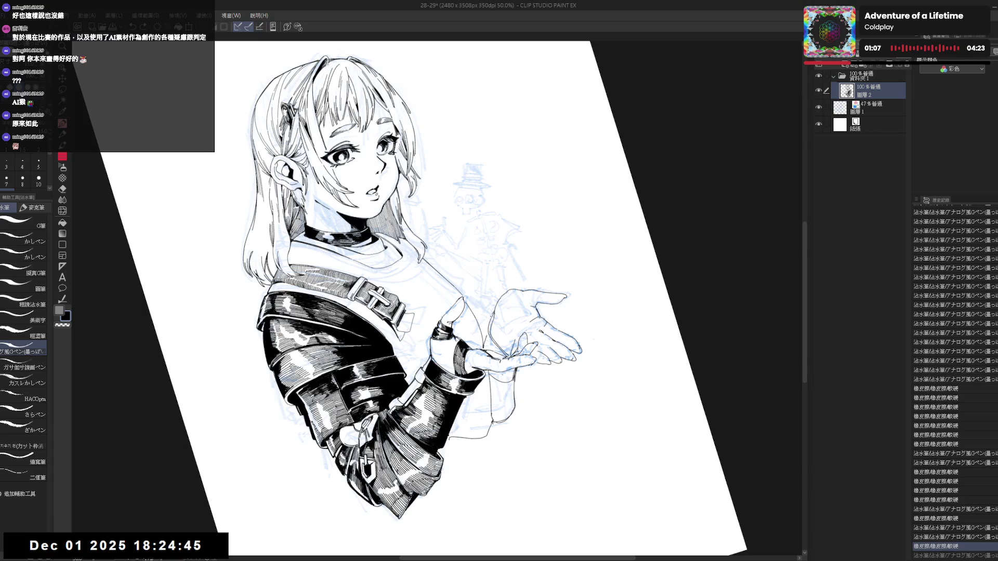
{"action": "key", "text": "e"}
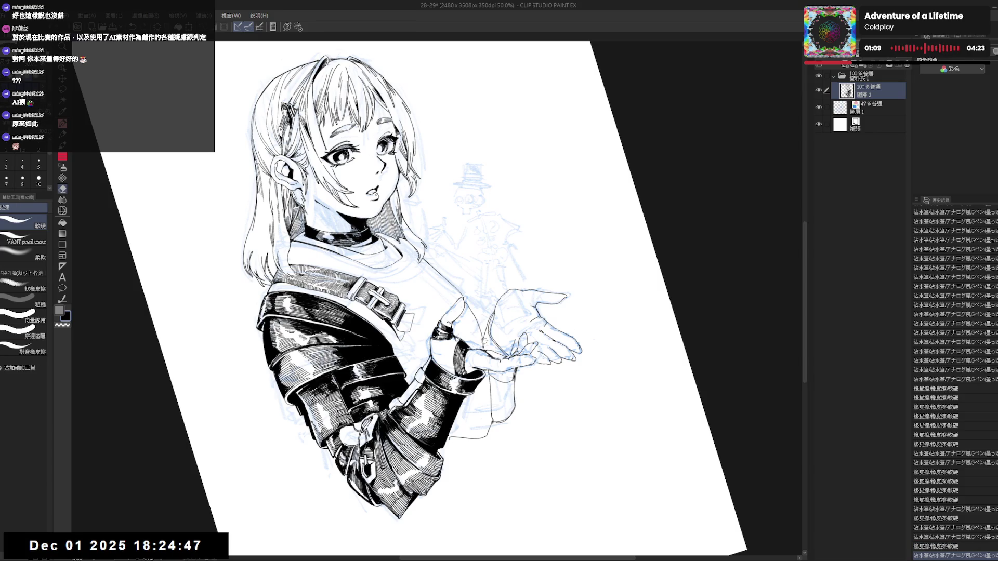
{"action": "key", "text": "p"}
- Mirror the canvas and rotate it back upright to review the hand
{"action": "key", "text": "h"}
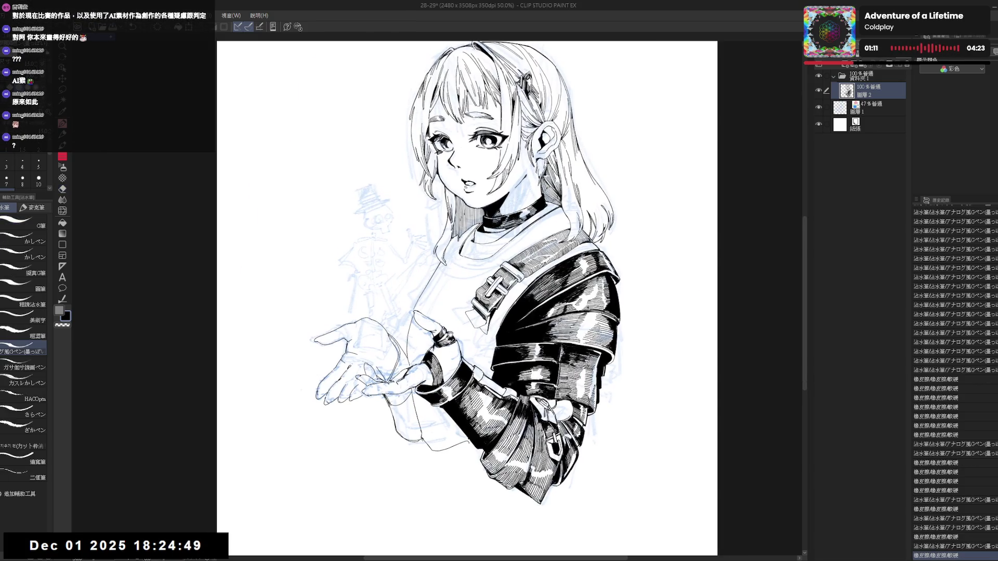
{"action": "key", "text": "r"}
{"action": "mouse_move", "coordinate": [387, 330]}
{"action": "left_mouse_down"}
{"action": "mouse_move", "coordinate": [373, 334]}
{"action": "mouse_move", "coordinate": [405, 372]}
{"action": "mouse_move", "coordinate": [413, 359]}
{"action": "left_mouse_up"}
{"action": "key", "text": "p"}
{"action": "key", "text": "r"}
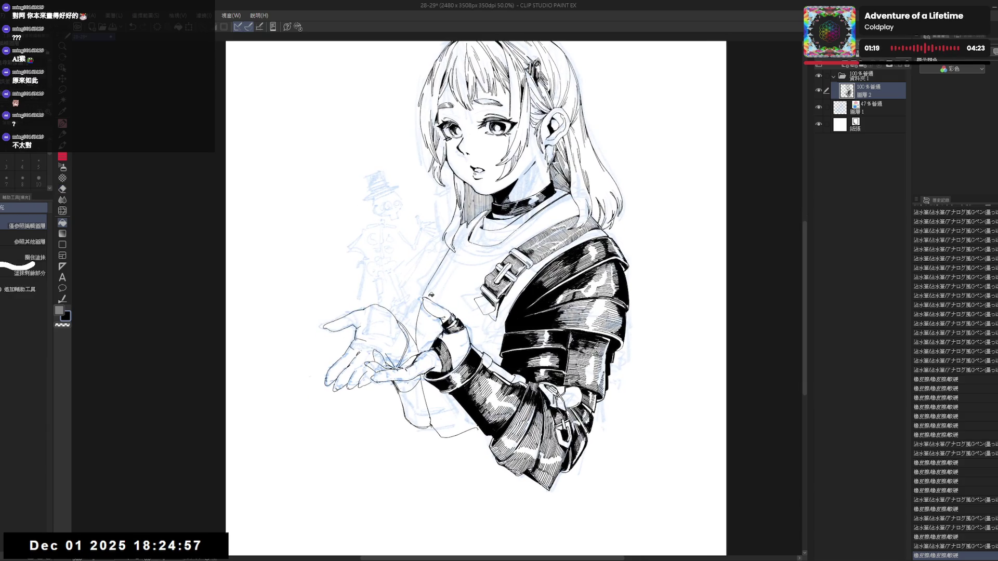
- Add a small ink stroke near the collar after undoing one, then check it mirrored
{"action": "key", "text": "ctrl+minus"}
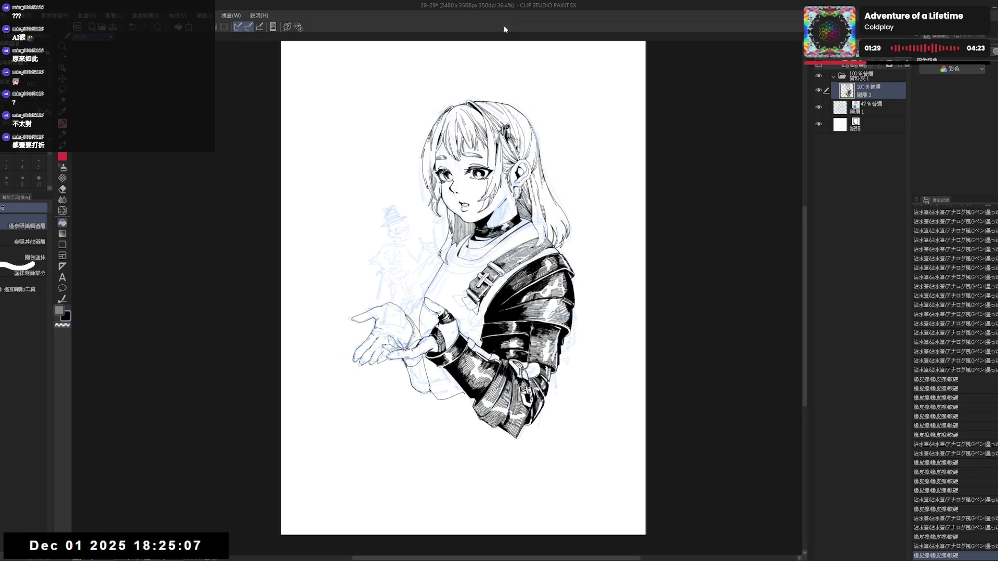
{"action": "scroll", "coordinate": [504, 30], "scroll_direction": "up", "scroll_amount": 1}
{"action": "scroll", "coordinate": [504, 30], "scroll_direction": "up", "scroll_amount": 1}
{"action": "scroll", "coordinate": [504, 29], "scroll_direction": "up", "scroll_amount": 1}
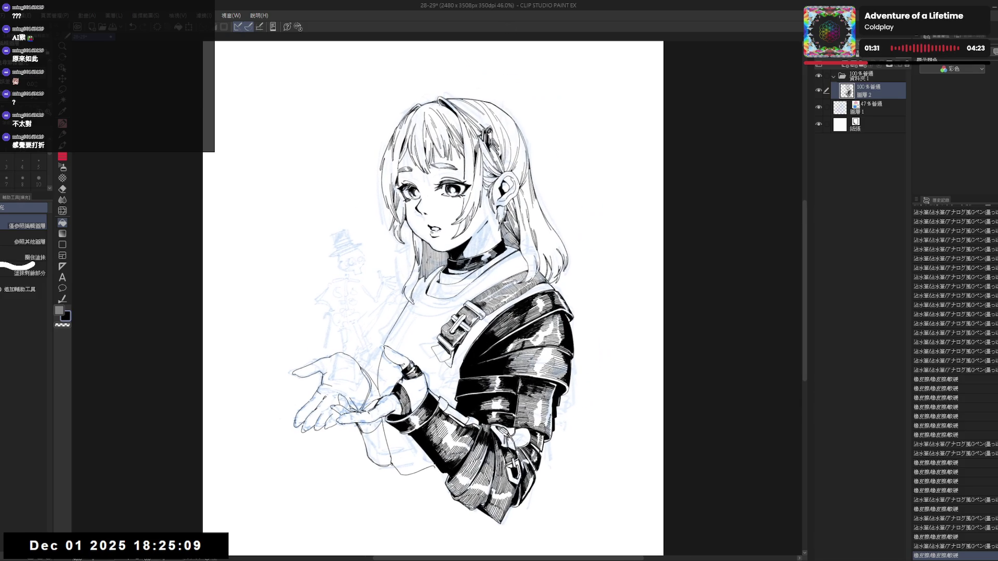
{"action": "key", "text": "minus"}
{"action": "mouse_move", "coordinate": [471, 214]}
{"action": "left_mouse_down"}
{"action": "mouse_move", "coordinate": [473, 240]}
{"action": "mouse_move", "coordinate": [471, 223]}
{"action": "mouse_move", "coordinate": [475, 230]}
{"action": "left_mouse_up"}
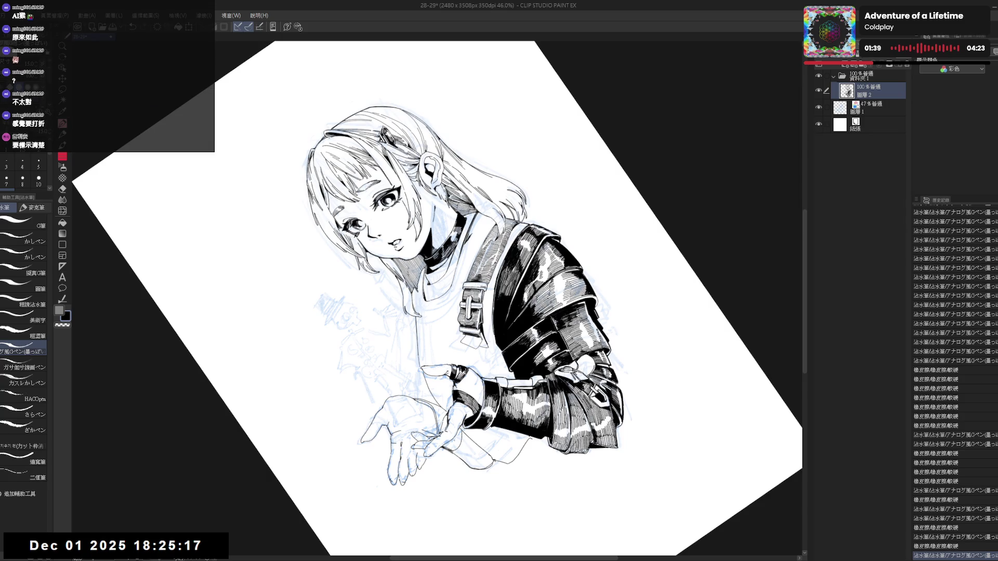
{"action": "scroll", "coordinate": [440, 212], "scroll_direction": "up", "scroll_amount": 1}
{"action": "scroll", "coordinate": [440, 212], "scroll_direction": "up", "scroll_amount": 1}
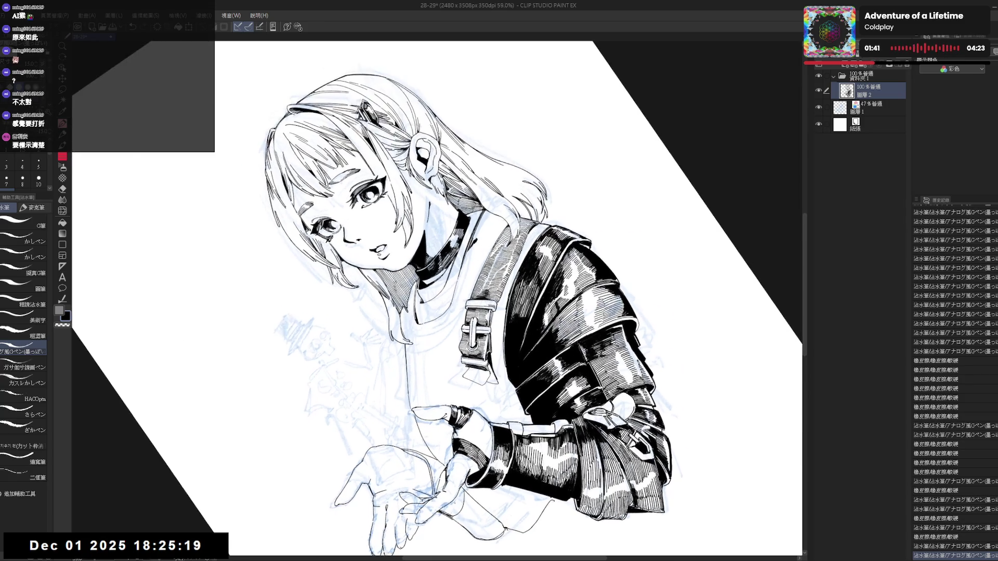
{"action": "key", "text": "asciicircum"}
{"action": "key", "text": "asciicircum"}
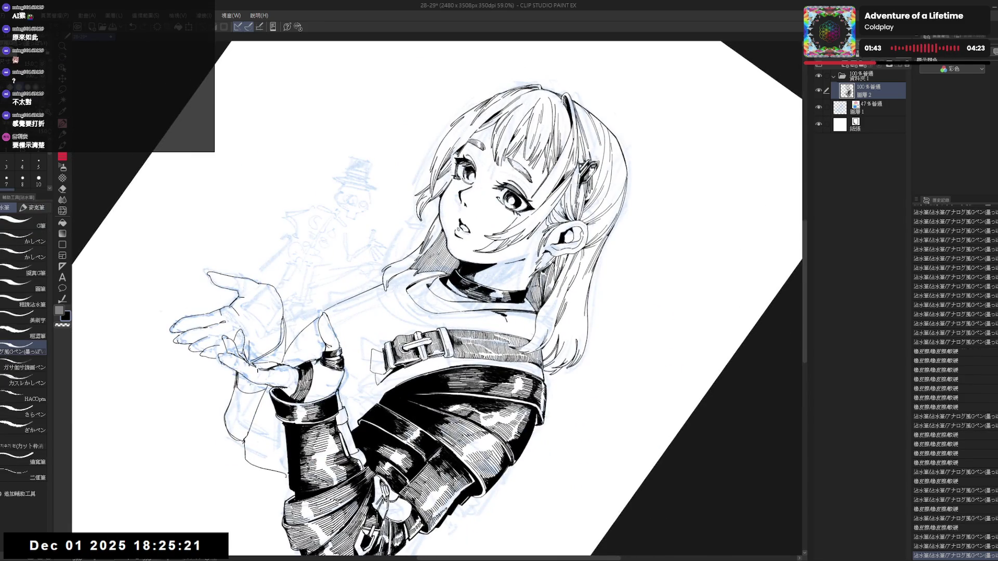
{"action": "key", "text": "ctrl+z"}
{"action": "left_click_drag", "start_coordinate": [505, 318], "coordinate": [511, 327]}
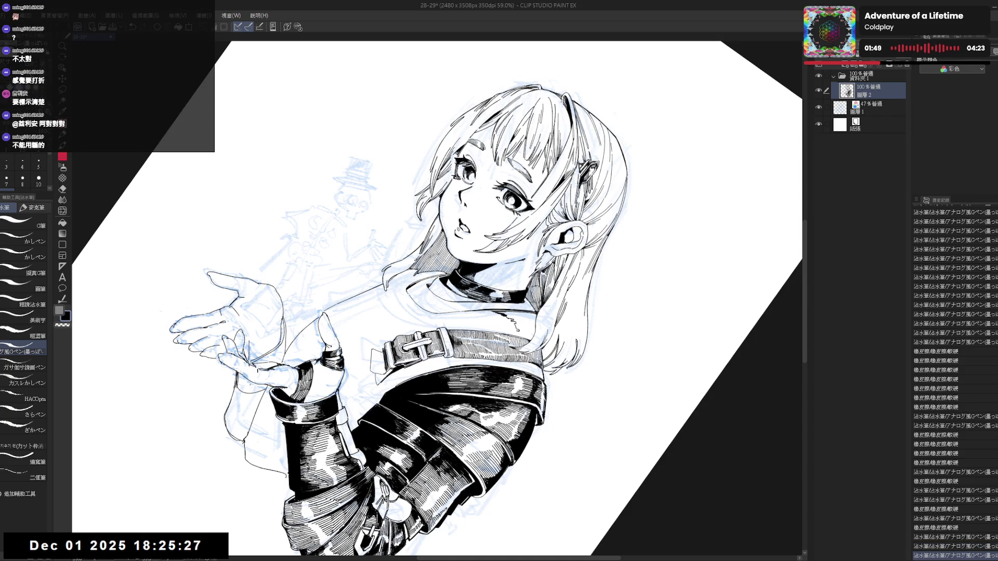
{"action": "key", "text": "ctrl+@"}
{"action": "key", "text": "h"}
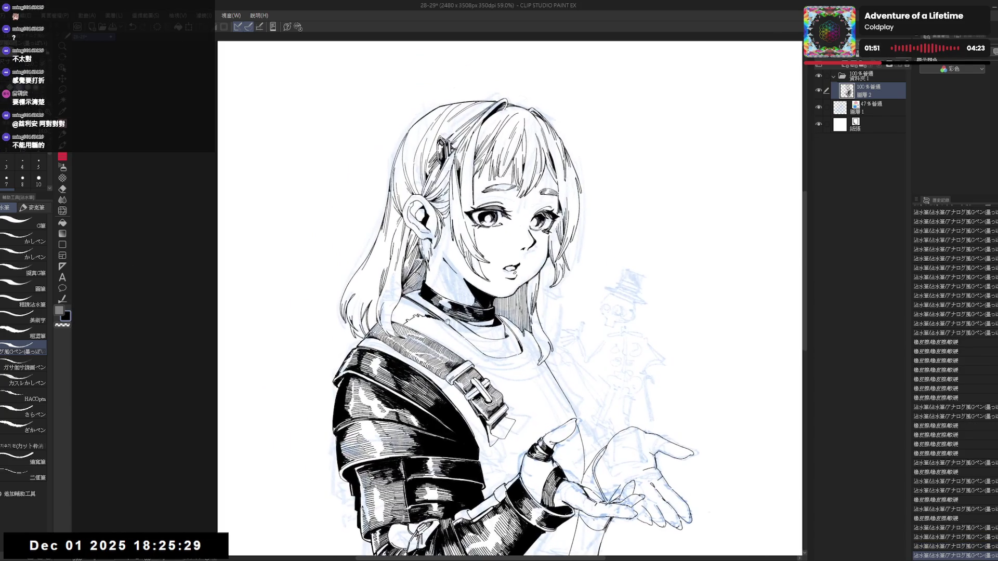
- Fill a small dark shadow near the collar and darken the collar and strap with ink strokes
{"action": "key", "text": "g"}
{"action": "left_click", "coordinate": [412, 310]}
{"action": "key", "text": "asciicircum"}
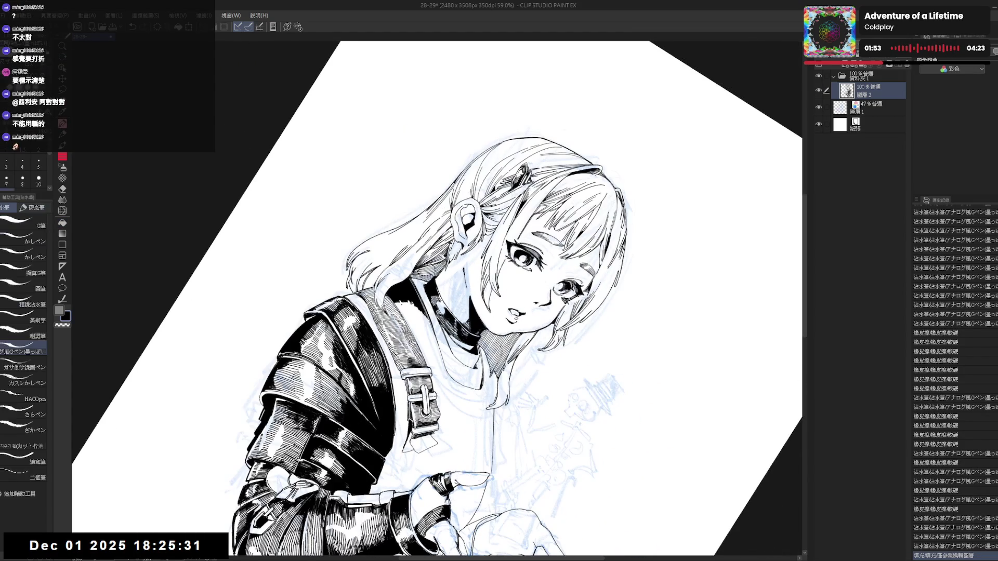
{"action": "key", "text": "asciicircum"}
{"action": "key", "text": "p"}
{"action": "left_click_drag", "start_coordinate": [394, 302], "coordinate": [402, 314]}
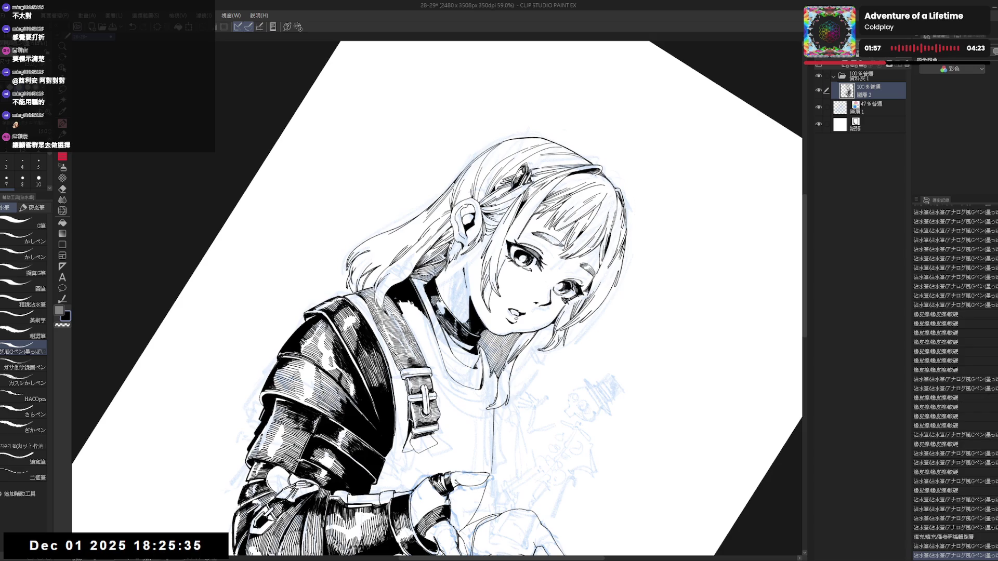
- Straighten and mirror the canvas to review the collar shading
{"action": "key", "text": "r"}
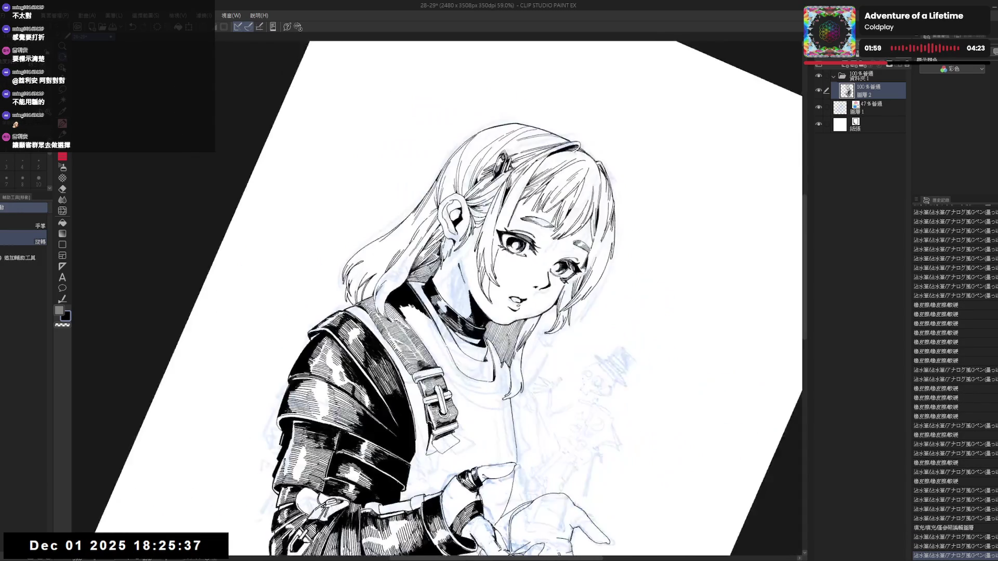
{"action": "key", "text": "p"}
{"action": "key", "text": "ctrl+@"}
{"action": "key", "text": "h"}
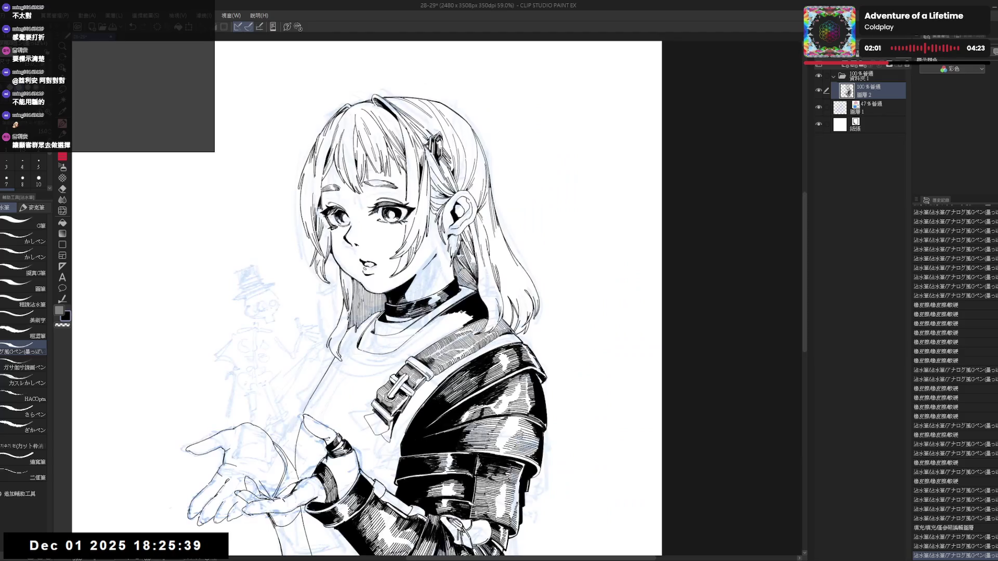
- Add a pen stroke on the jacket, undo it, then ink a stroke near the shoulder strap
{"action": "key", "text": "r"}
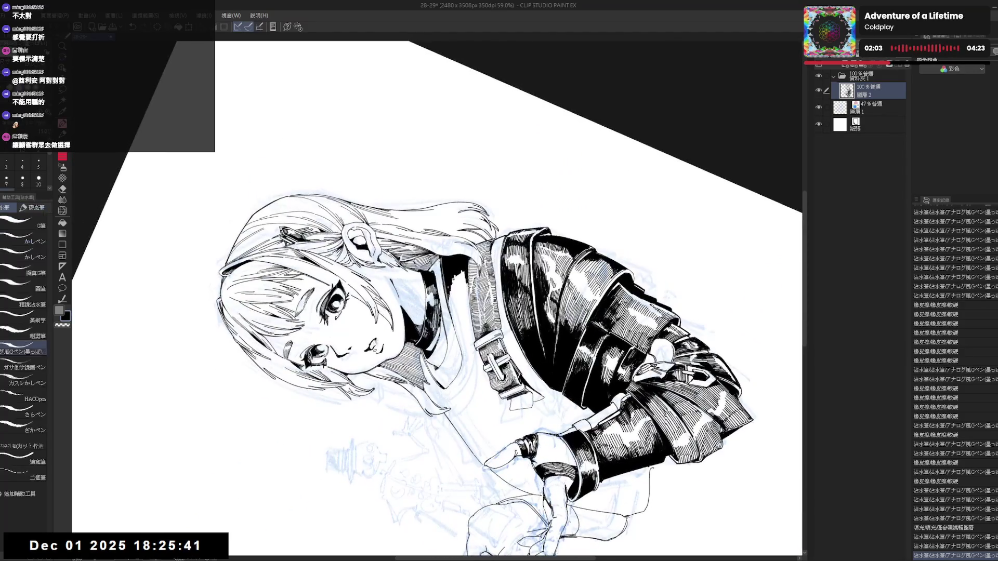
{"action": "key", "text": "ctrl+y"}
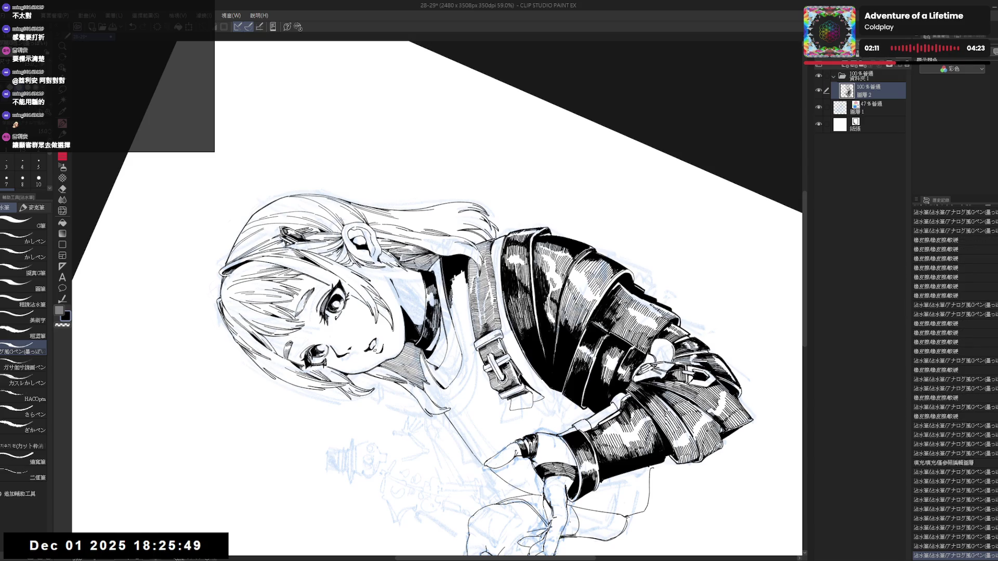
{"action": "key", "text": "ctrl+@"}
{"action": "mouse_move", "coordinate": [436, 287]}
{"action": "left_mouse_down"}
{"action": "mouse_move", "coordinate": [448, 259]}
{"action": "mouse_move", "coordinate": [500, 328]}
{"action": "left_mouse_up"}
{"action": "left_click_drag", "start_coordinate": [431, 283], "coordinate": [433, 286]}
{"action": "key", "text": "ctrl+z"}
{"action": "key", "text": "ctrl+@"}
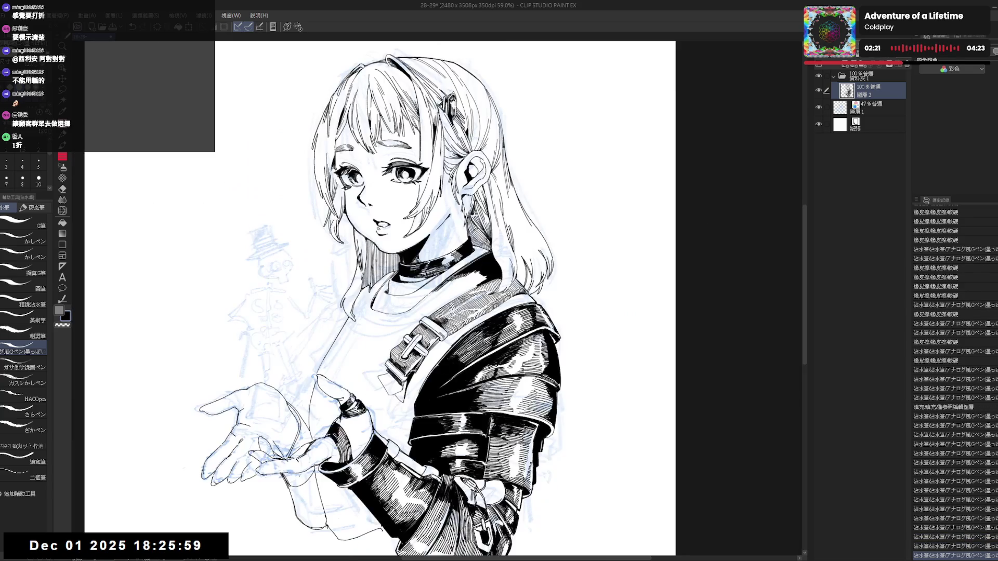
{"action": "left_click_drag", "start_coordinate": [428, 249], "coordinate": [428, 260]}
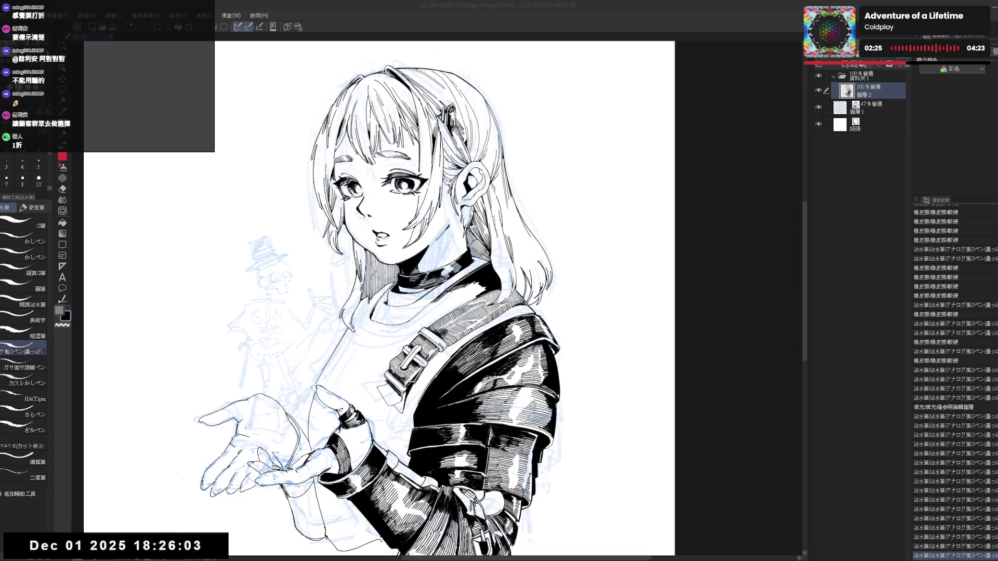
{"action": "mouse_move", "coordinate": [437, 312]}
{"action": "left_mouse_down"}
{"action": "mouse_move", "coordinate": [438, 289]}
{"action": "mouse_move", "coordinate": [424, 275]}
{"action": "left_mouse_up"}
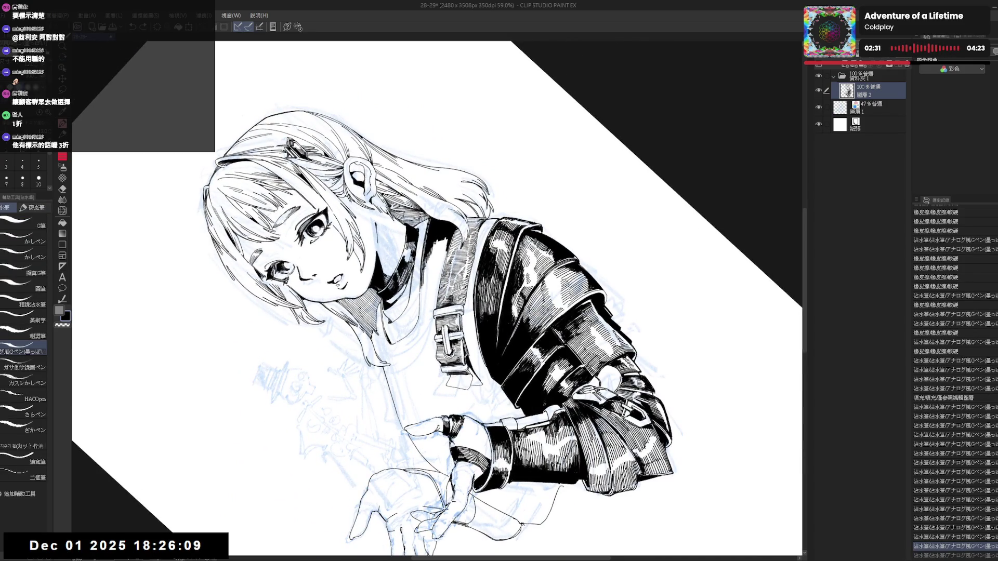
{"action": "mouse_move", "coordinate": [425, 267]}
{"action": "left_mouse_down"}
{"action": "mouse_move", "coordinate": [425, 280]}
{"action": "mouse_move", "coordinate": [429, 259]}
{"action": "mouse_move", "coordinate": [435, 309]}
{"action": "left_mouse_up"}
- Add short ink strokes along the shoulder strap and view the whole page upright
{"action": "key", "text": "ctrl+0"}
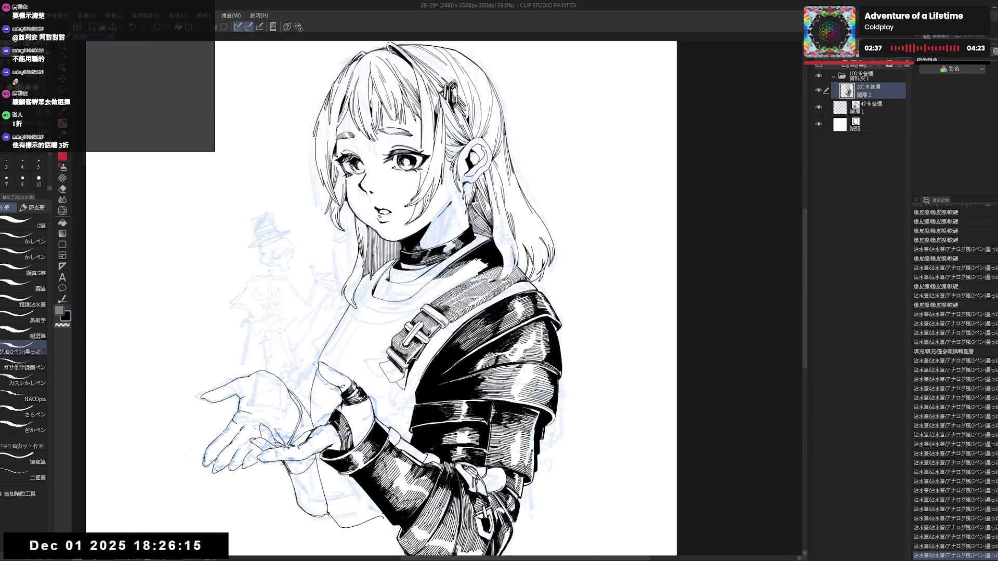
{"action": "key", "text": "minus"}
{"action": "key", "text": "minus"}
{"action": "key", "text": "e"}
{"action": "key", "text": "p"}
{"action": "key", "text": "minus"}
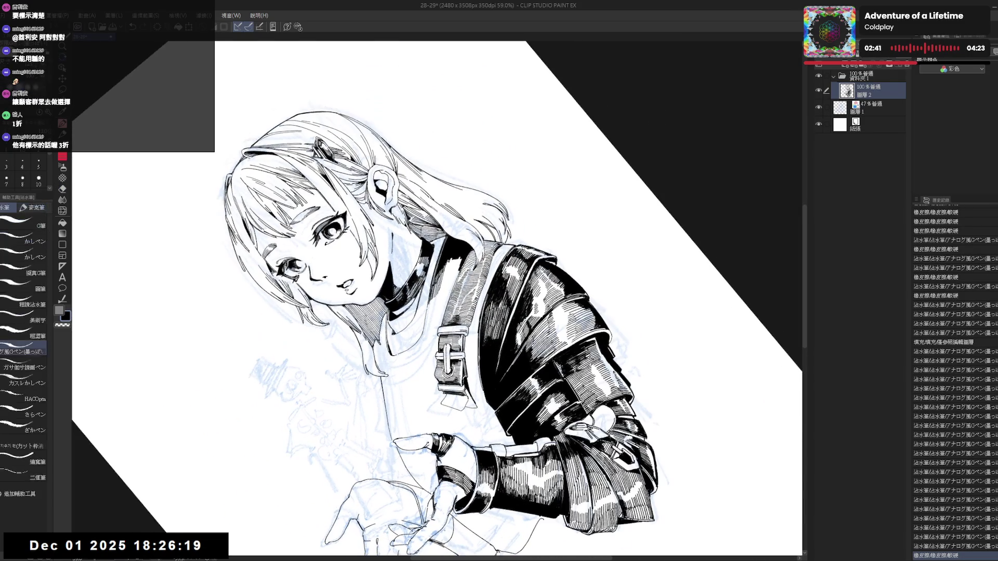
{"action": "mouse_move", "coordinate": [448, 263]}
{"action": "left_mouse_down"}
{"action": "mouse_move", "coordinate": [446, 277]}
{"action": "mouse_move", "coordinate": [458, 268]}
{"action": "left_mouse_up"}
{"action": "key", "text": "ctrl+0"}
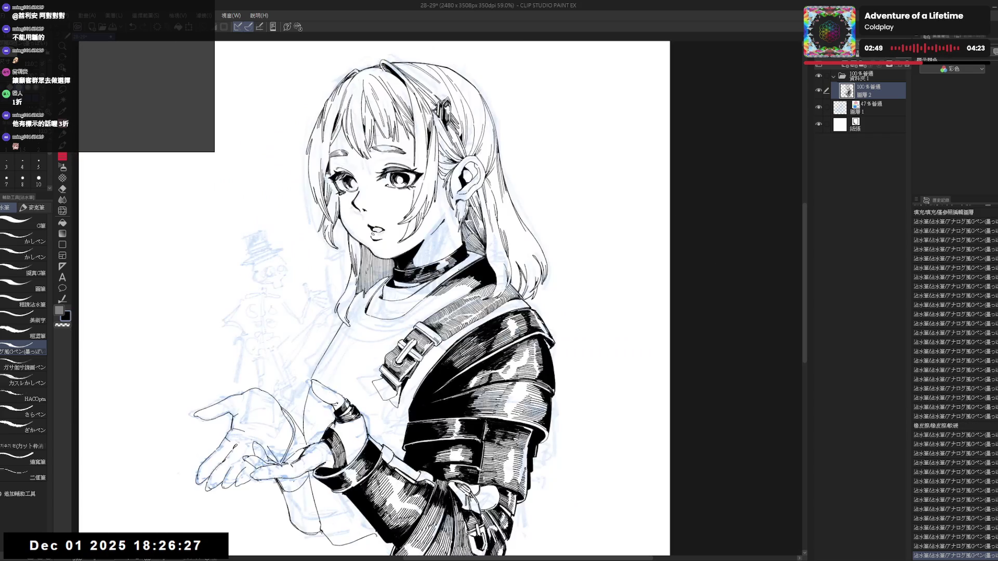
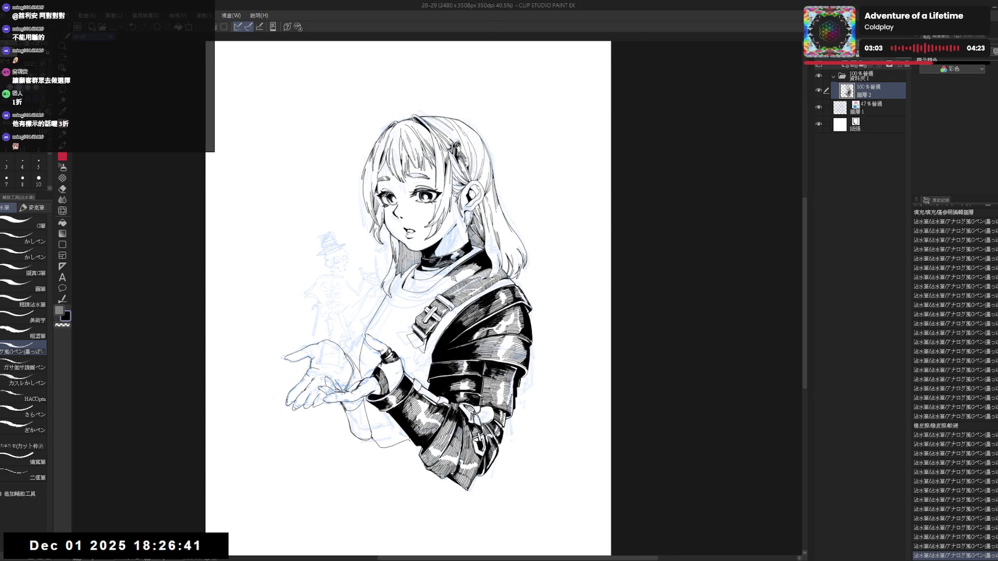
{"action": "scroll", "coordinate": [441, 289], "scroll_direction": "up", "scroll_amount": 2}
- Ink a short stroke on the jacket on a tilted view, undo it twice and straighten the view
{"action": "mouse_move", "coordinate": [442, 303]}
{"action": "left_mouse_down"}
{"action": "mouse_move", "coordinate": [468, 280]}
{"action": "mouse_move", "coordinate": [437, 266]}
{"action": "left_mouse_up"}
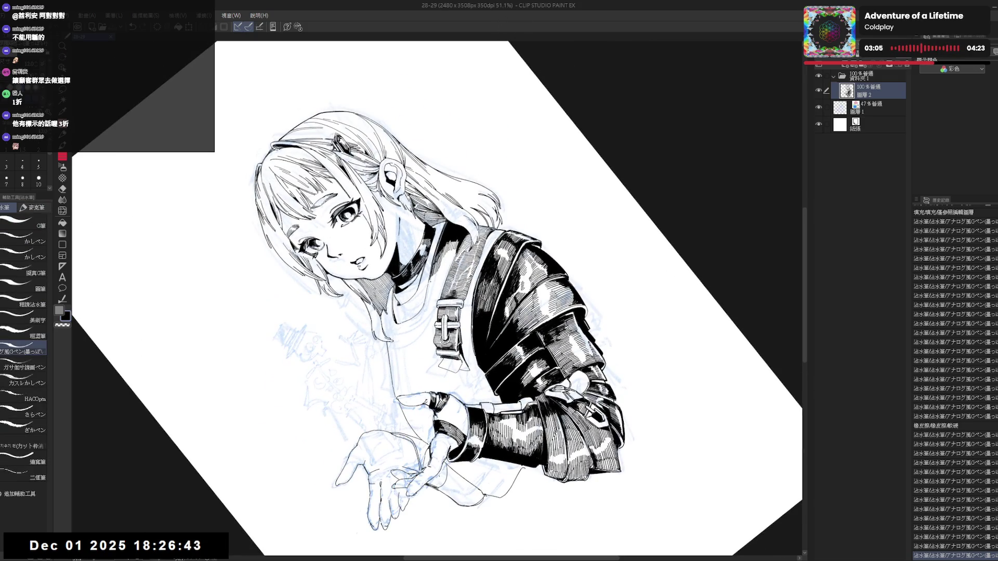
{"action": "left_click_drag", "start_coordinate": [428, 282], "coordinate": [428, 298]}
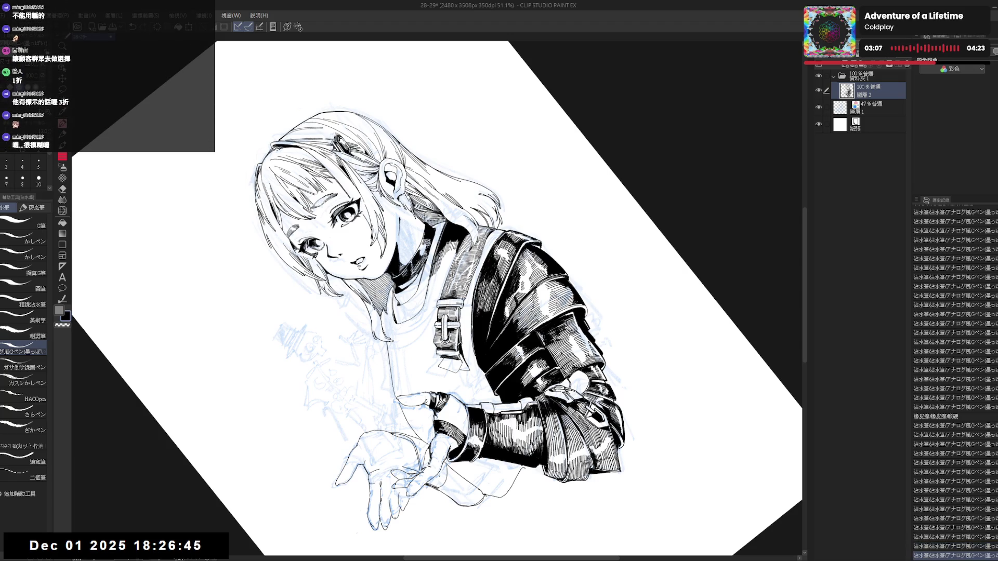
{"action": "key", "text": "ctrl+z"}
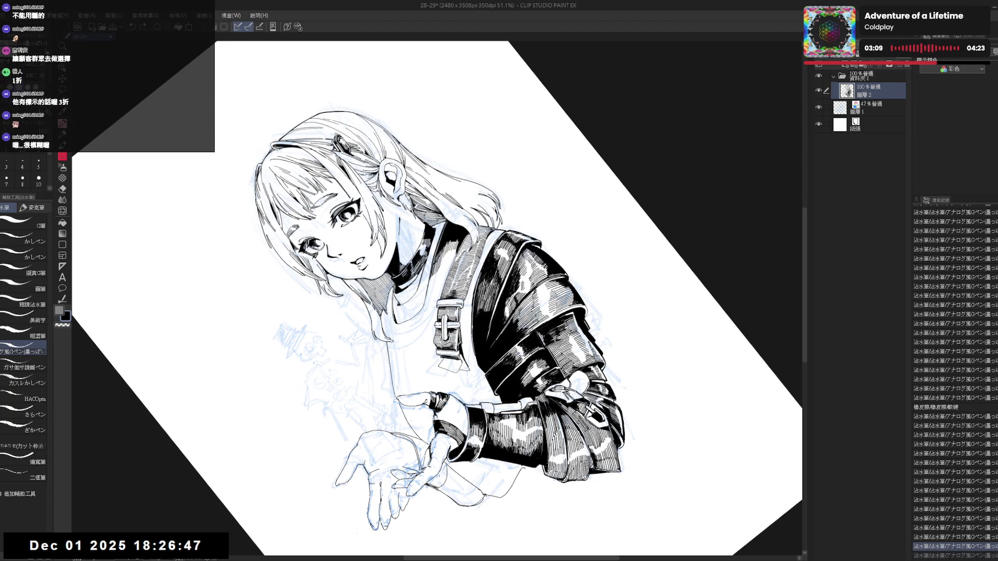
{"action": "mouse_move", "coordinate": [429, 280]}
{"action": "left_mouse_down"}
{"action": "mouse_move", "coordinate": [428, 298]}
{"action": "mouse_move", "coordinate": [437, 289]}
{"action": "left_mouse_up"}
{"action": "key", "text": "ctrl+z"}
{"action": "key", "text": "ctrl+z"}
{"action": "key", "text": "ctrl+@"}
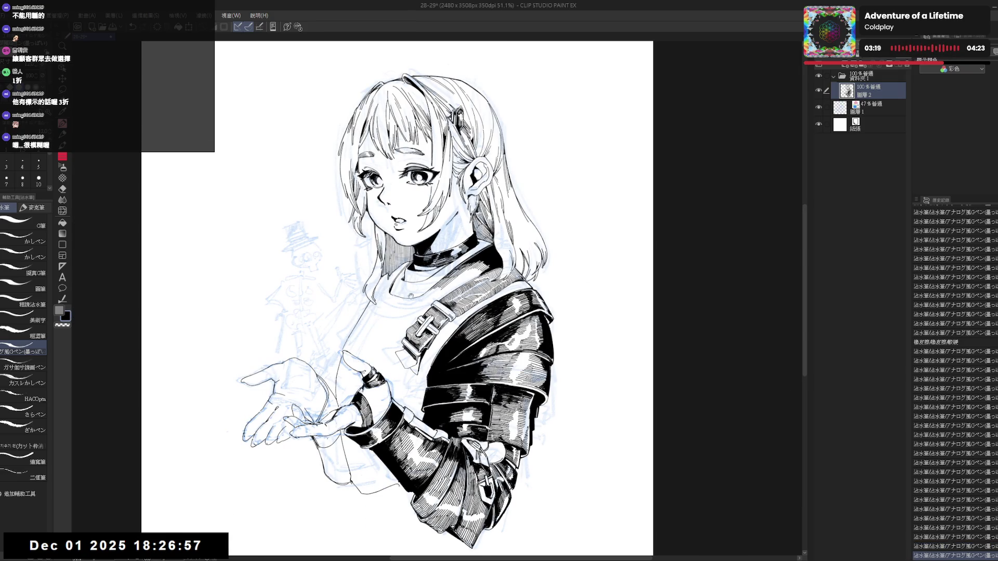
{"action": "key", "text": "e"}
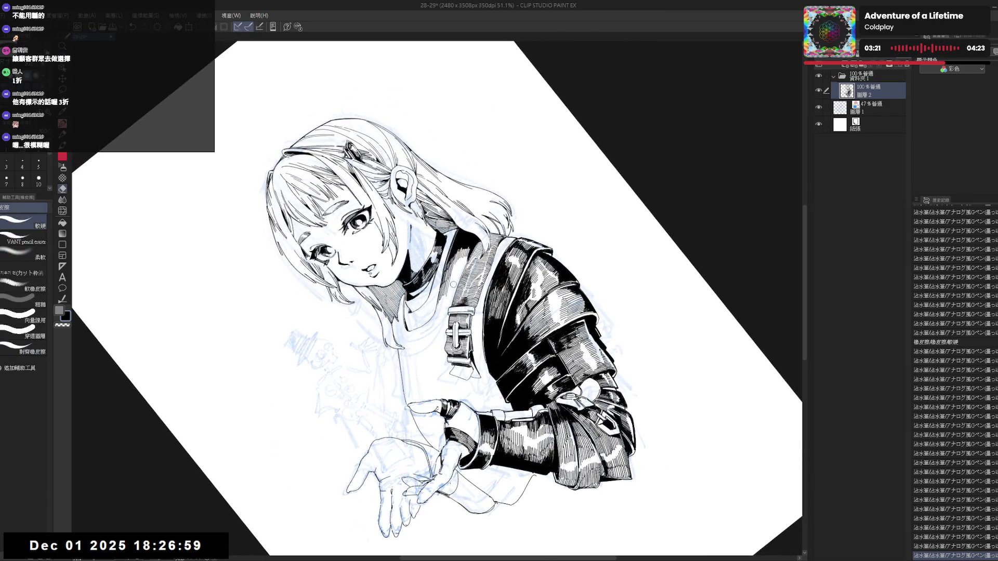
{"action": "key", "text": "p"}
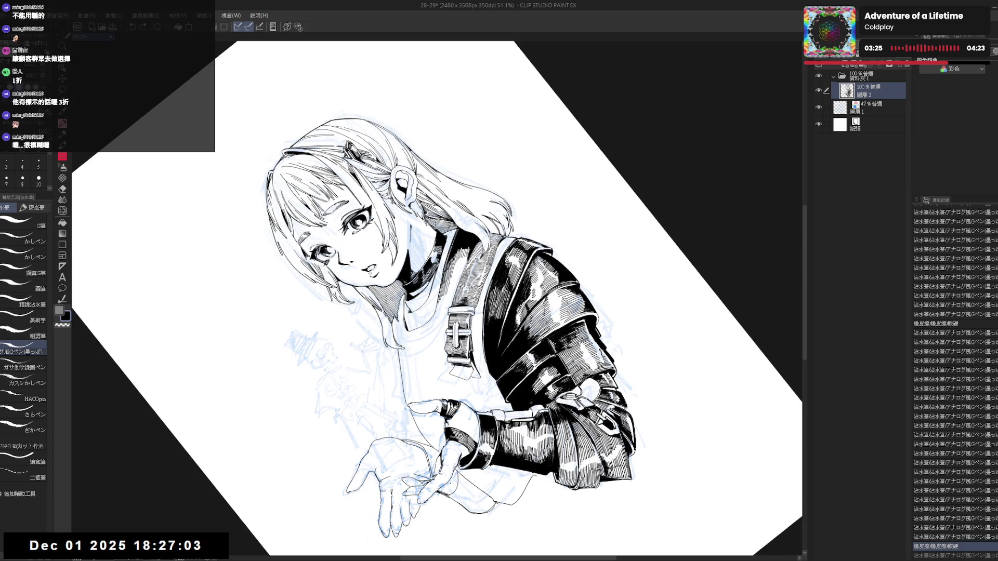
- Redraw tiny ink strokes near the collar, then mirror the canvas to check them
{"action": "left_click_drag", "start_coordinate": [425, 248], "coordinate": [454, 269]}
{"action": "left_click_drag", "start_coordinate": [447, 261], "coordinate": [454, 269]}
{"action": "left_click_drag", "start_coordinate": [449, 261], "coordinate": [453, 269]}
{"action": "key", "text": "ctrl+0"}
{"action": "key", "text": "h"}
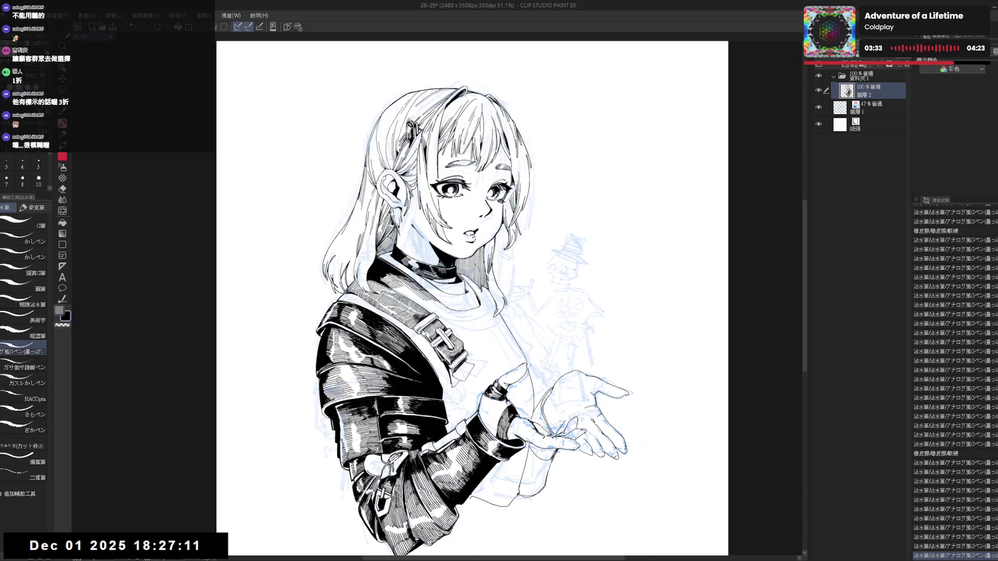
{"action": "key", "text": "h"}
{"action": "left_click_drag", "start_coordinate": [468, 351], "coordinate": [499, 296]}
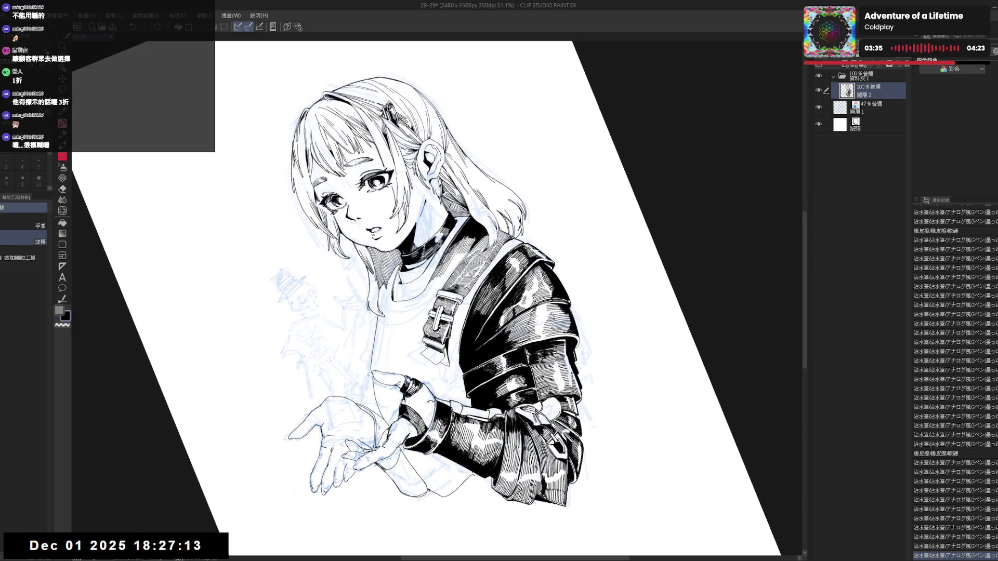
{"action": "key", "text": "asciicircum"}
{"action": "key", "text": "asciicircum"}
{"action": "key", "text": "asciicircum"}
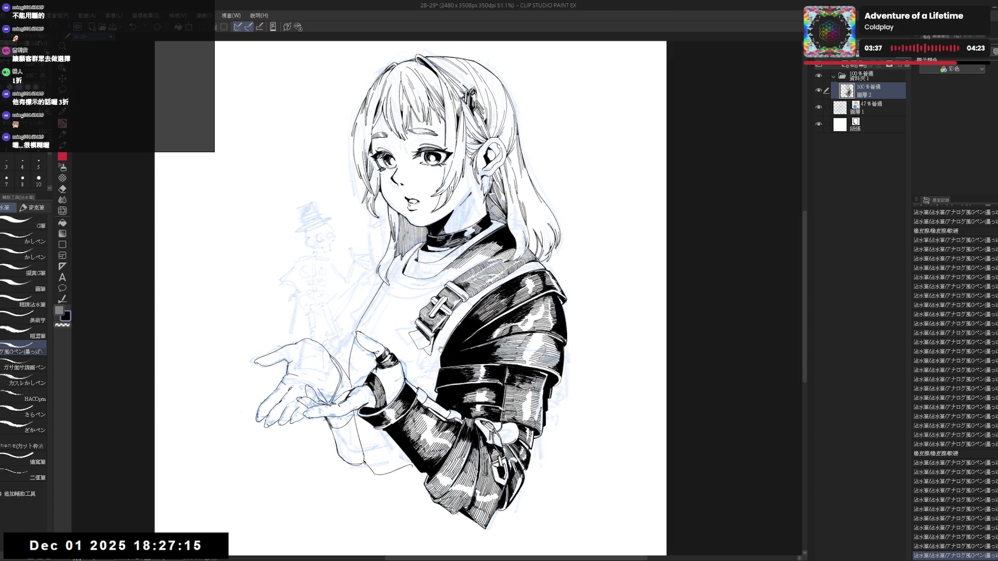
{"action": "scroll", "coordinate": [448, 331], "scroll_direction": "up", "scroll_amount": 1}
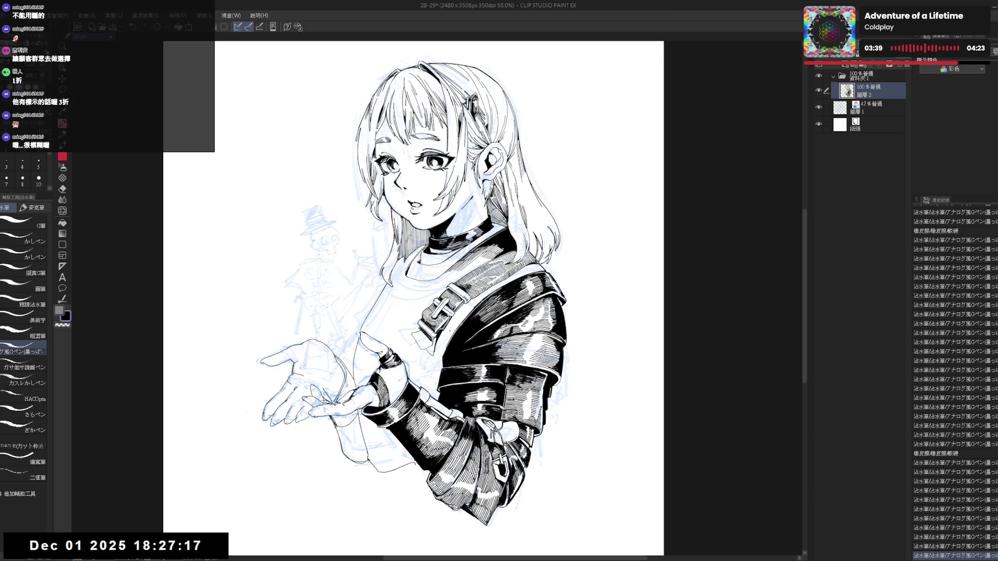
{"action": "scroll", "coordinate": [449, 330], "scroll_direction": "up", "scroll_amount": 1}
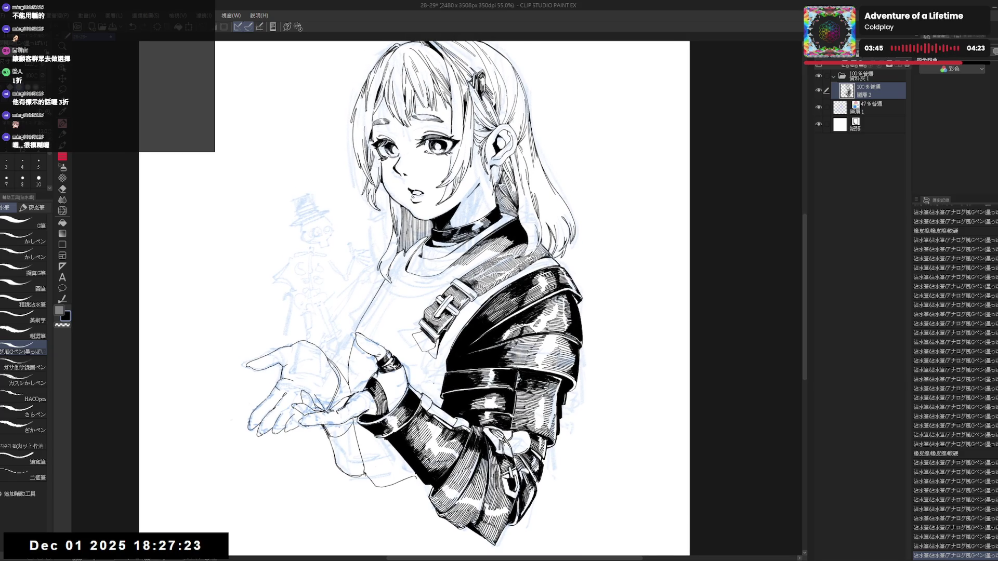
- Add small G-pen touch-up strokes to the jacket on a rotated view
{"action": "key", "text": "asciicircum"}
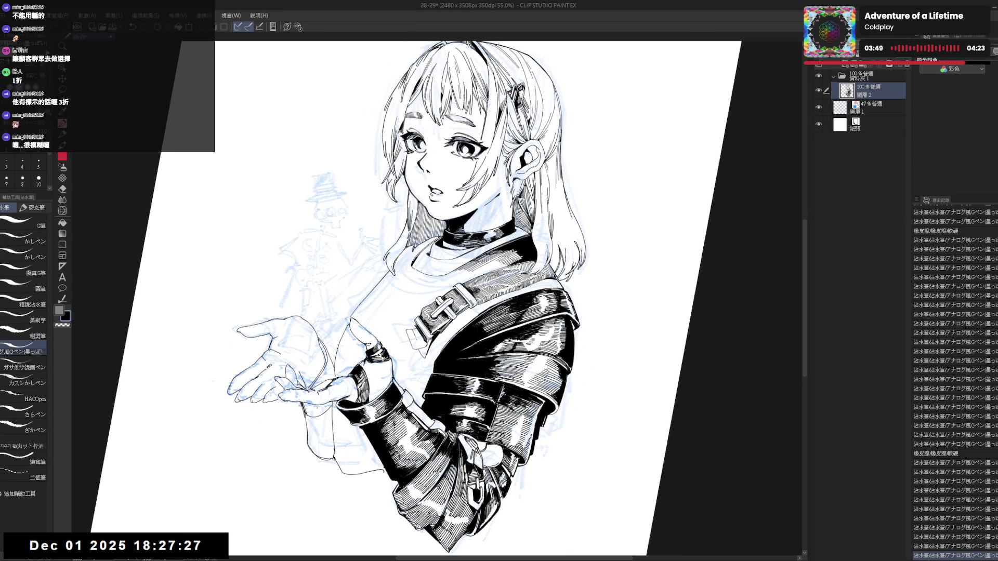
{"action": "key", "text": "e"}
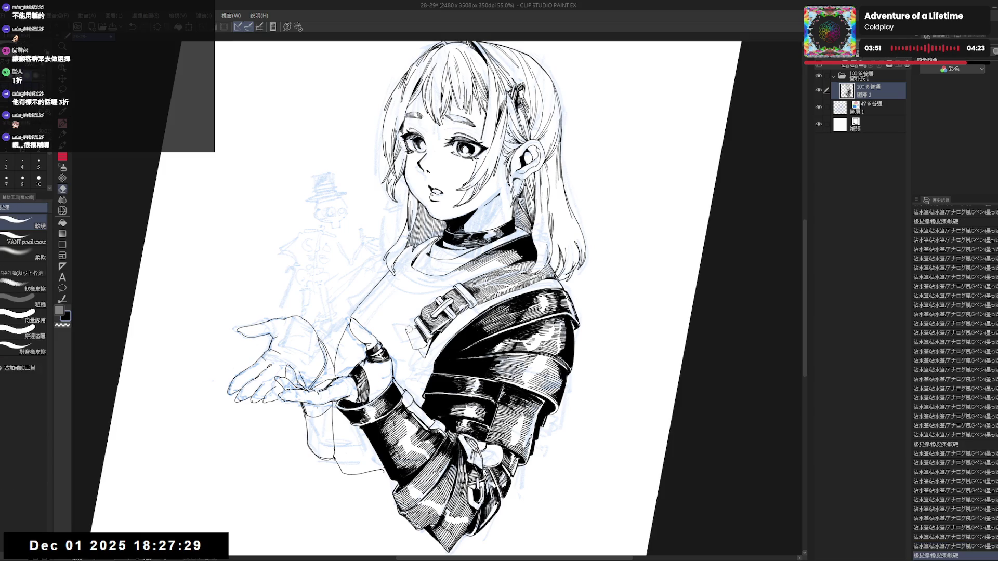
{"action": "key", "text": "p"}
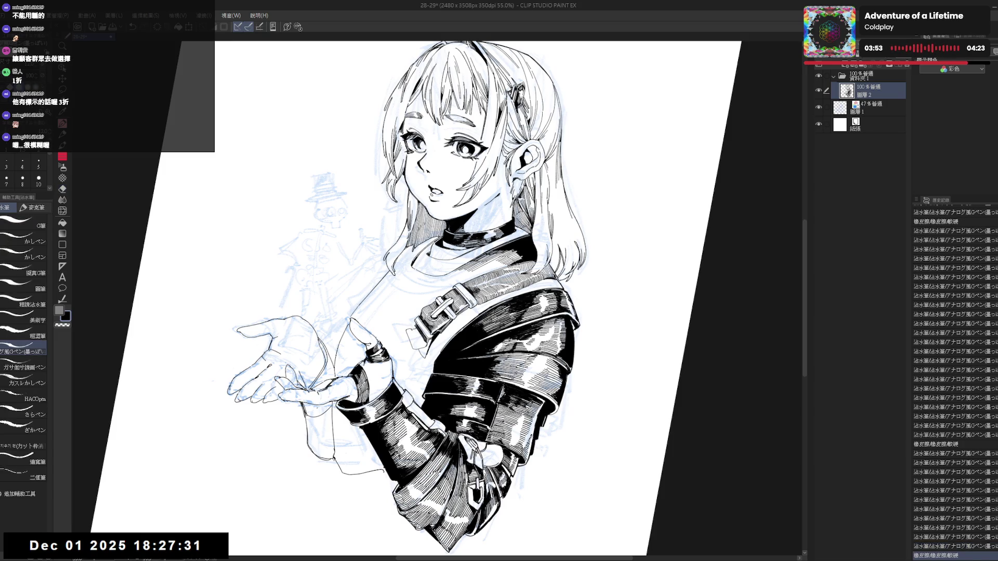
{"action": "left_click_drag", "start_coordinate": [355, 327], "coordinate": [367, 343]}
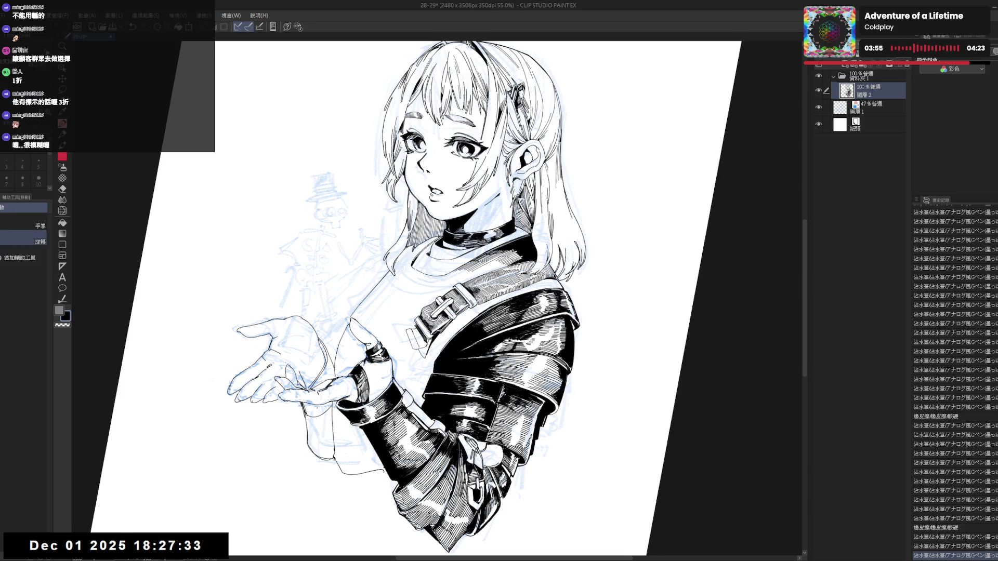
{"action": "key", "text": "-"}
{"action": "key", "text": "-"}
{"action": "left_click_drag", "start_coordinate": [403, 318], "coordinate": [406, 340]}
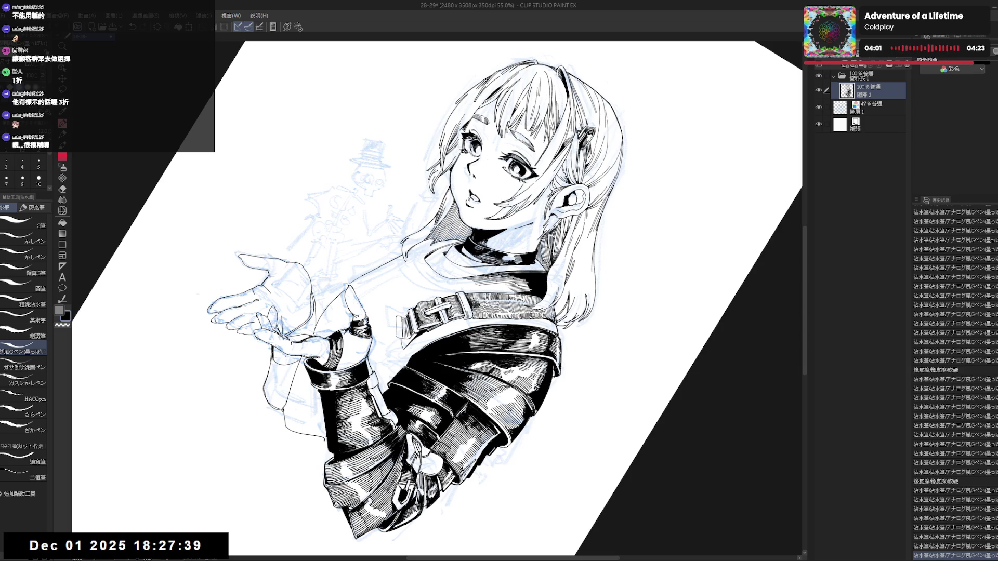
- Straighten the canvas, show the whole page and zoom back in
{"action": "key", "text": "r"}
{"action": "key", "text": "-"}
{"action": "key", "text": "-"}
{"action": "key", "text": "p"}
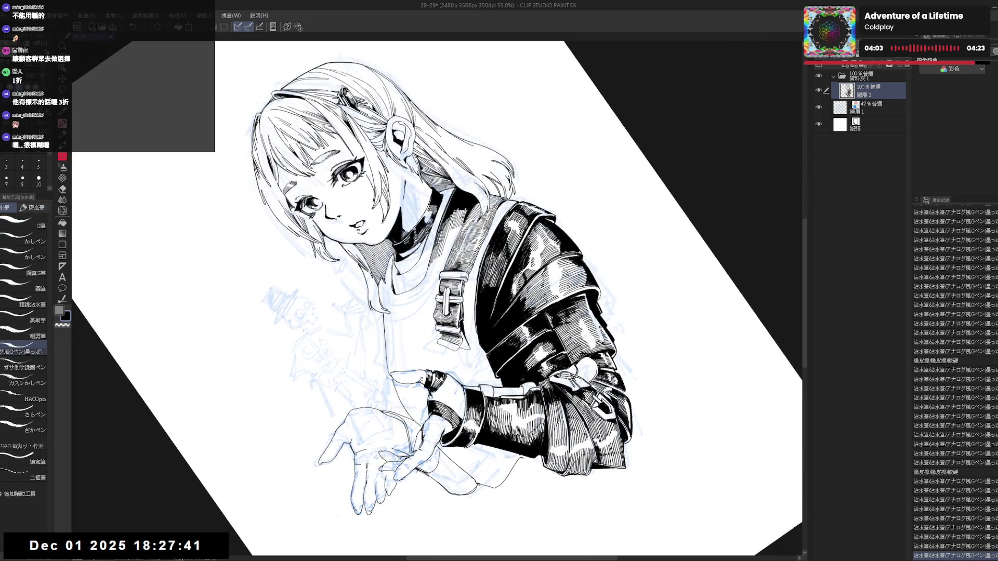
{"action": "key", "text": "asciicircum"}
{"action": "key", "text": "asciicircum"}
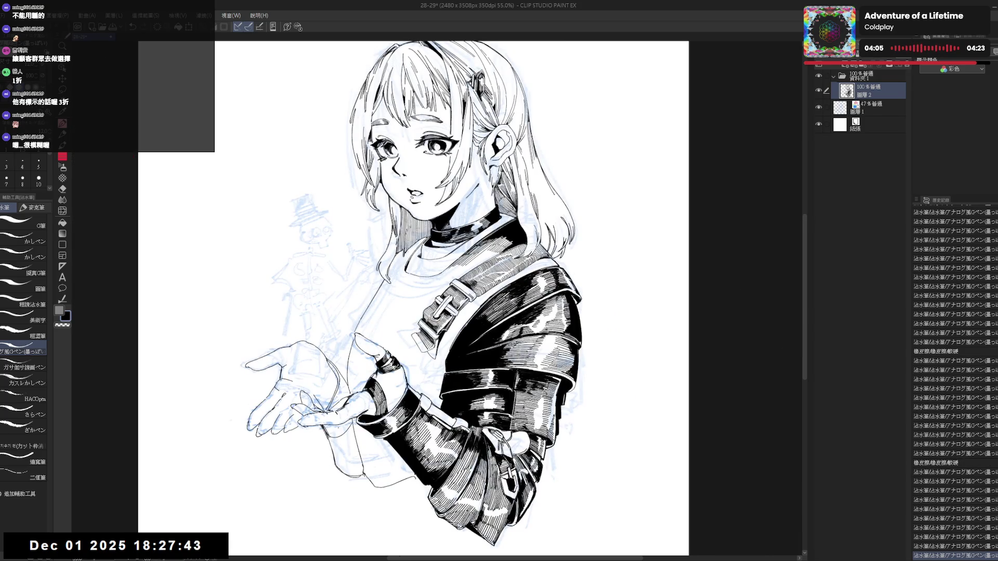
{"action": "key", "text": "ctrl+minus"}
{"action": "key", "text": "ctrl+minus"}
{"action": "key", "text": "ctrl+plus"}
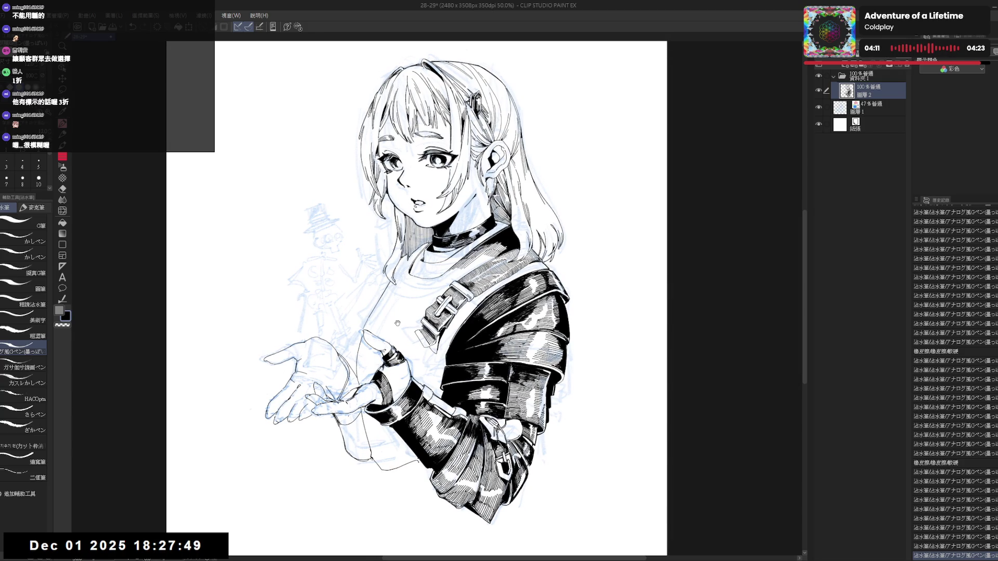
{"action": "scroll", "coordinate": [416, 297], "scroll_direction": "up", "scroll_amount": 2}
- Zoom onto the jacket and ink small strokes beside the strap
{"action": "left_click_drag", "start_coordinate": [417, 297], "coordinate": [467, 257]}
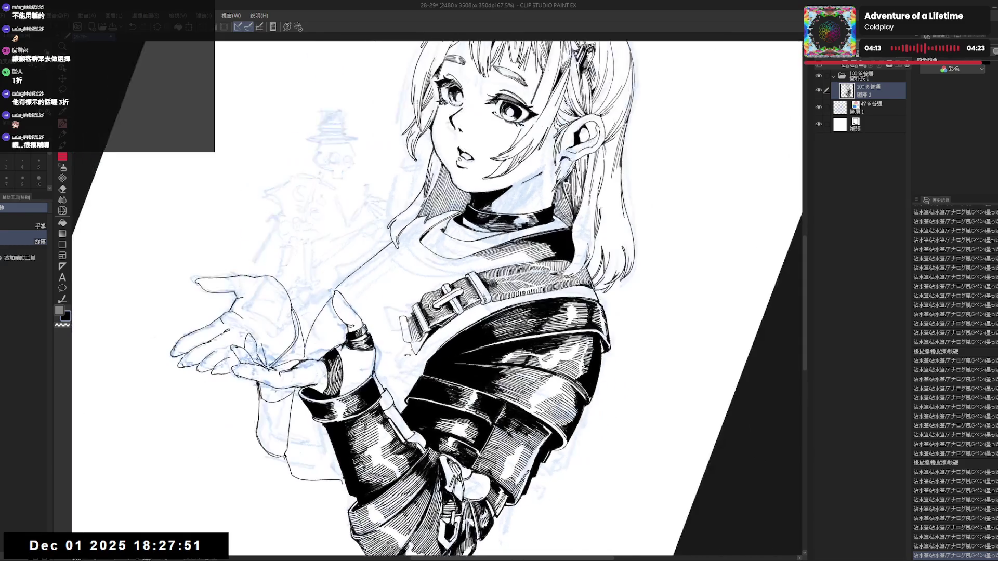
{"action": "key", "text": "space"}
{"action": "left_click_drag", "start_coordinate": [412, 341], "coordinate": [415, 349]}
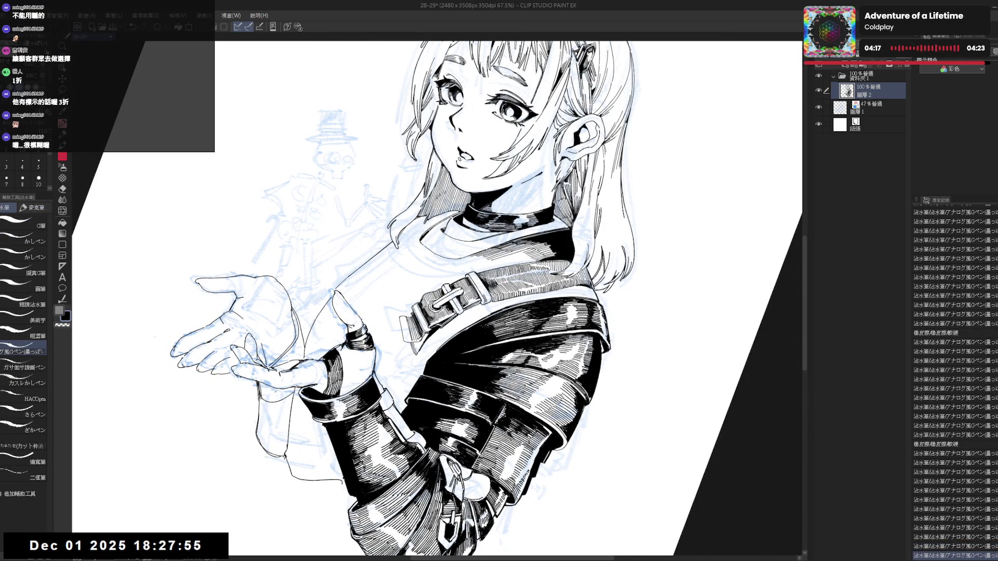
{"action": "left_click_drag", "start_coordinate": [417, 342], "coordinate": [420, 351]}
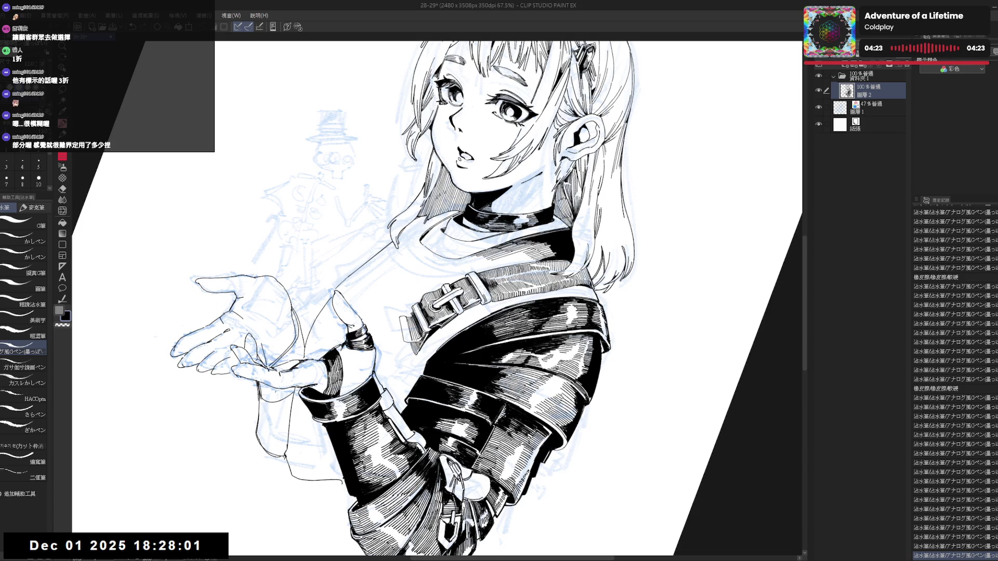
- Reset the view to the full page, mirror it to check, then rotate in on the buckle
{"action": "key", "text": "ctrl+@"}
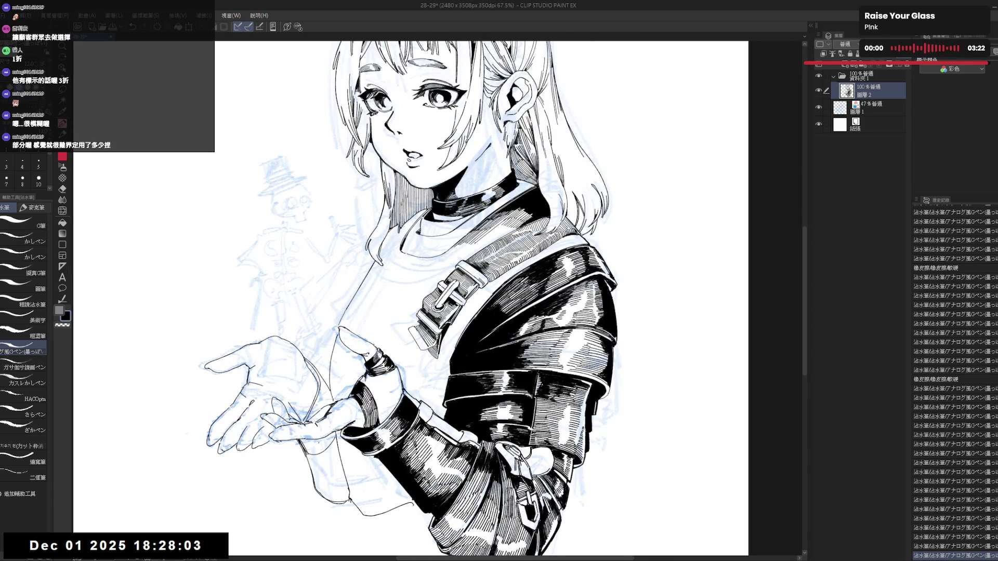
{"action": "key", "text": "ctrl+0"}
{"action": "key", "text": "h"}
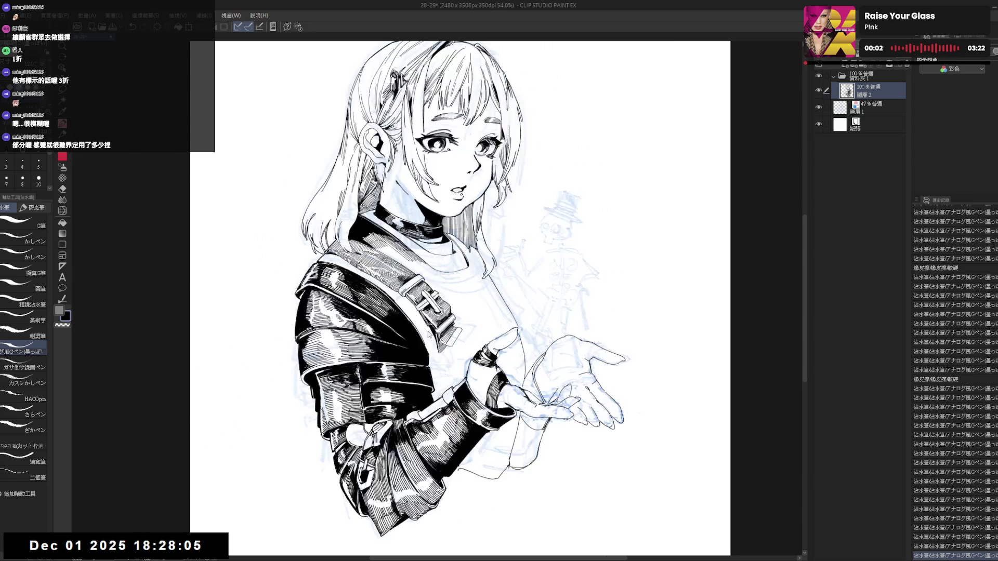
{"action": "key", "text": "h"}
{"action": "scroll", "coordinate": [413, 321], "scroll_direction": "up", "scroll_amount": 3}
{"action": "left_click_drag", "start_coordinate": [429, 397], "coordinate": [404, 391]}
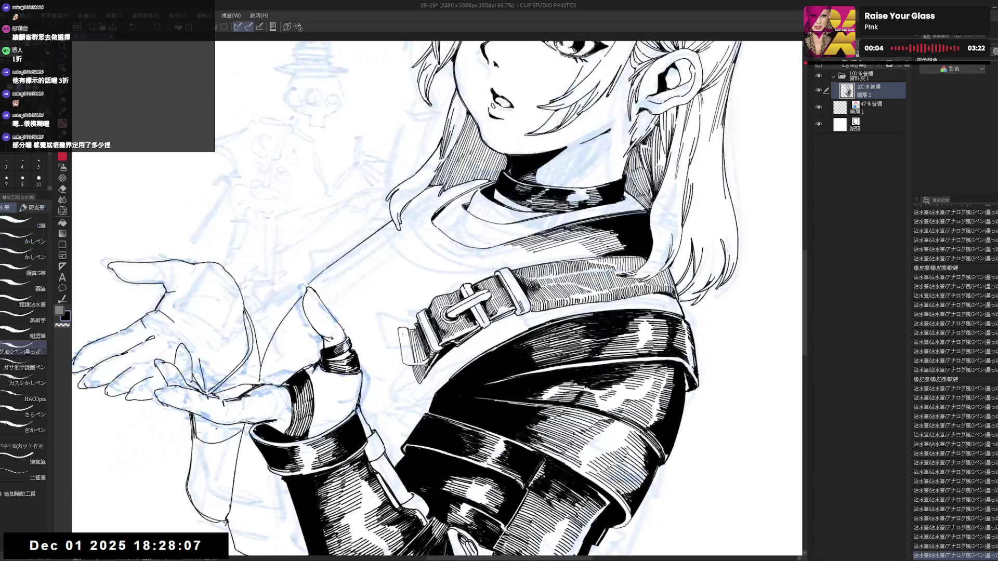
- Undo a stray stroke near the buckle and touch up small spots on the strap with pen and eraser
{"action": "key", "text": "ctrl+z"}
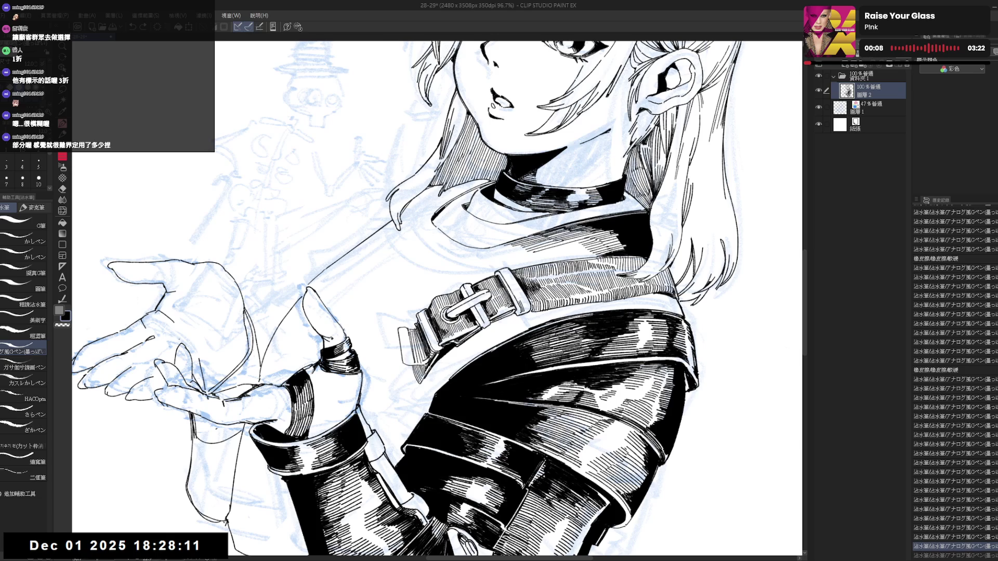
{"action": "left_click_drag", "start_coordinate": [507, 390], "coordinate": [455, 332]}
{"action": "key", "text": "e"}
{"action": "key", "text": "p"}
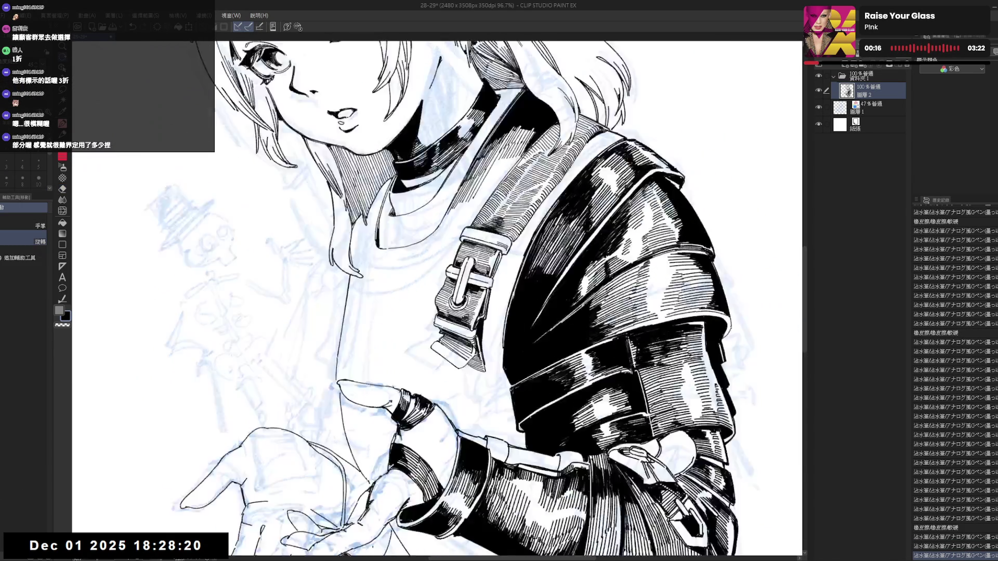
{"action": "left_click_drag", "start_coordinate": [437, 296], "coordinate": [468, 328]}
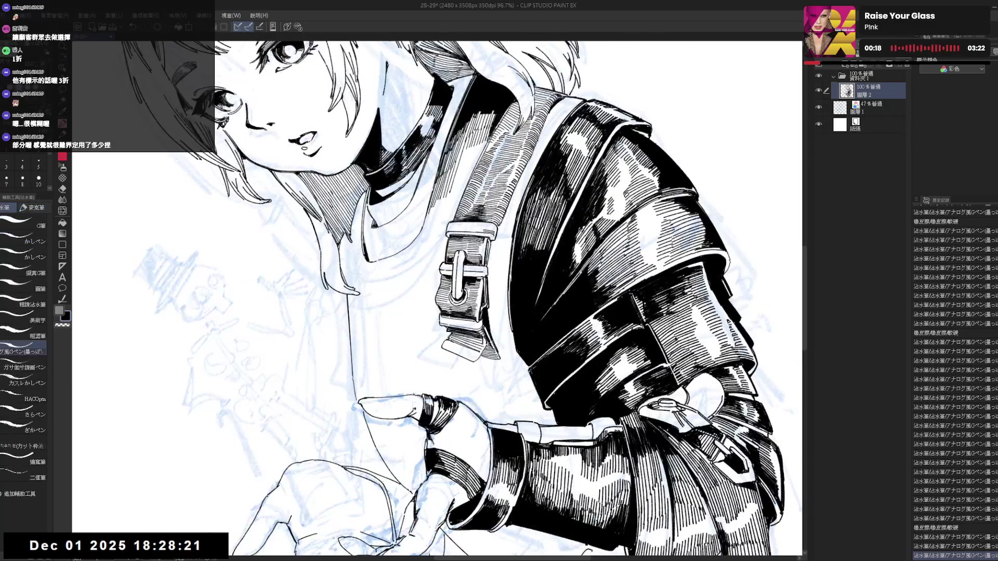
{"action": "key", "text": "e"}
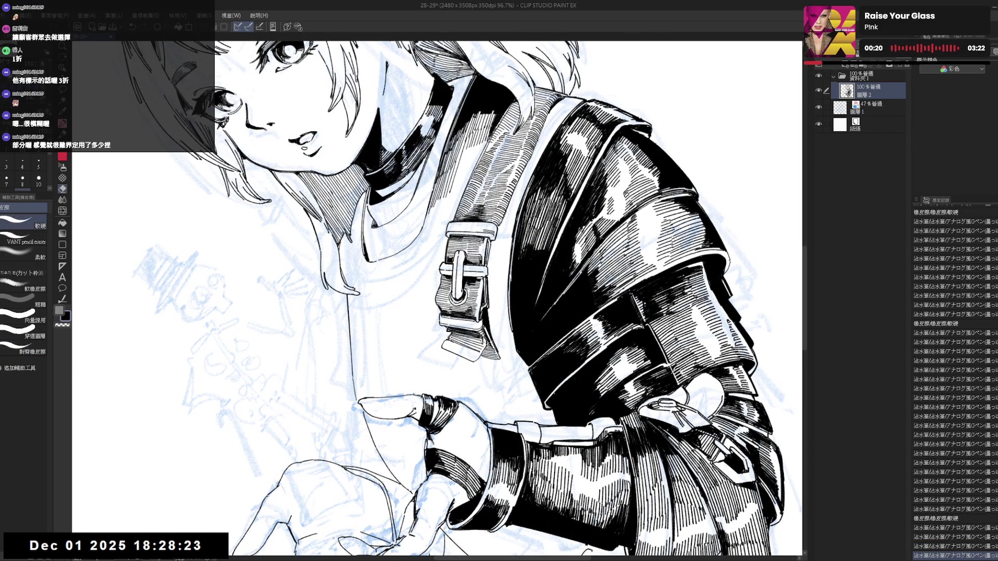
{"action": "key", "text": "p"}
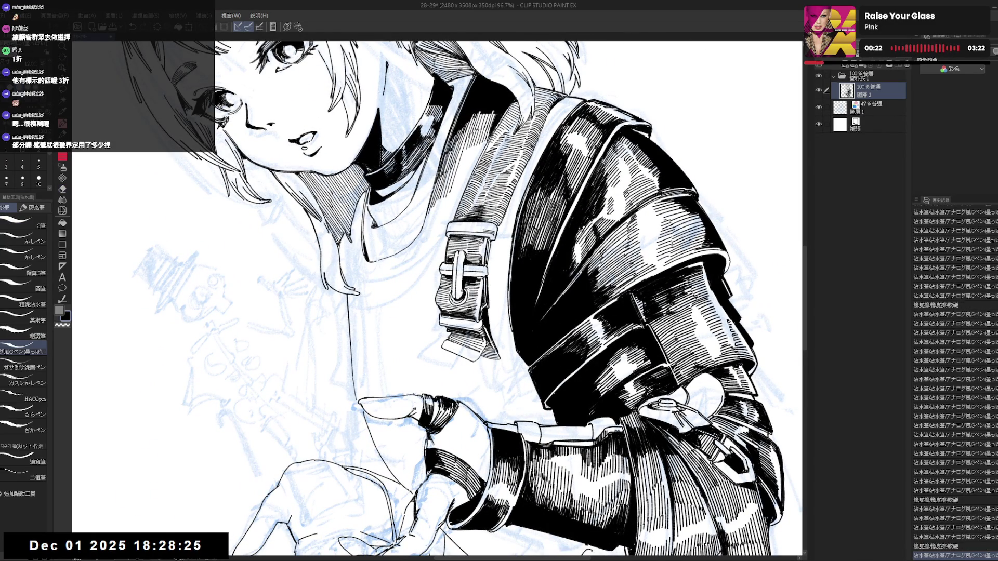
{"action": "key", "text": "e"}
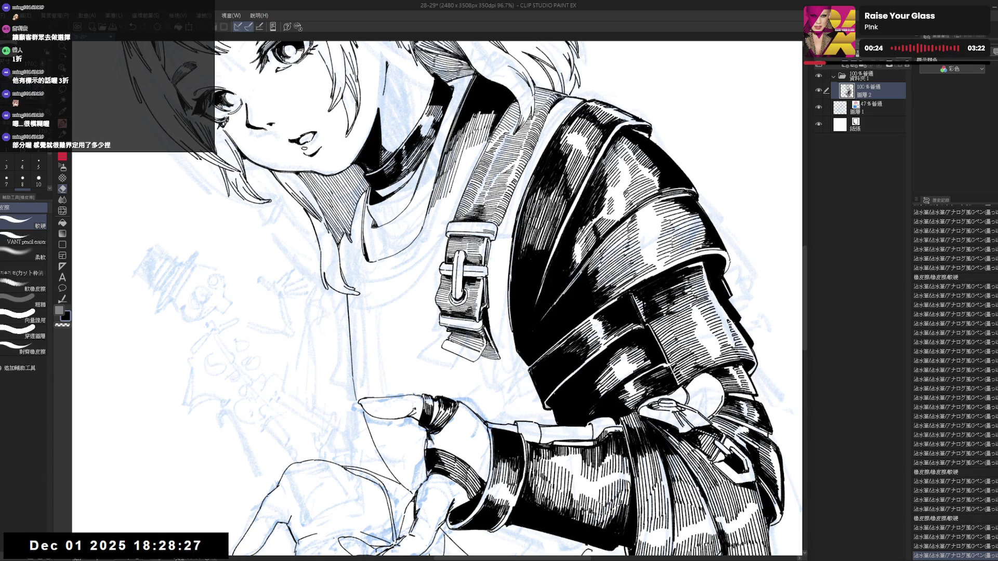
{"action": "key", "text": "p"}
- On a mirrored view, erase a tiny mark and try a correction near the buckle, then undo it
{"action": "left_click_drag", "start_coordinate": [437, 312], "coordinate": [467, 257]}
{"action": "key", "text": "h"}
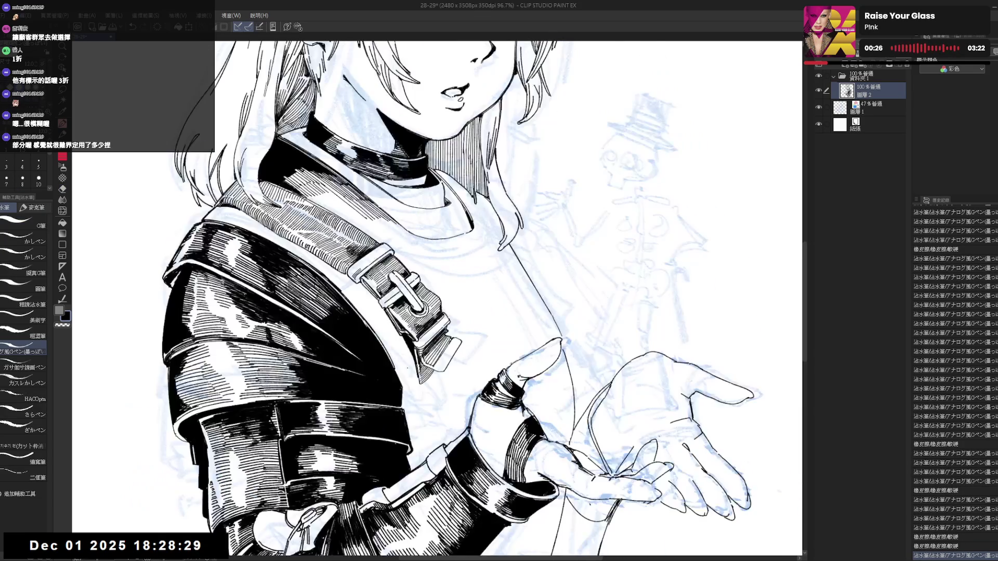
{"action": "mouse_move", "coordinate": [468, 312]}
{"action": "left_mouse_down"}
{"action": "mouse_move", "coordinate": [481, 382]}
{"action": "mouse_move", "coordinate": [476, 321]}
{"action": "left_mouse_up"}
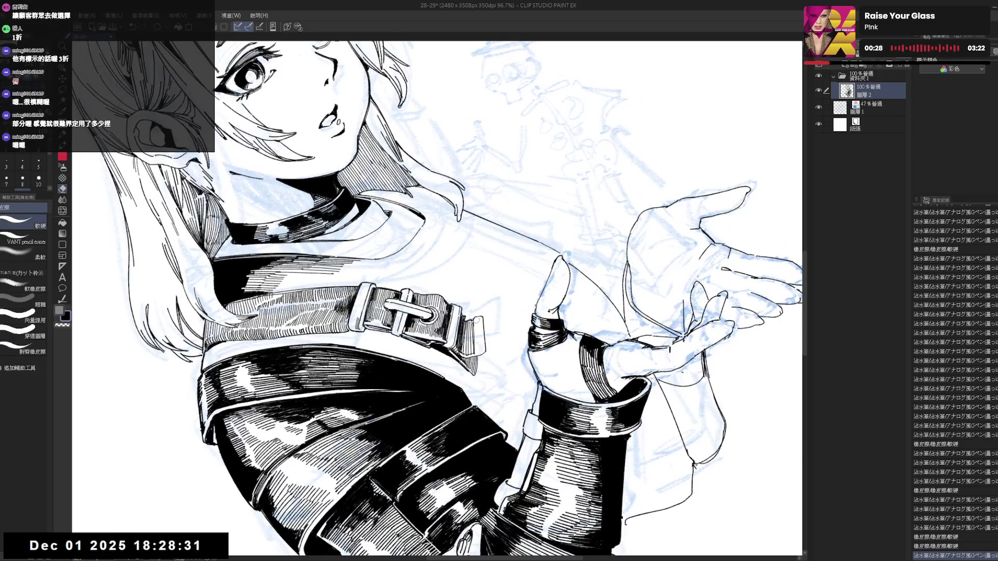
{"action": "key", "text": "e"}
{"action": "left_click", "coordinate": [476, 324]}
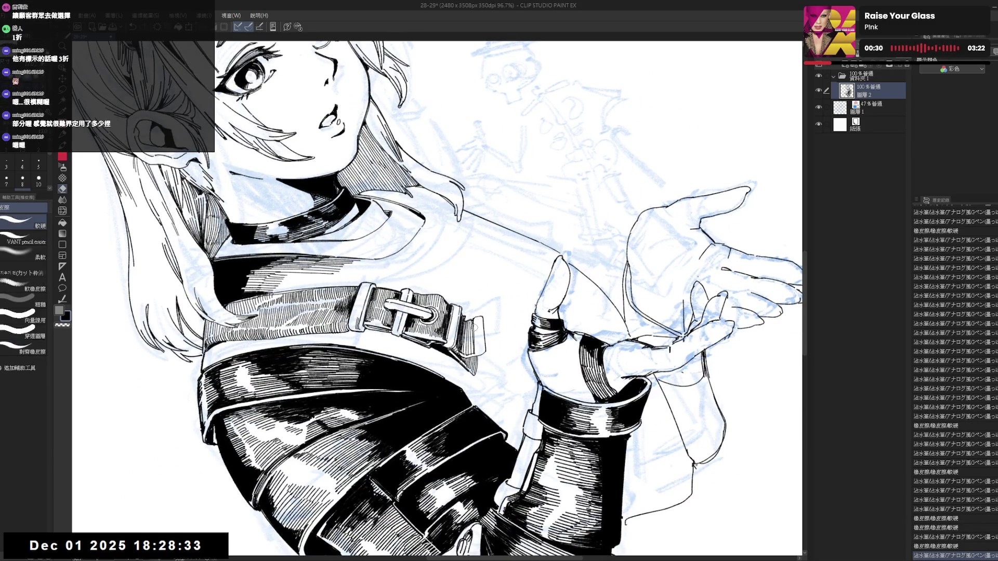
{"action": "key", "text": "p"}
{"action": "mouse_move", "coordinate": [480, 332]}
{"action": "left_mouse_down"}
{"action": "mouse_move", "coordinate": [492, 343]}
{"action": "mouse_move", "coordinate": [485, 336]}
{"action": "mouse_move", "coordinate": [458, 395]}
{"action": "mouse_move", "coordinate": [437, 366]}
{"action": "left_mouse_up"}
{"action": "key", "text": "h"}
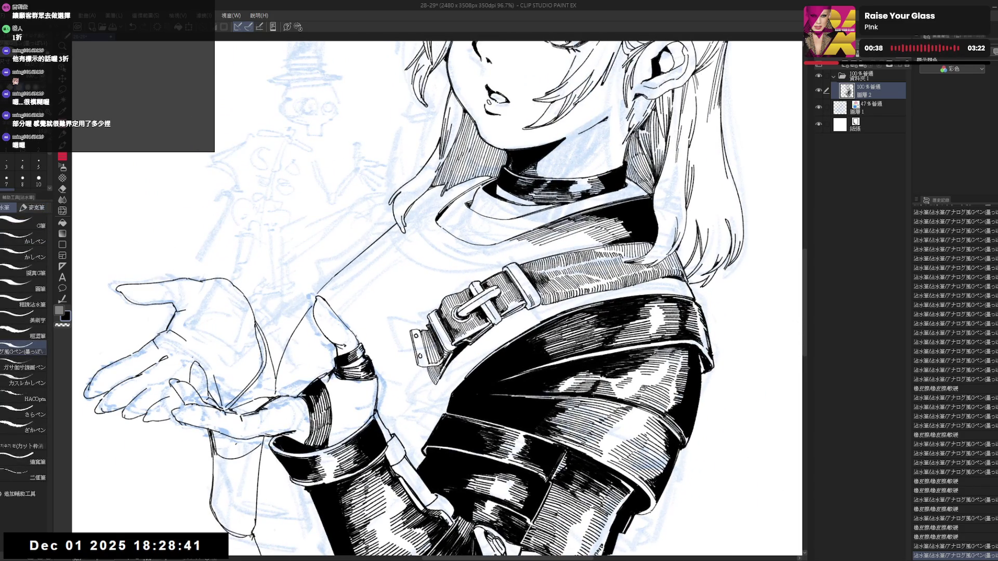
{"action": "key", "text": "ctrl+z"}
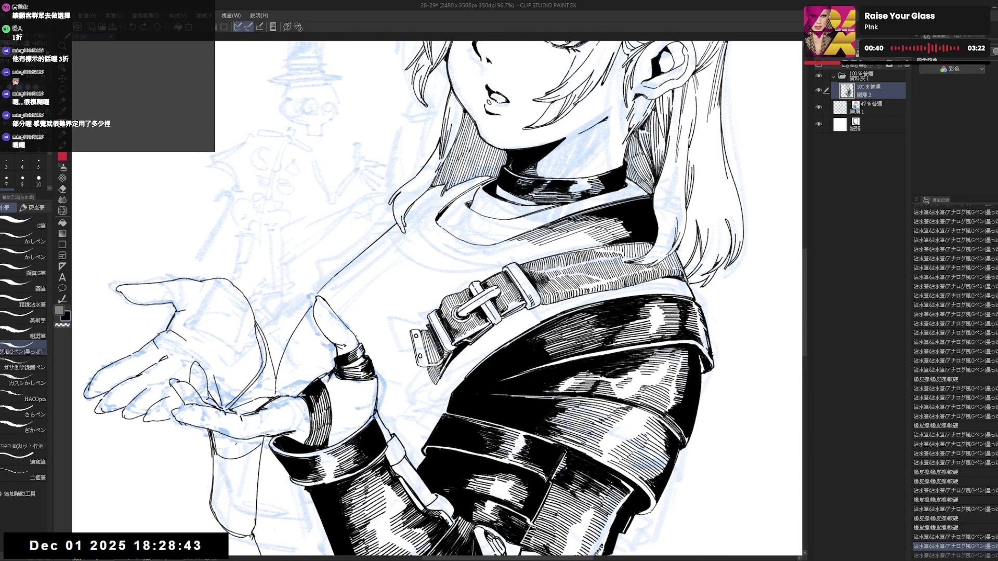
- Erase stray marks at the buckle tip, then rotate to check the strap and zoom out to the whole page
{"action": "left_click_drag", "start_coordinate": [468, 327], "coordinate": [422, 374]}
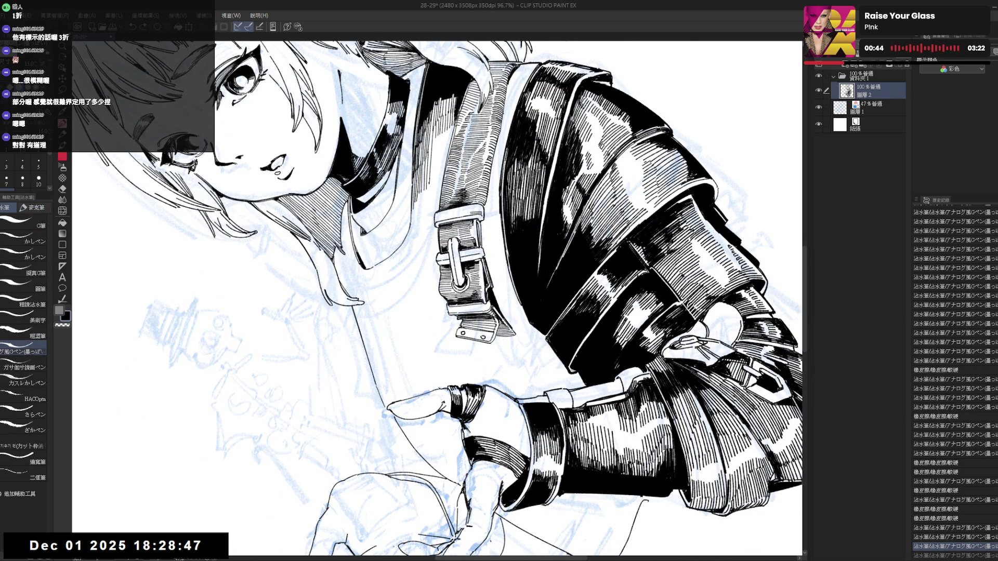
{"action": "key", "text": "e"}
{"action": "left_click_drag", "start_coordinate": [487, 337], "coordinate": [500, 341]}
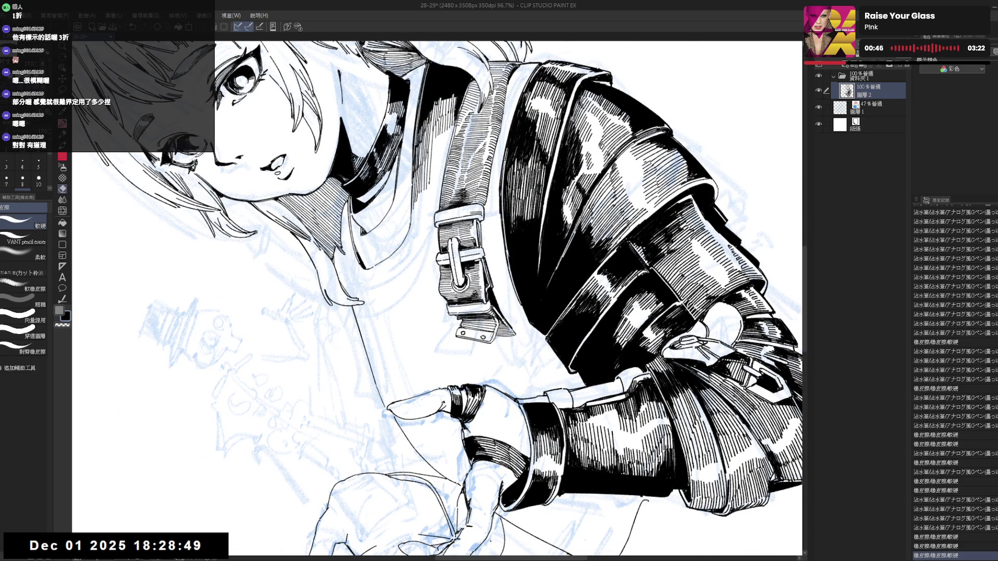
{"action": "key", "text": "p"}
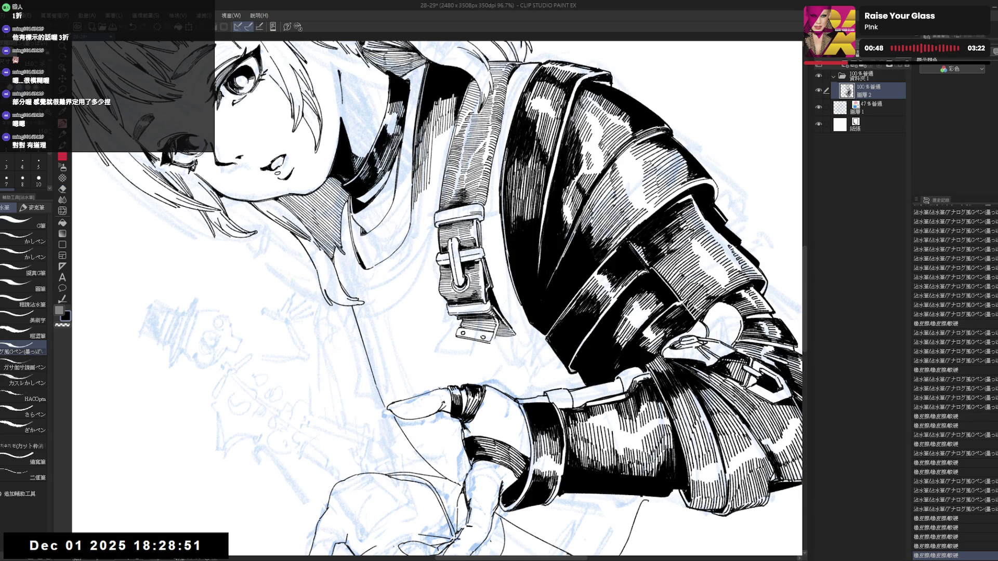
{"action": "key", "text": "^"}
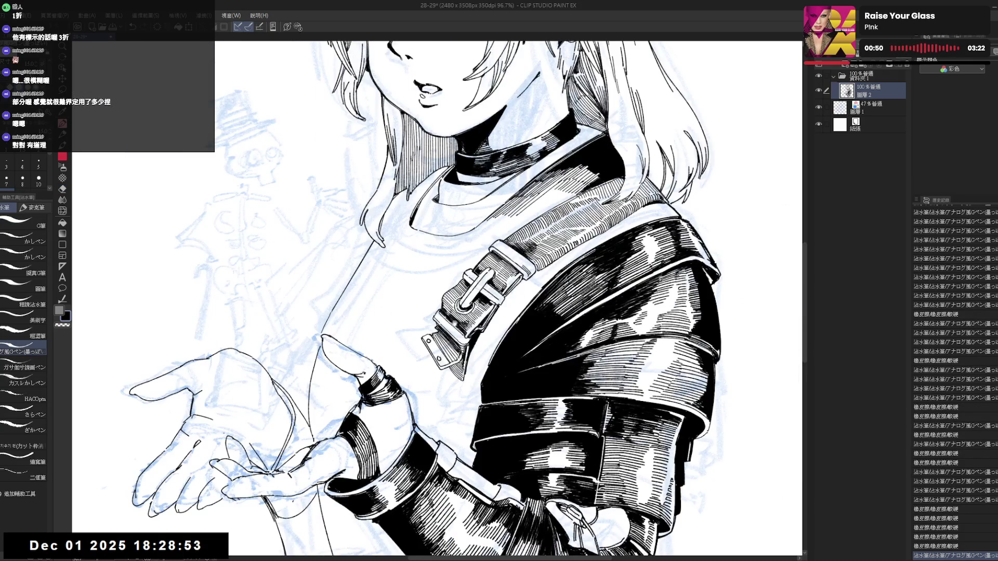
{"action": "key", "text": "^"}
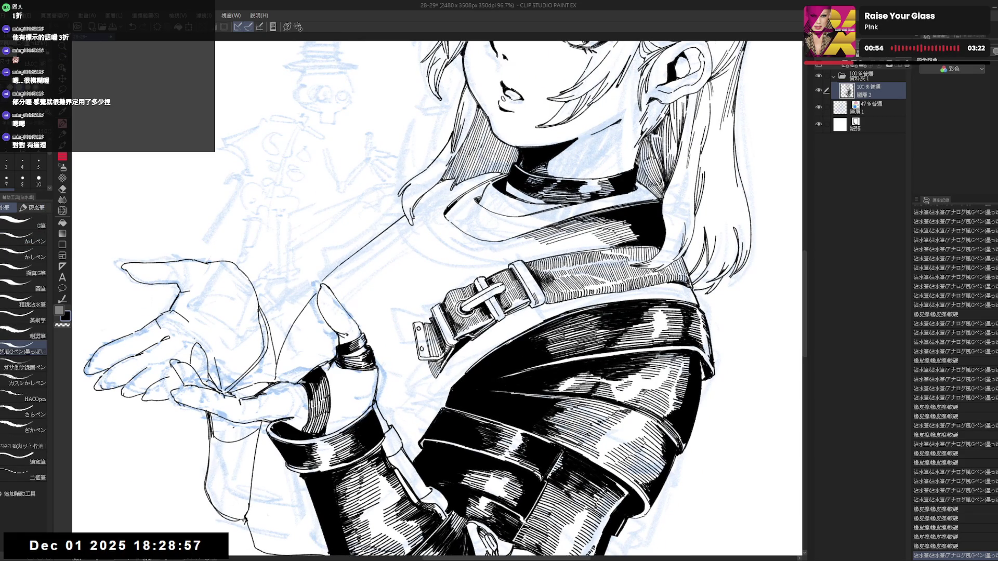
{"action": "key", "text": "-"}
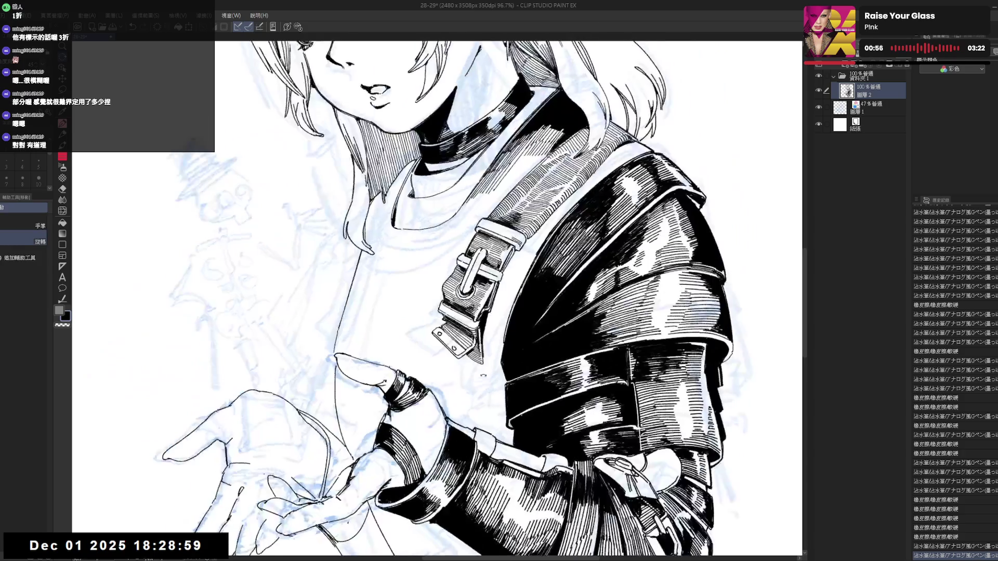
{"action": "key", "text": "^"}
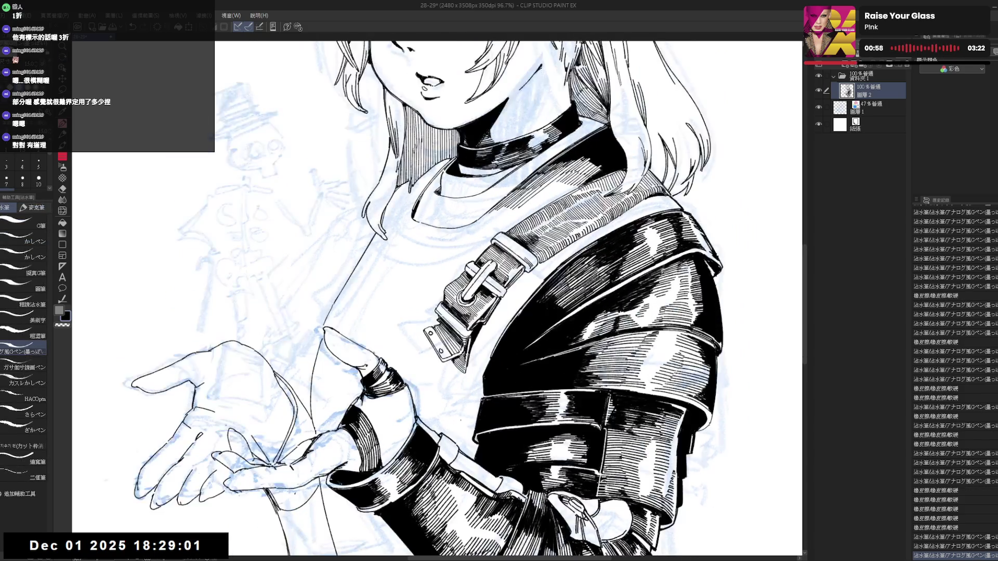
{"action": "key", "text": "^"}
{"action": "key", "text": "ctrl+0"}
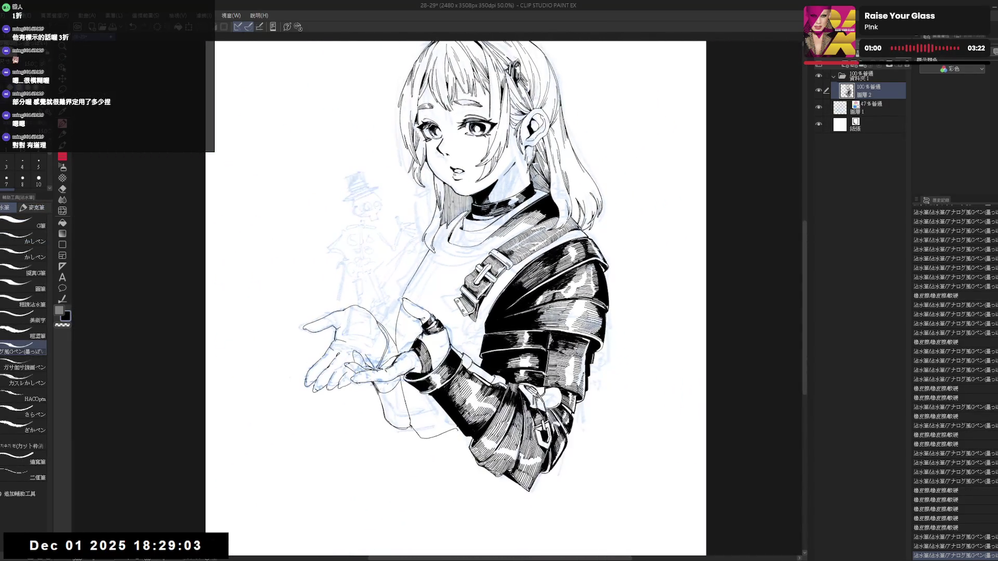
{"action": "key", "text": "^"}
{"action": "key", "text": "^"}
{"action": "key", "text": "^"}
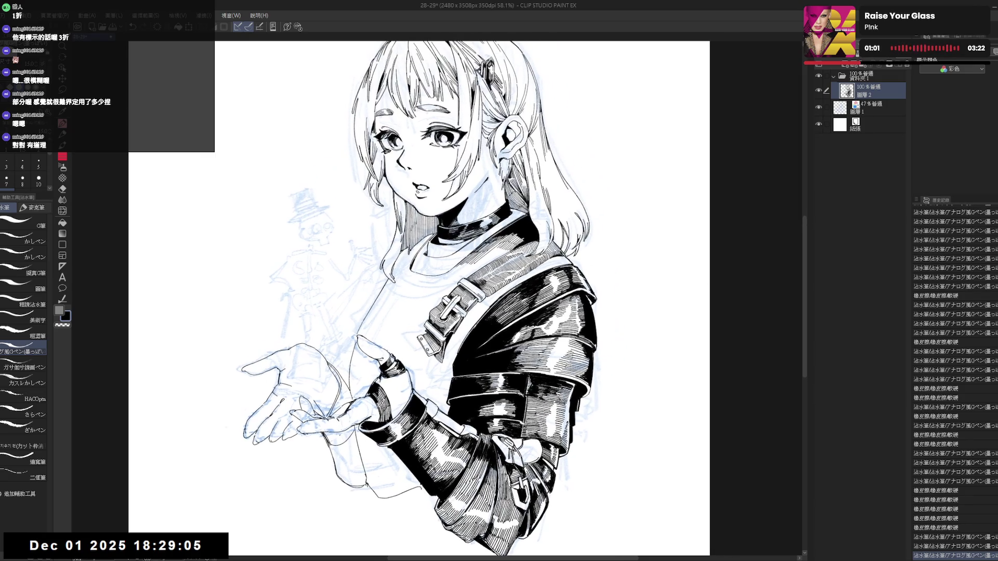
{"action": "key", "text": "^"}
{"action": "key", "text": "^"}
{"action": "key", "text": "^"}
{"action": "key", "text": "^"}
{"action": "key", "text": "^"}
{"action": "key", "text": "^"}
{"action": "key", "text": "^"}
{"action": "key", "text": "ctrl+plus"}
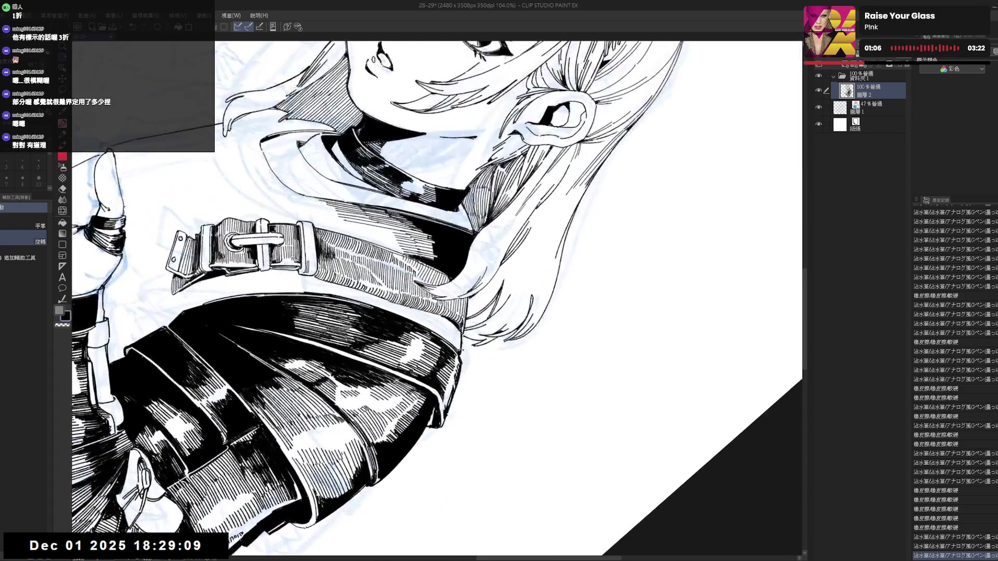
- Remove several tiny stray marks near the strap
{"action": "key", "text": "p"}
{"action": "left_click", "coordinate": [462, 338]}
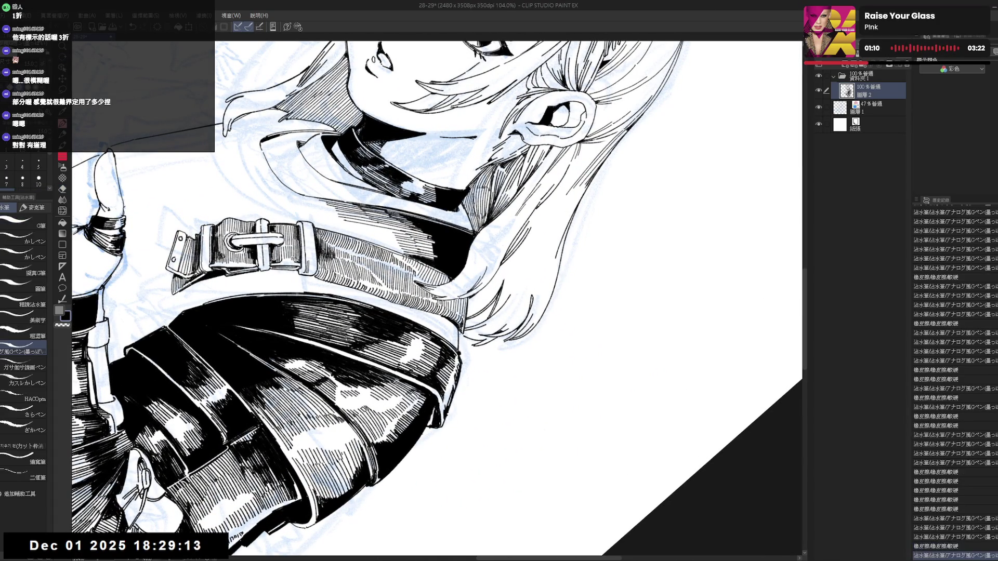
{"action": "left_click", "coordinate": [460, 355]}
{"action": "left_click", "coordinate": [461, 337]}
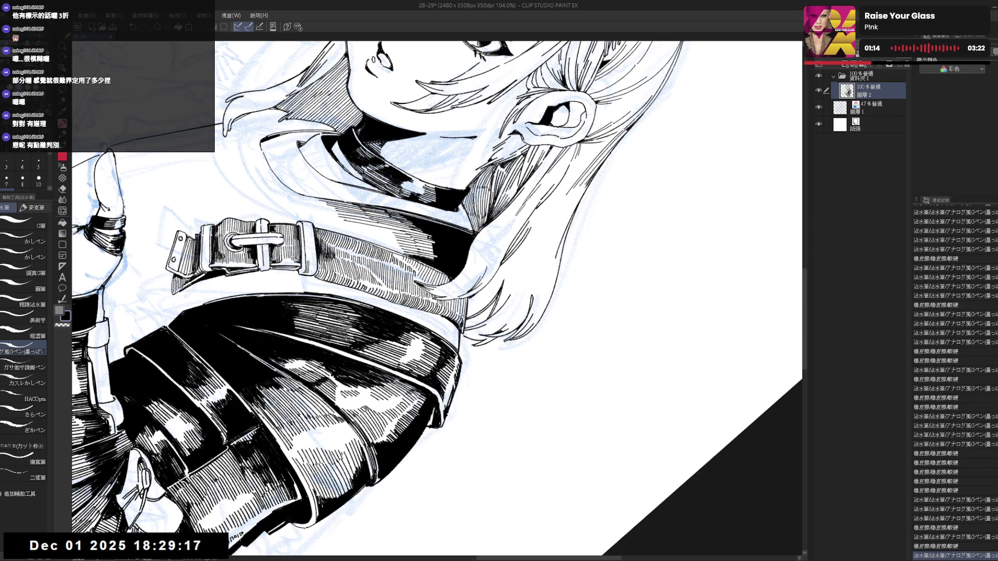
{"action": "key", "text": "e"}
{"action": "left_click", "coordinate": [462, 337]}
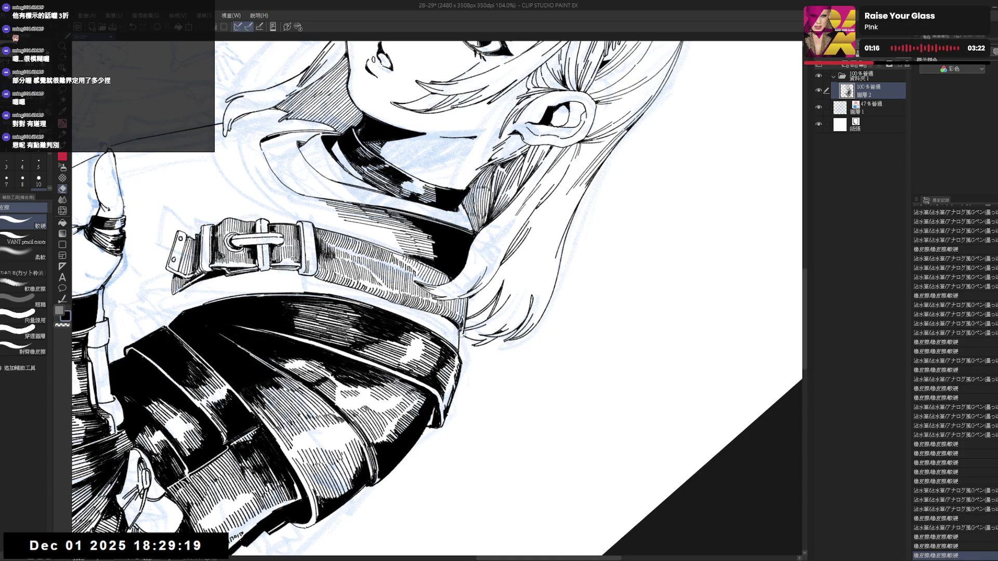
{"action": "key", "text": "p"}
- Straighten the canvas and pan so the whole girl, head to hands, is in view
{"action": "key", "text": "ctrl+0"}
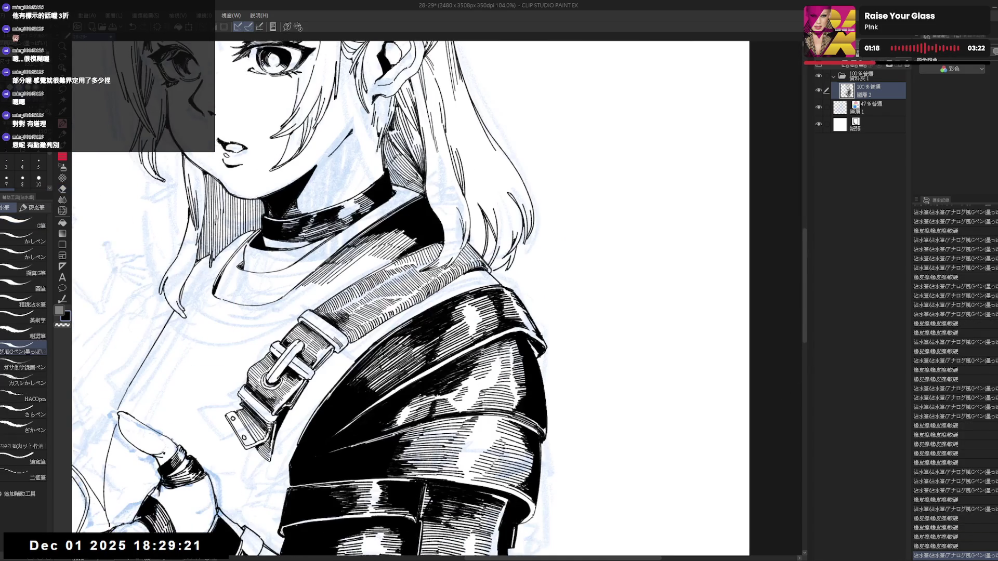
{"action": "scroll", "coordinate": [411, 299], "scroll_direction": "down", "scroll_amount": 3}
{"action": "mouse_move", "coordinate": [333, 308]}
{"action": "left_mouse_down"}
{"action": "mouse_move", "coordinate": [372, 307]}
{"action": "mouse_move", "coordinate": [437, 266]}
{"action": "left_mouse_up"}
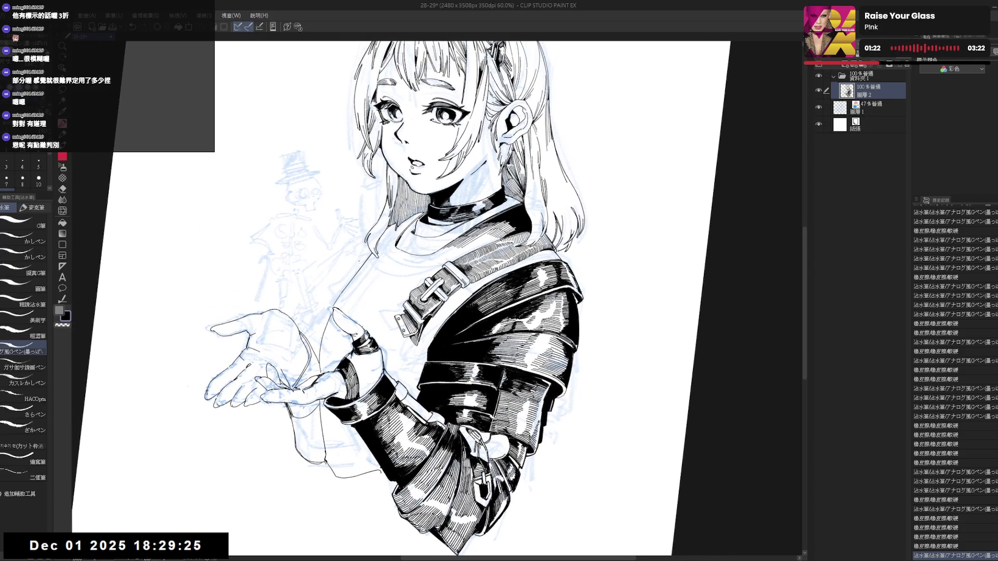
- Erase a small bit near the collar, undo it and restore the pen stroke
{"action": "left_click_drag", "start_coordinate": [361, 259], "coordinate": [368, 268]}
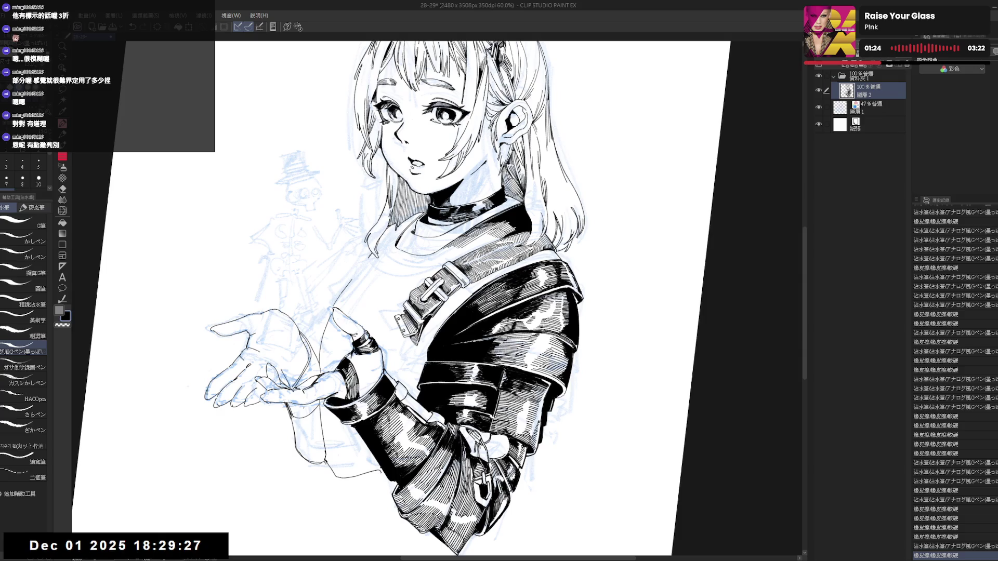
{"action": "key", "text": "ctrl+z"}
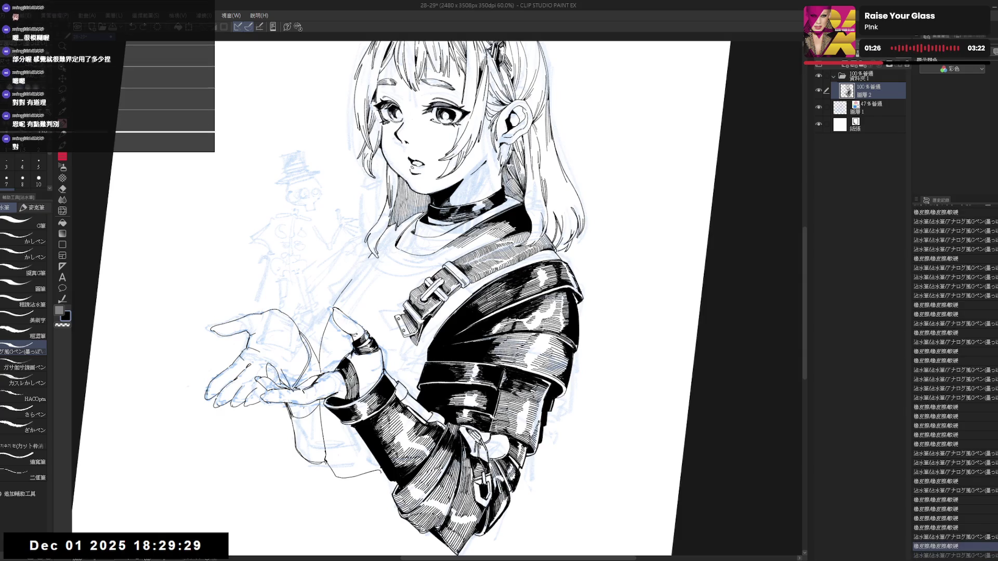
{"action": "key", "text": "ctrl+y"}
{"action": "left_click_drag", "start_coordinate": [353, 272], "coordinate": [357, 308]}
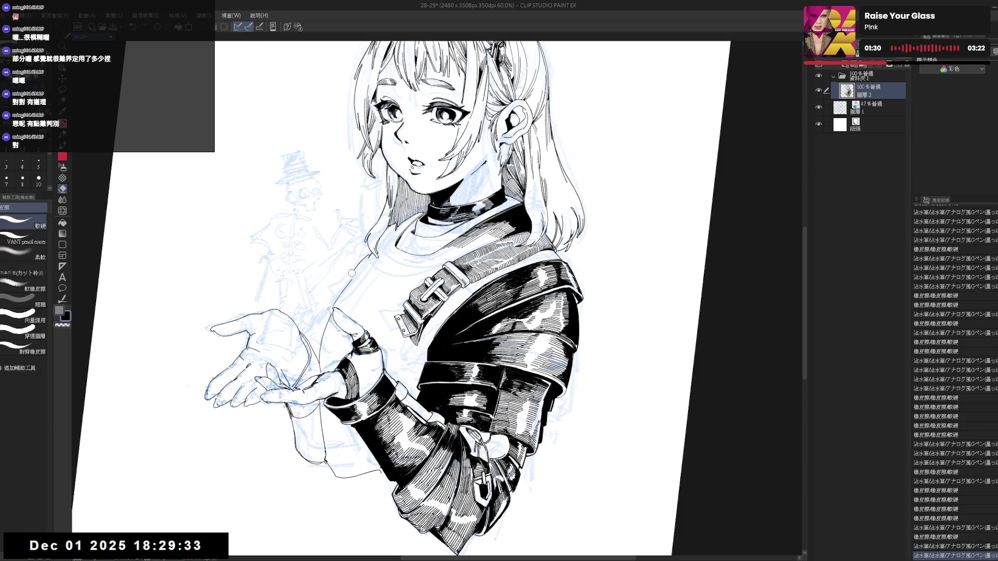
{"action": "left_click_drag", "start_coordinate": [353, 273], "coordinate": [363, 323]}
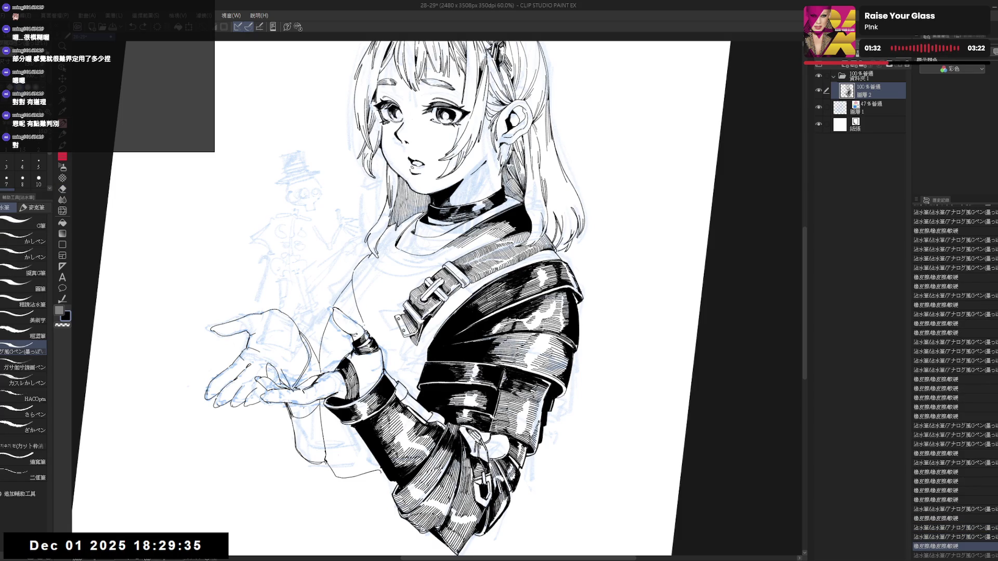
{"action": "left_click_drag", "start_coordinate": [353, 276], "coordinate": [360, 312]}
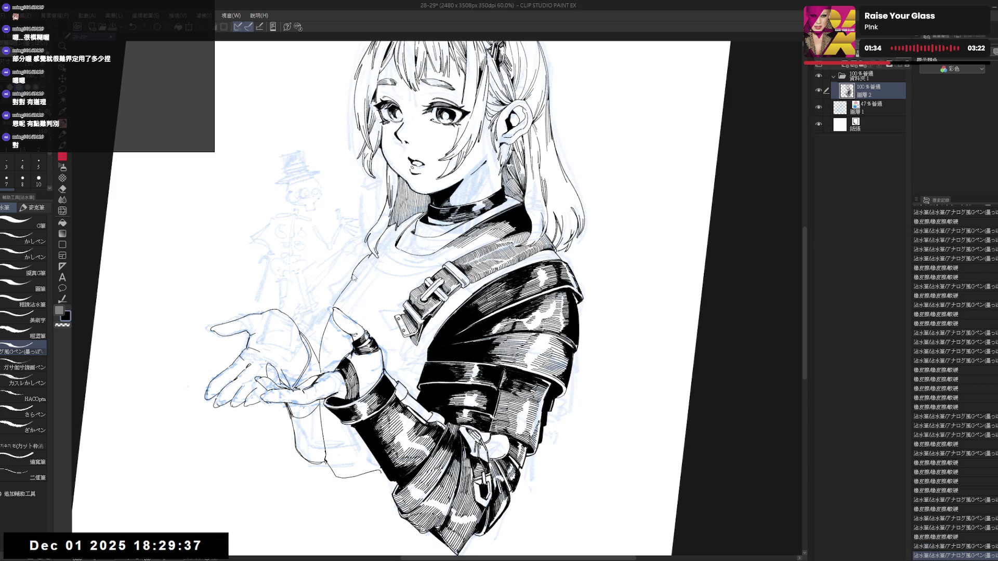
{"action": "mouse_move", "coordinate": [353, 276]}
{"action": "left_mouse_down"}
{"action": "mouse_move", "coordinate": [361, 312]}
{"action": "mouse_move", "coordinate": [379, 331]}
{"action": "left_mouse_up"}
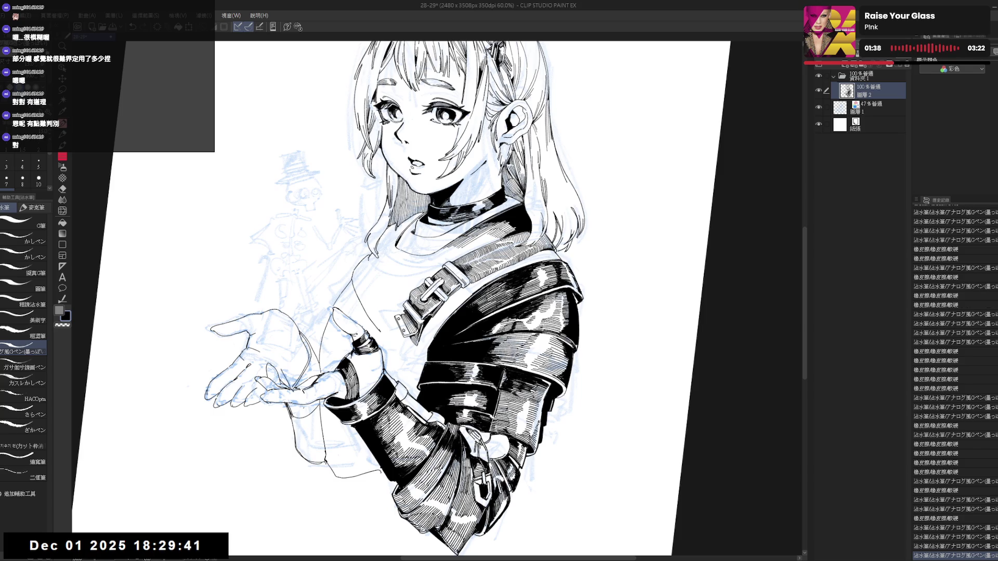
{"action": "left_click_drag", "start_coordinate": [369, 261], "coordinate": [377, 276]}
- Straighten the view, mirror it to check the drawing and zoom out to 50%
{"action": "key", "text": "ctrl+0"}
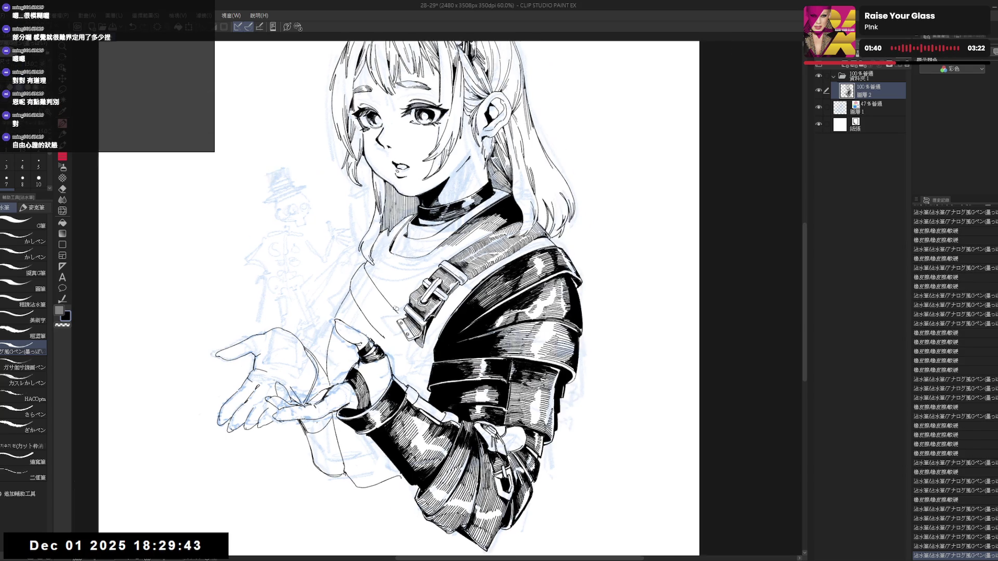
{"action": "key", "text": "h"}
{"action": "key", "text": "ctrl+plus"}
{"action": "key", "text": "h"}
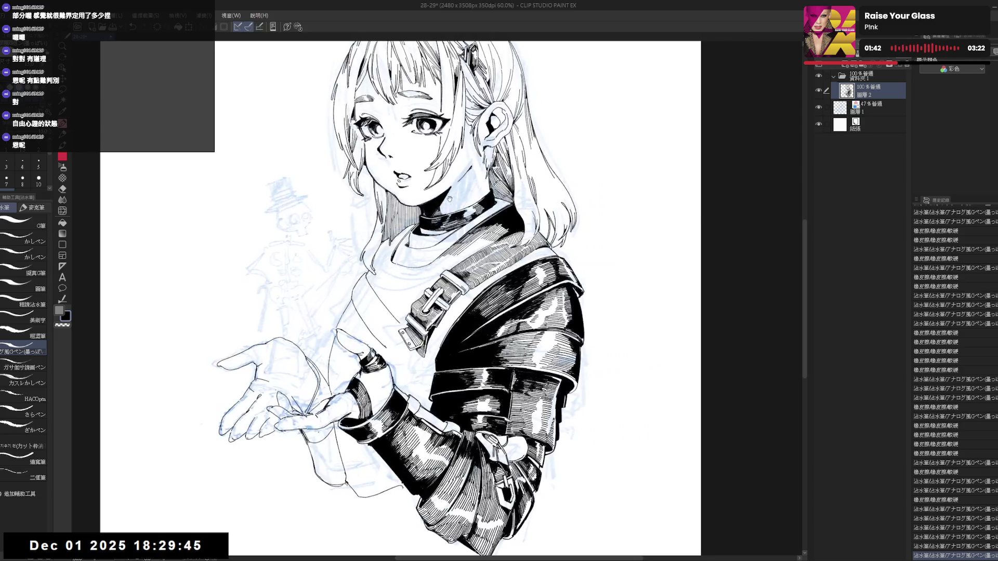
{"action": "key", "text": "ctrl+minus"}
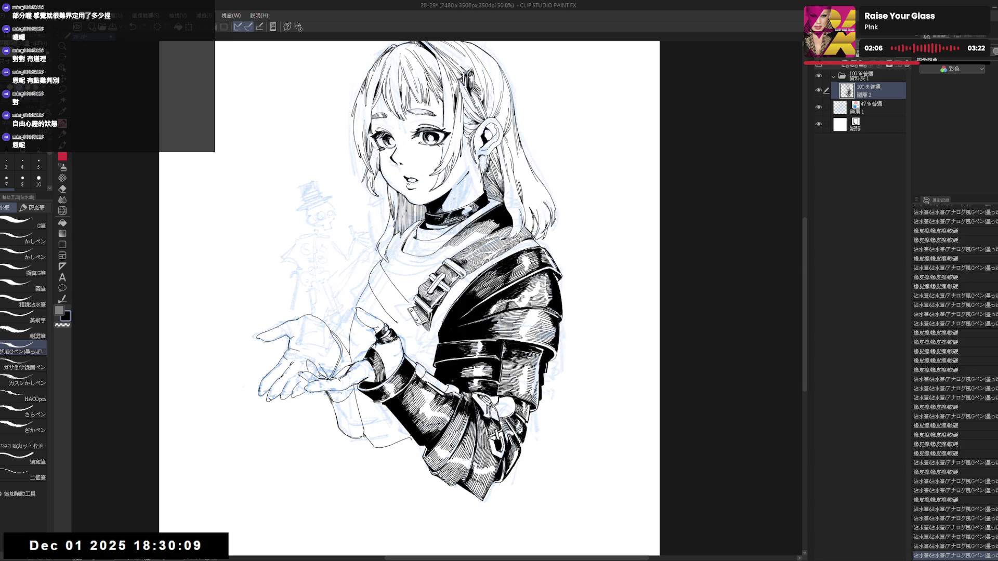
- Tilt the canvas and erase a small stray ink mark on the sleeve
{"action": "key", "text": "r"}
{"action": "left_click_drag", "start_coordinate": [571, 25], "coordinate": [545, 93]}
{"action": "key", "text": "e"}
{"action": "left_click", "coordinate": [393, 291]}
{"action": "key", "text": "p"}
- Dab a small ink dot on the sleeve, undo it and redo it cleanly
{"action": "key", "text": "minus"}
{"action": "left_click", "coordinate": [379, 273]}
{"action": "key", "text": "ctrl+z"}
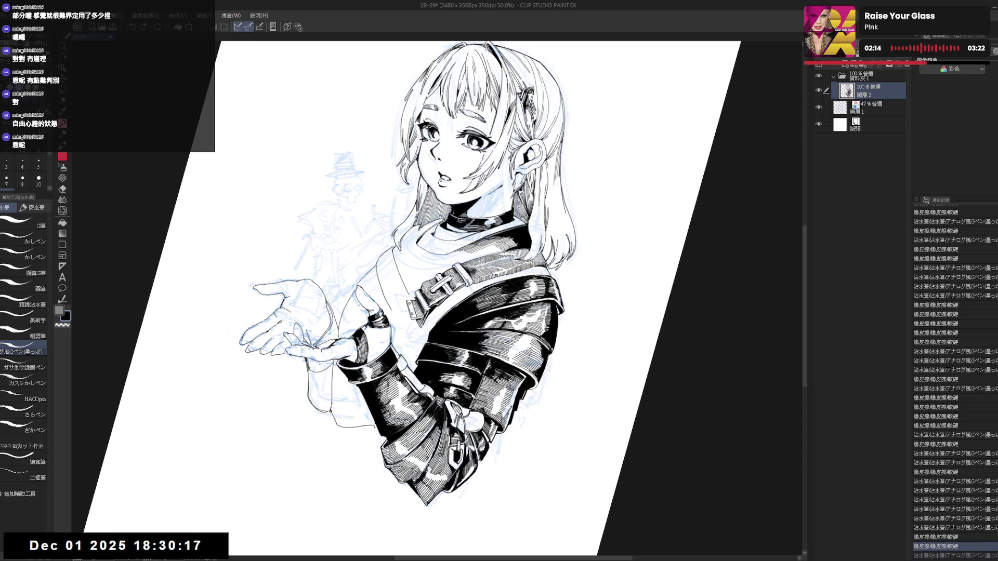
{"action": "left_click", "coordinate": [379, 273]}
{"action": "mouse_move", "coordinate": [381, 268]}
{"action": "left_mouse_down"}
{"action": "mouse_move", "coordinate": [383, 283]}
{"action": "mouse_move", "coordinate": [393, 279]}
{"action": "left_mouse_up"}
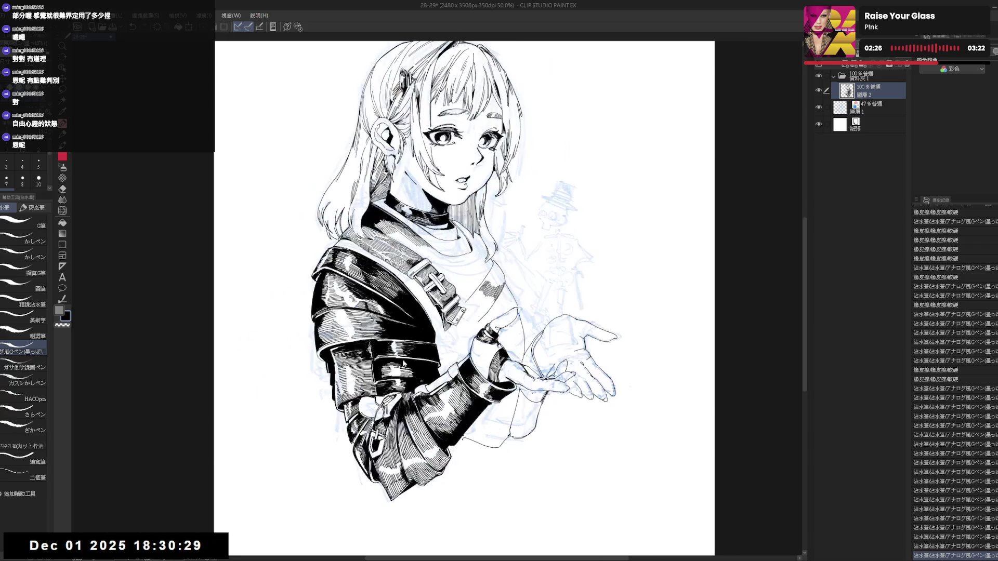
- Undo the stray mark near the outstretched hand and clean the area with the eraser on a mirrored view
{"action": "mouse_move", "coordinate": [499, 296]}
{"action": "left_mouse_down"}
{"action": "mouse_move", "coordinate": [546, 234]}
{"action": "mouse_move", "coordinate": [515, 281]}
{"action": "left_mouse_up"}
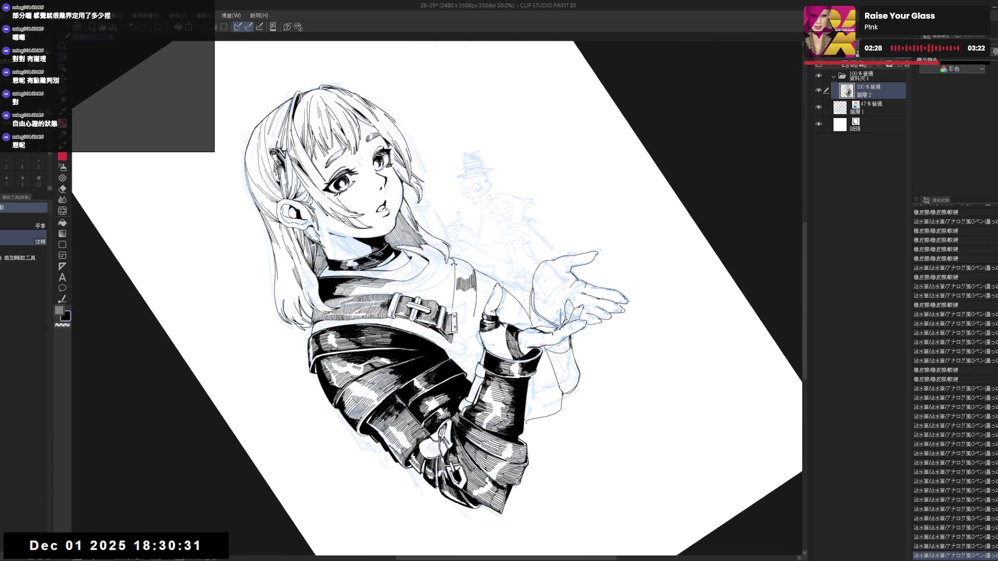
{"action": "key", "text": "ctrl+z"}
{"action": "mouse_move", "coordinate": [455, 260]}
{"action": "left_mouse_down"}
{"action": "mouse_move", "coordinate": [459, 275]}
{"action": "mouse_move", "coordinate": [488, 291]}
{"action": "mouse_move", "coordinate": [478, 275]}
{"action": "mouse_move", "coordinate": [514, 328]}
{"action": "left_mouse_up"}
{"action": "key", "text": "ctrl+z"}
{"action": "key", "text": "ctrl+z"}
{"action": "key", "text": "e"}
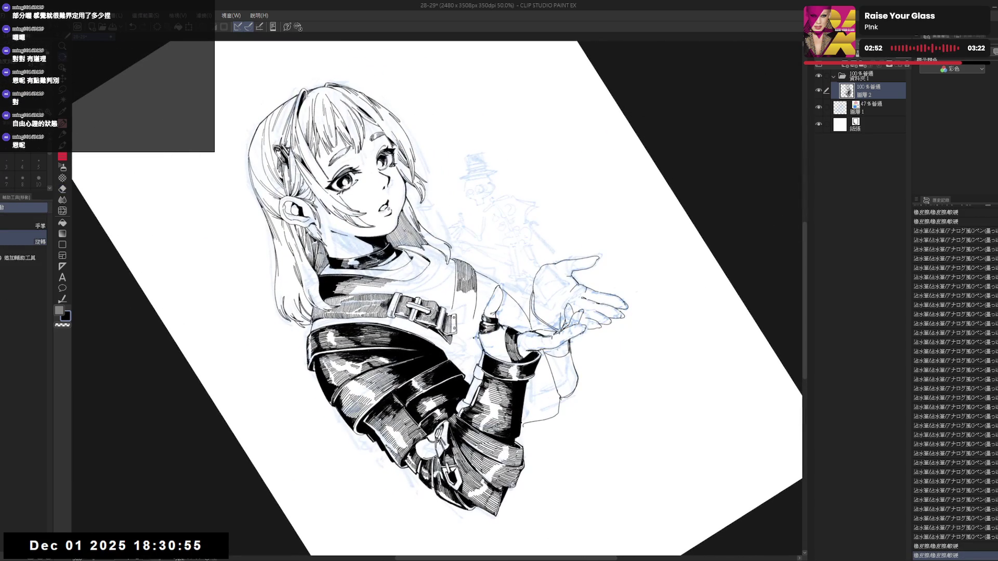
{"action": "left_click_drag", "start_coordinate": [499, 259], "coordinate": [476, 289]}
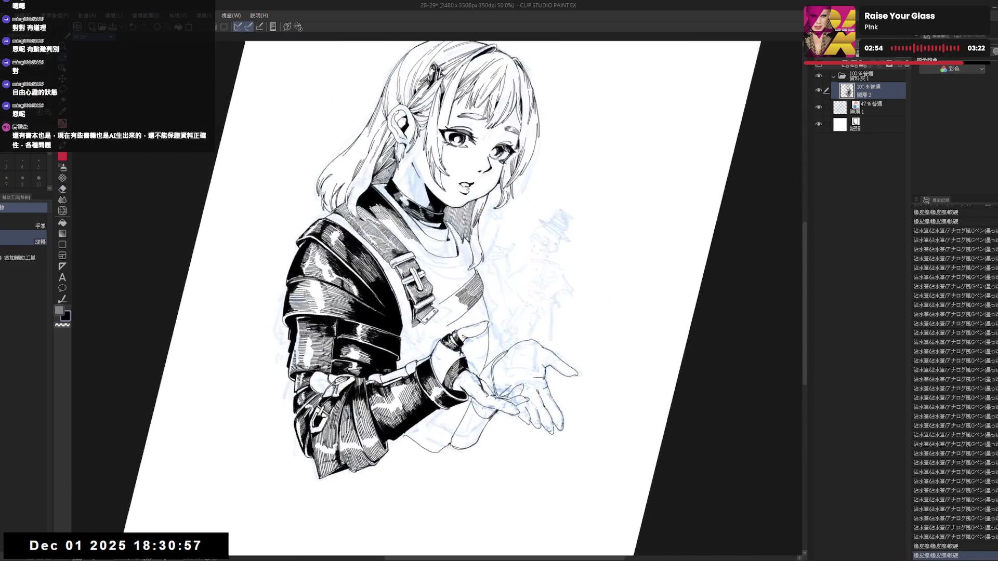
{"action": "key", "text": "h"}
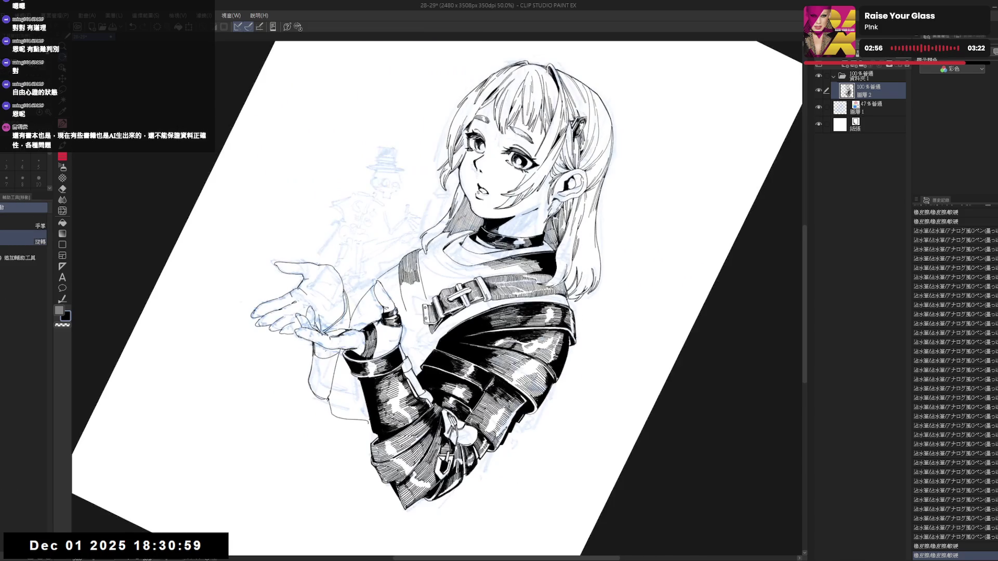
{"action": "key", "text": "p"}
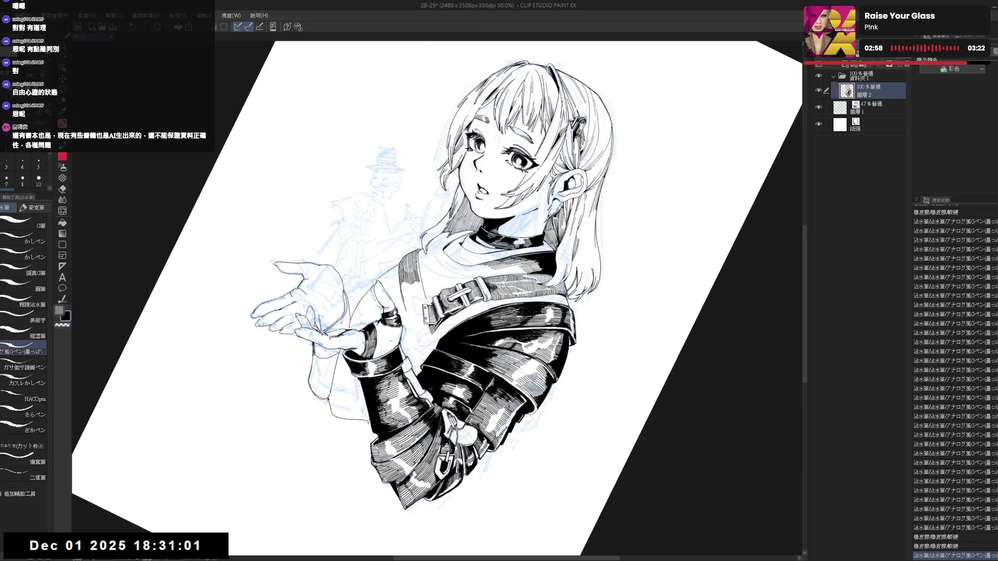
- Add fine G-pen hatching strokes to the jacket sleeve, redoing one undone pair
{"action": "left_click_drag", "start_coordinate": [409, 283], "coordinate": [416, 292]}
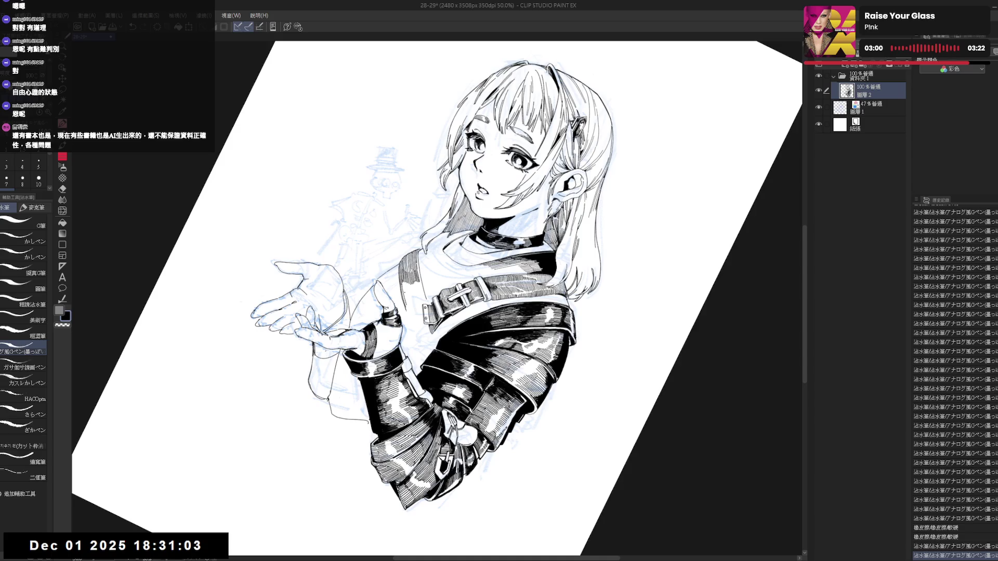
{"action": "left_click_drag", "start_coordinate": [407, 282], "coordinate": [415, 293]}
{"action": "key", "text": "ctrl+z"}
{"action": "key", "text": "ctrl+z"}
{"action": "left_click_drag", "start_coordinate": [408, 283], "coordinate": [416, 292]}
{"action": "left_click_drag", "start_coordinate": [407, 284], "coordinate": [424, 299]}
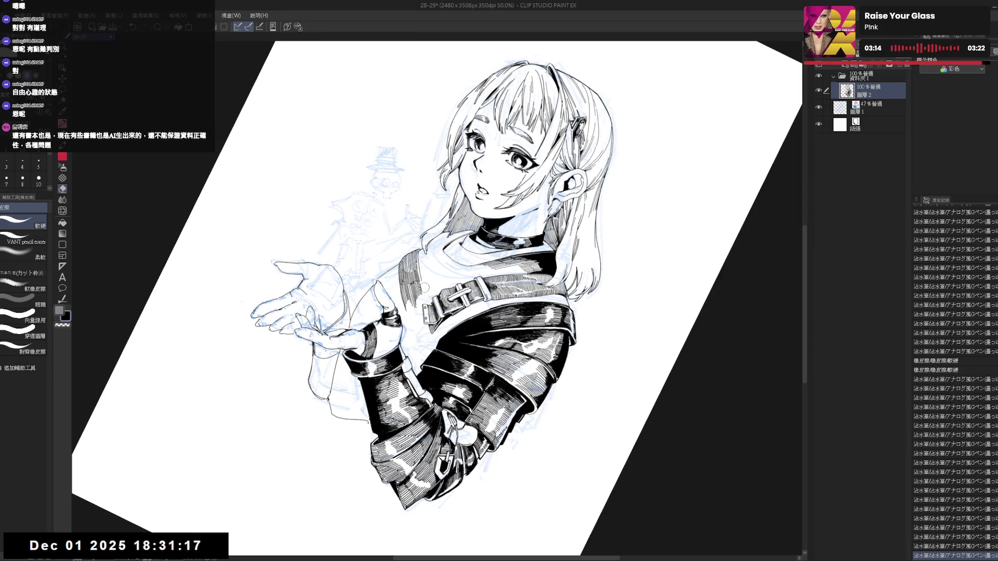
{"action": "left_click_drag", "start_coordinate": [425, 257], "coordinate": [417, 291]}
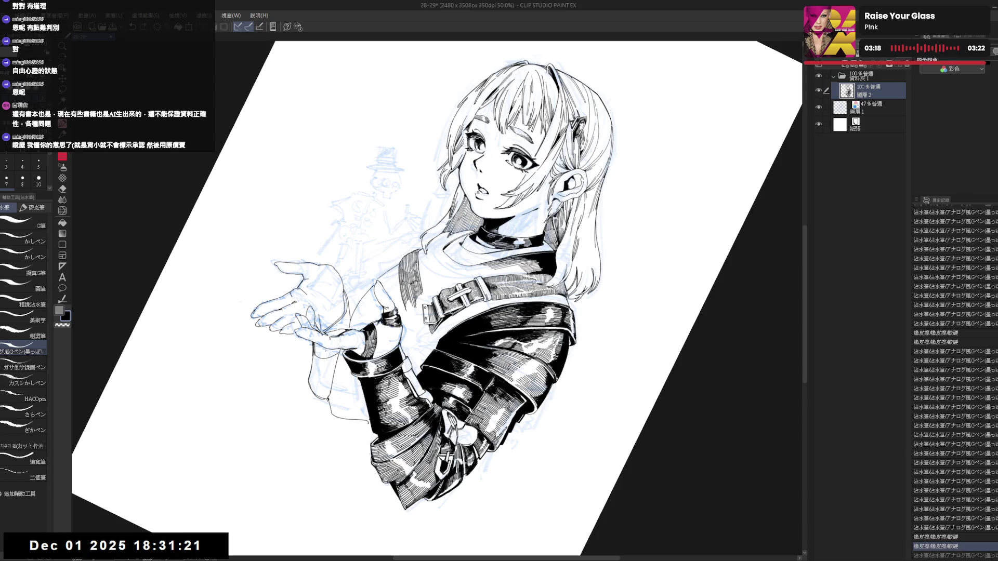
- Mirror the view to check the sleeve, then rotate the canvas nearly upright
{"action": "key", "text": "r"}
{"action": "key", "text": "h"}
{"action": "key", "text": "h"}
{"action": "key", "text": "r"}
{"action": "left_click_drag", "start_coordinate": [468, 234], "coordinate": [436, 281]}
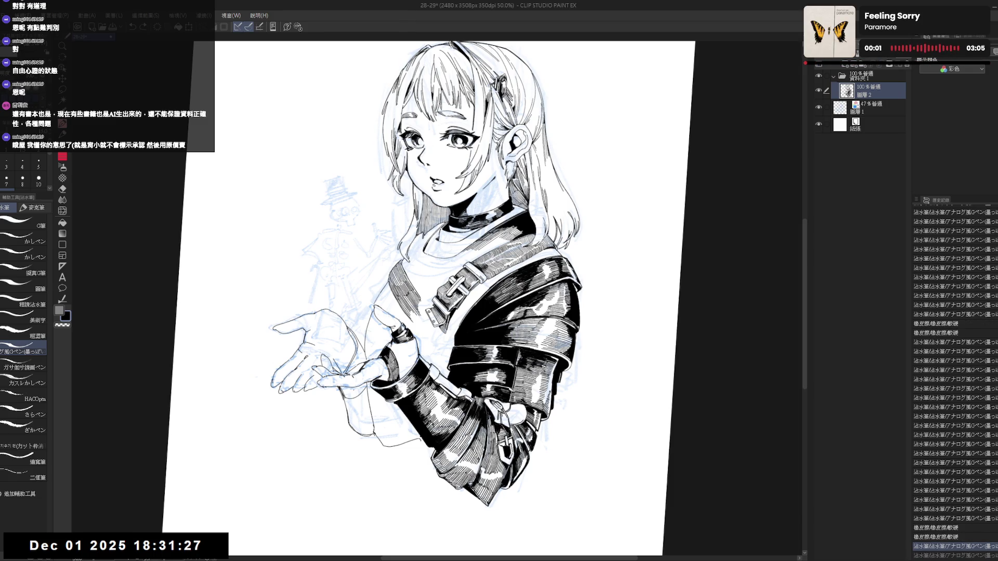
- Add a tiny stroke on the jacket and re-tilt the canvas for the cuff
{"action": "left_click_drag", "start_coordinate": [403, 264], "coordinate": [408, 272]}
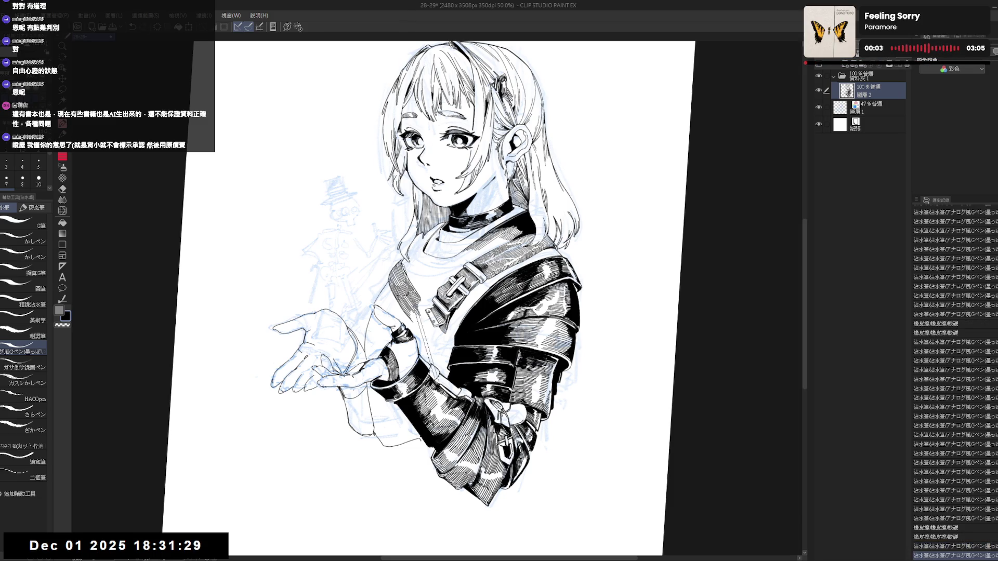
{"action": "scroll", "coordinate": [405, 266], "scroll_direction": "up", "scroll_amount": 1}
{"action": "scroll", "coordinate": [402, 265], "scroll_direction": "up", "scroll_amount": 1}
{"action": "scroll", "coordinate": [394, 266], "scroll_direction": "up", "scroll_amount": 1}
{"action": "key", "text": "h"}
{"action": "key", "text": "h"}
{"action": "mouse_move", "coordinate": [386, 313]}
{"action": "left_mouse_down"}
{"action": "mouse_move", "coordinate": [336, 257]}
{"action": "mouse_move", "coordinate": [400, 330]}
{"action": "left_mouse_up"}
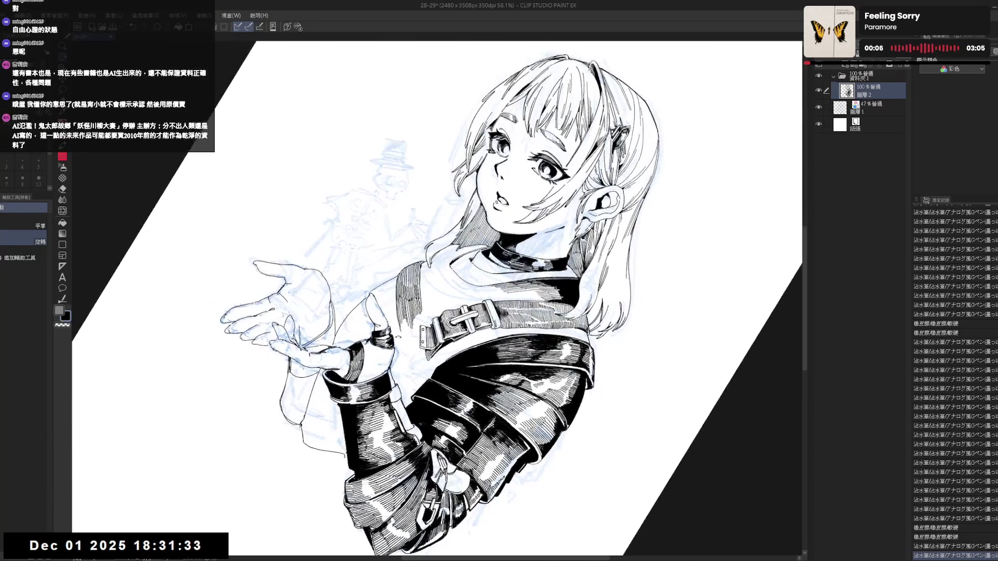
{"action": "key", "text": "b"}
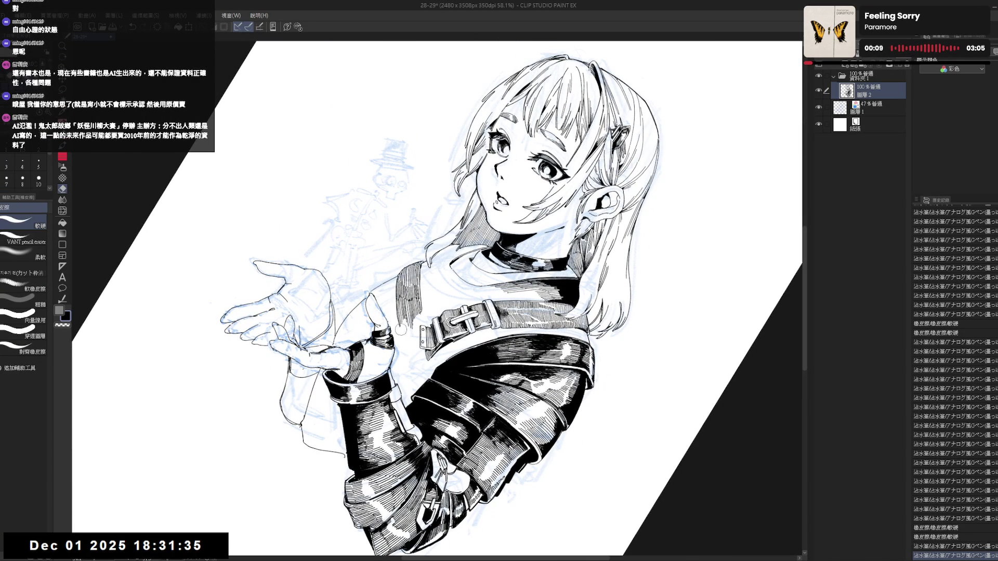
{"action": "key", "text": "h"}
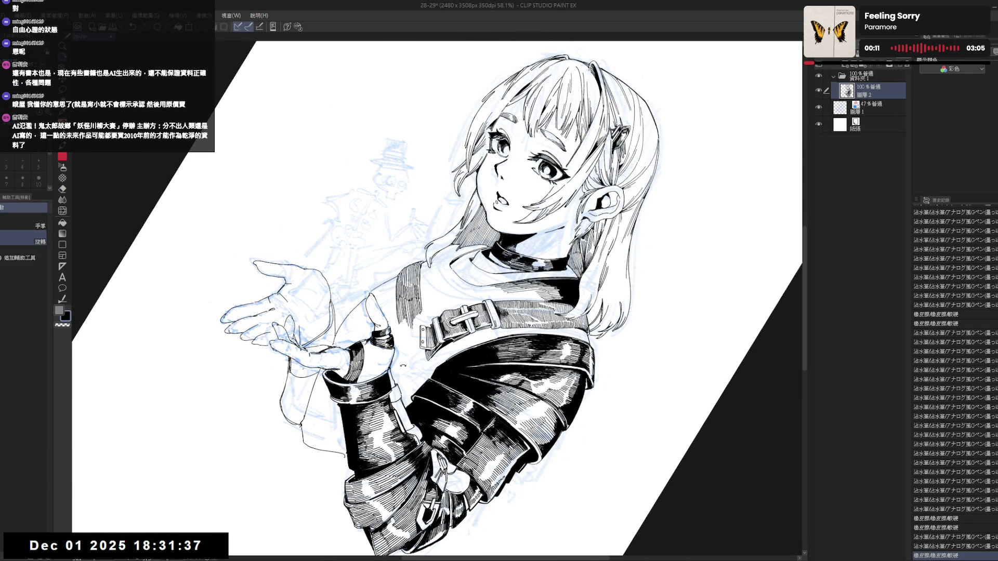
{"action": "left_click_drag", "start_coordinate": [390, 305], "coordinate": [426, 323]}
{"action": "key", "text": "e"}
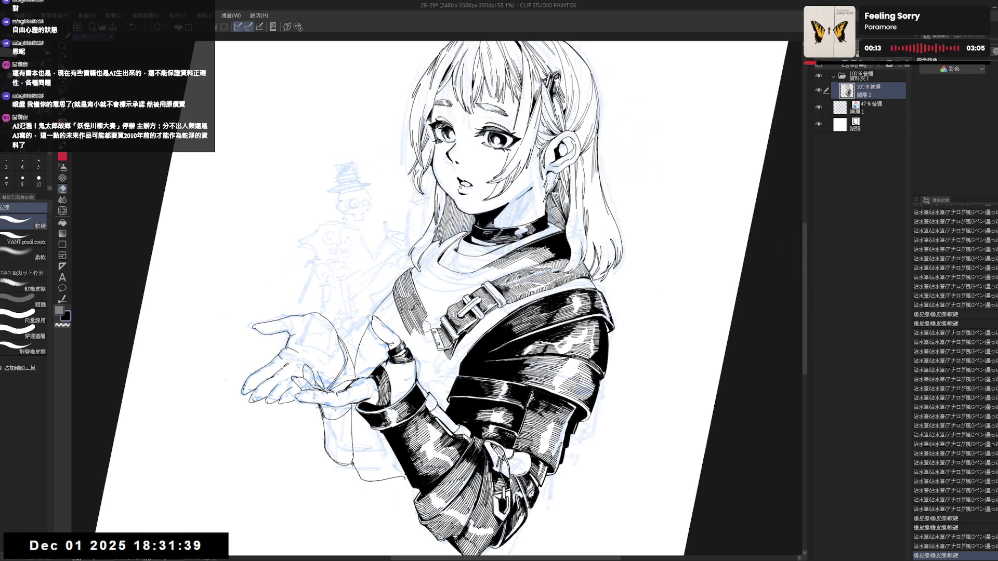
{"action": "key", "text": "p"}
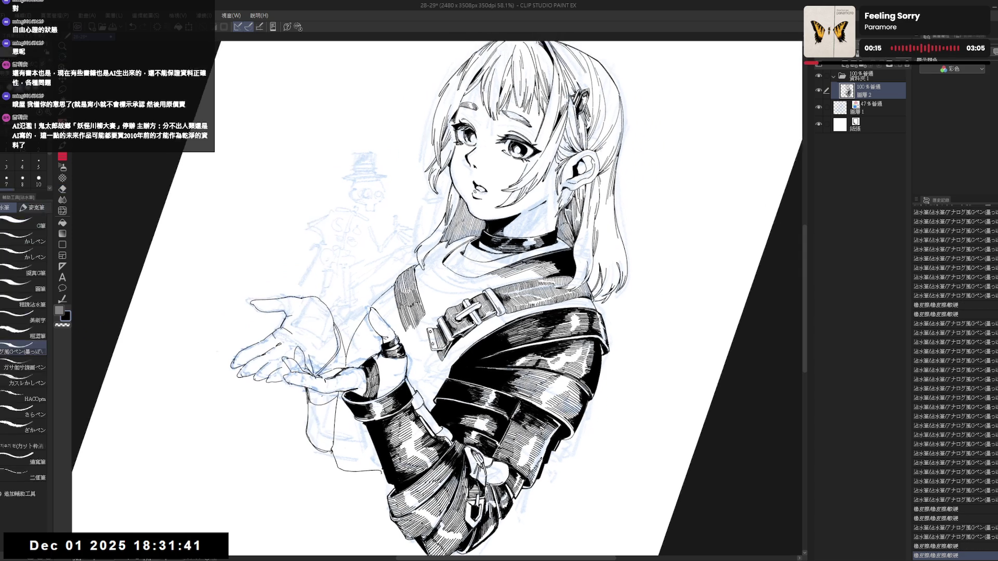
- Ink a short stroke near the cuff, undo and redo it to keep it, then show the whole page upright
{"action": "left_click_drag", "start_coordinate": [395, 288], "coordinate": [404, 331]}
{"action": "key", "text": "ctrl+z"}
{"action": "key", "text": "ctrl+y"}
{"action": "key", "text": "ctrl+z"}
{"action": "key", "text": "ctrl+y"}
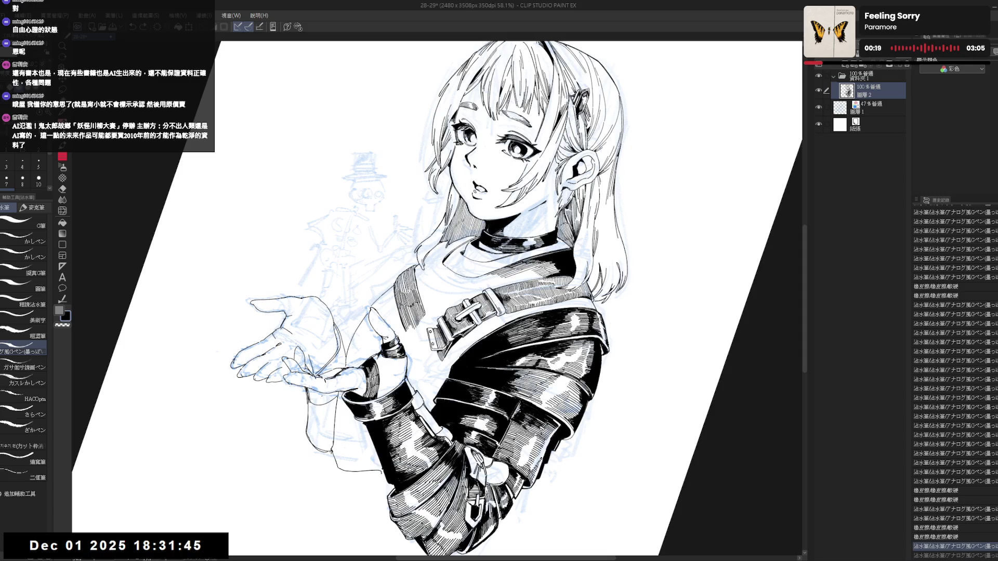
{"action": "key", "text": "r"}
{"action": "key", "text": "p"}
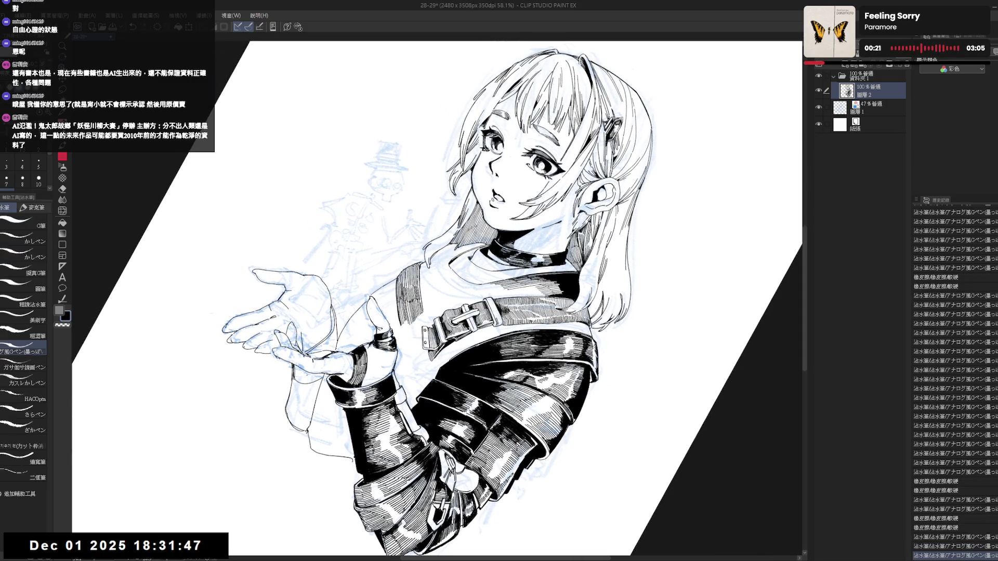
{"action": "key", "text": "ctrl+at"}
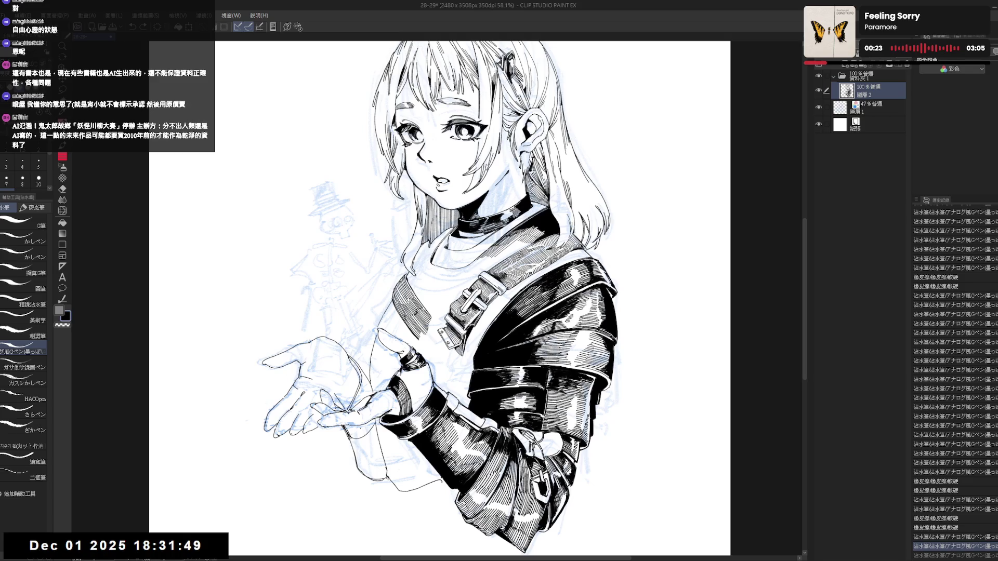
{"action": "key", "text": "ctrl+0"}
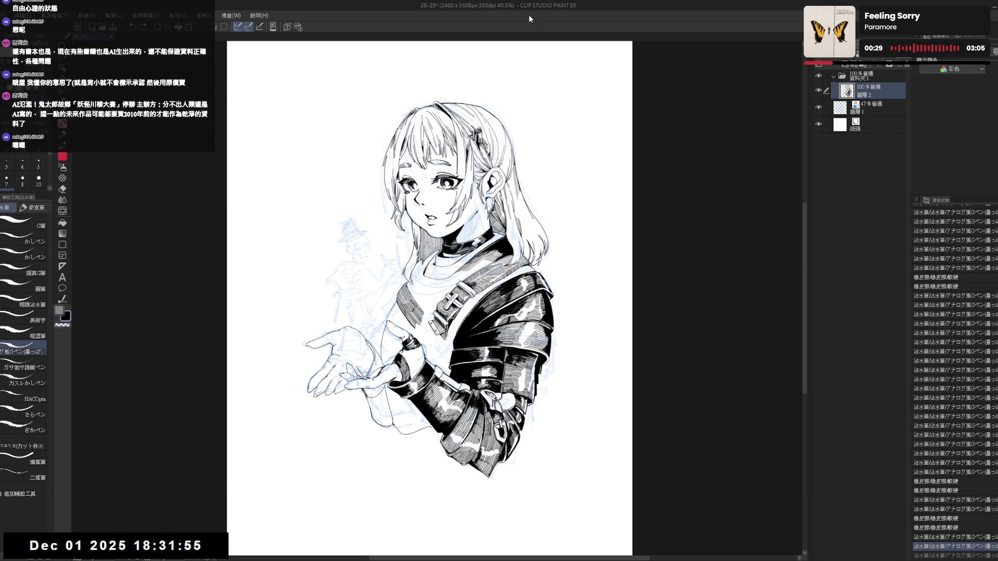
{"action": "scroll", "coordinate": [394, 296], "scroll_direction": "up", "scroll_amount": 2}
- Ink small touch-up strokes on the sleeve cuff on a tilted view
{"action": "mouse_move", "coordinate": [394, 295]}
{"action": "left_mouse_down"}
{"action": "mouse_move", "coordinate": [468, 234]}
{"action": "mouse_move", "coordinate": [408, 316]}
{"action": "left_mouse_up"}
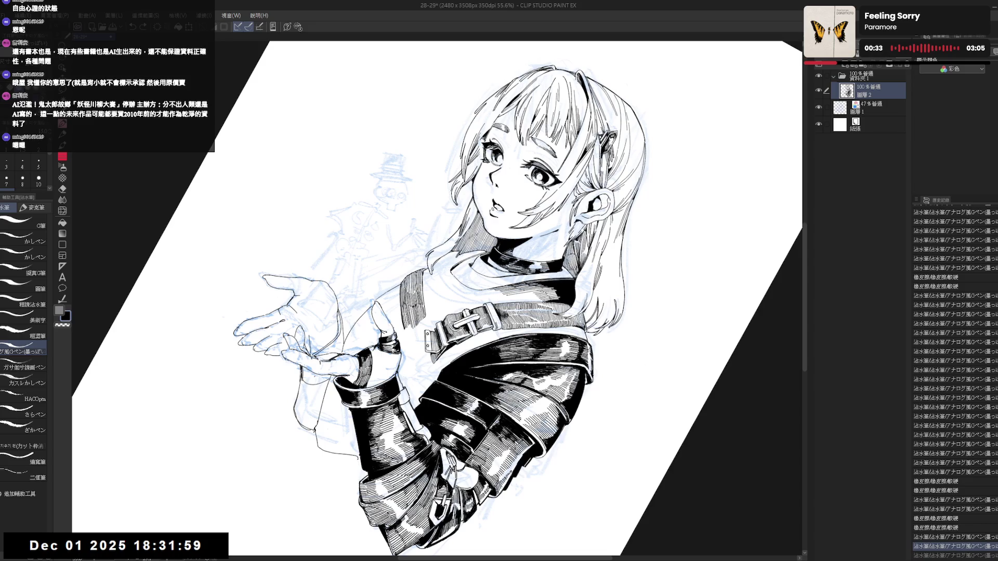
{"action": "left_click_drag", "start_coordinate": [408, 310], "coordinate": [409, 328]}
{"action": "key", "text": "ctrl+y"}
{"action": "key", "text": "ctrl+y"}
{"action": "key", "text": "ctrl+y"}
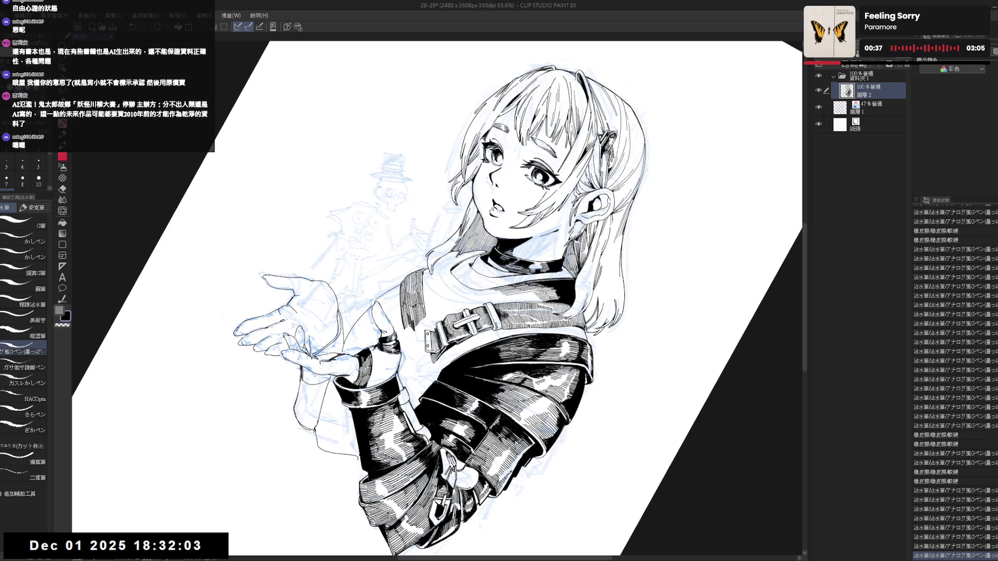
{"action": "mouse_move", "coordinate": [413, 312]}
{"action": "left_mouse_down"}
{"action": "mouse_move", "coordinate": [415, 328]}
{"action": "mouse_move", "coordinate": [417, 317]}
{"action": "left_mouse_up"}
{"action": "left_click_drag", "start_coordinate": [416, 301], "coordinate": [417, 319]}
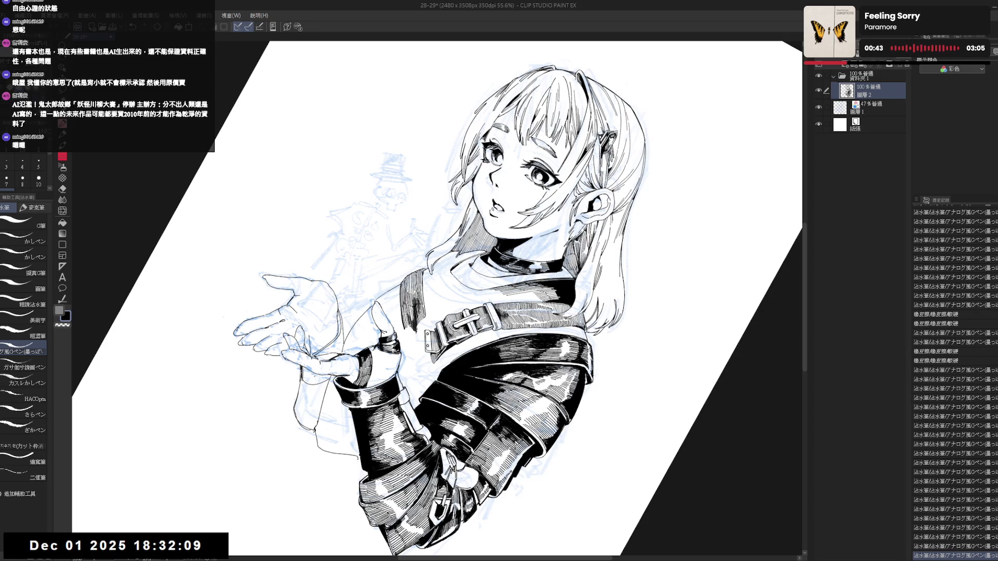
- Undo and redo the cuff strokes to compare, then reset to the upright full page
{"action": "key", "text": "ctrl+@"}
{"action": "key", "text": "ctrl+z"}
{"action": "key", "text": "ctrl+z"}
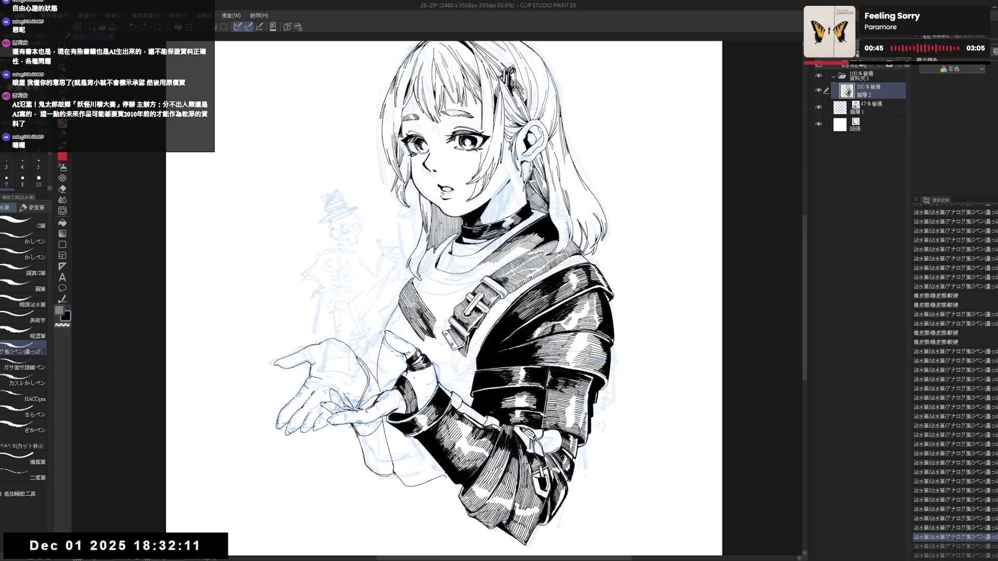
{"action": "left_click_drag", "start_coordinate": [416, 327], "coordinate": [437, 296]}
{"action": "key", "text": "ctrl+z"}
{"action": "key", "text": "ctrl+z"}
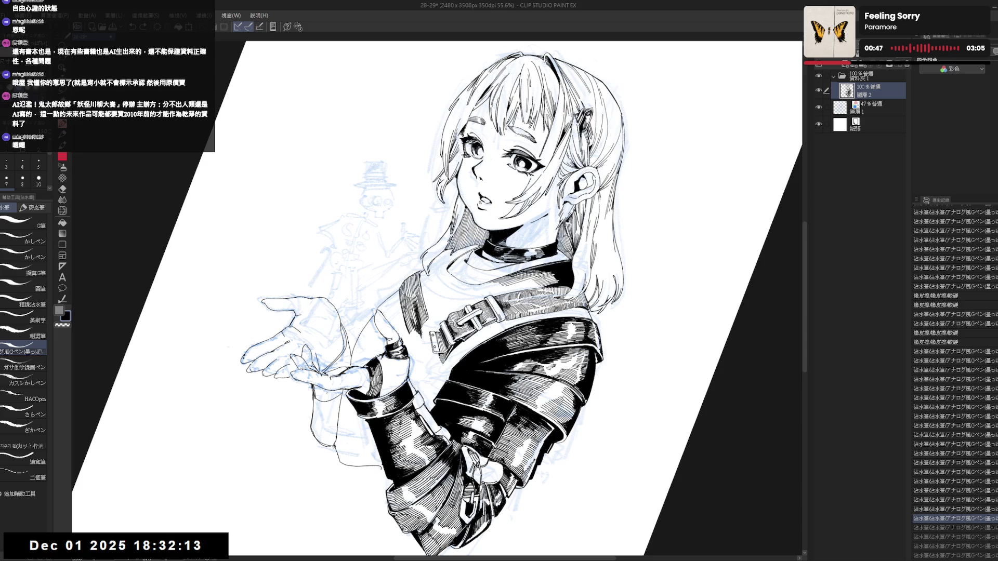
{"action": "key", "text": "ctrl+y"}
{"action": "key", "text": "ctrl+y"}
{"action": "key", "text": "ctrl+y"}
{"action": "scroll", "coordinate": [955, 374], "scroll_direction": "down", "scroll_amount": 2}
{"action": "scroll", "coordinate": [955, 375], "scroll_direction": "down", "scroll_amount": 1}
{"action": "scroll", "coordinate": [954, 374], "scroll_direction": "down", "scroll_amount": 2}
{"action": "scroll", "coordinate": [955, 374], "scroll_direction": "down", "scroll_amount": 1}
{"action": "scroll", "coordinate": [955, 375], "scroll_direction": "down", "scroll_amount": 2}
{"action": "scroll", "coordinate": [955, 374], "scroll_direction": "down", "scroll_amount": 1}
{"action": "scroll", "coordinate": [955, 374], "scroll_direction": "down", "scroll_amount": 1}
{"action": "scroll", "coordinate": [955, 375], "scroll_direction": "down", "scroll_amount": 1}
{"action": "scroll", "coordinate": [955, 375], "scroll_direction": "down", "scroll_amount": 1}
{"action": "scroll", "coordinate": [956, 374], "scroll_direction": "down", "scroll_amount": 1}
{"action": "scroll", "coordinate": [956, 374], "scroll_direction": "down", "scroll_amount": 1}
{"action": "scroll", "coordinate": [955, 374], "scroll_direction": "down", "scroll_amount": 1}
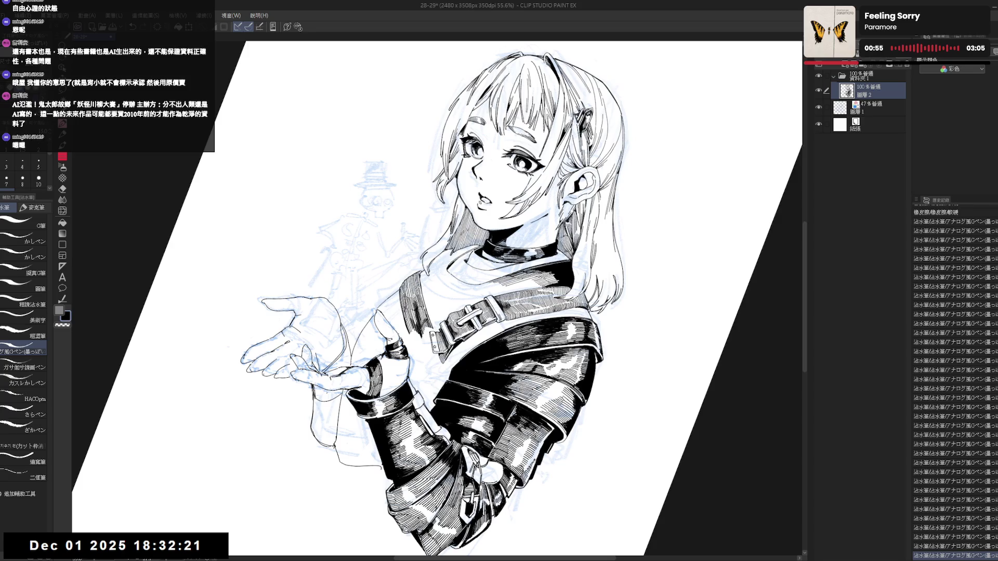
{"action": "key", "text": "ctrl+0"}
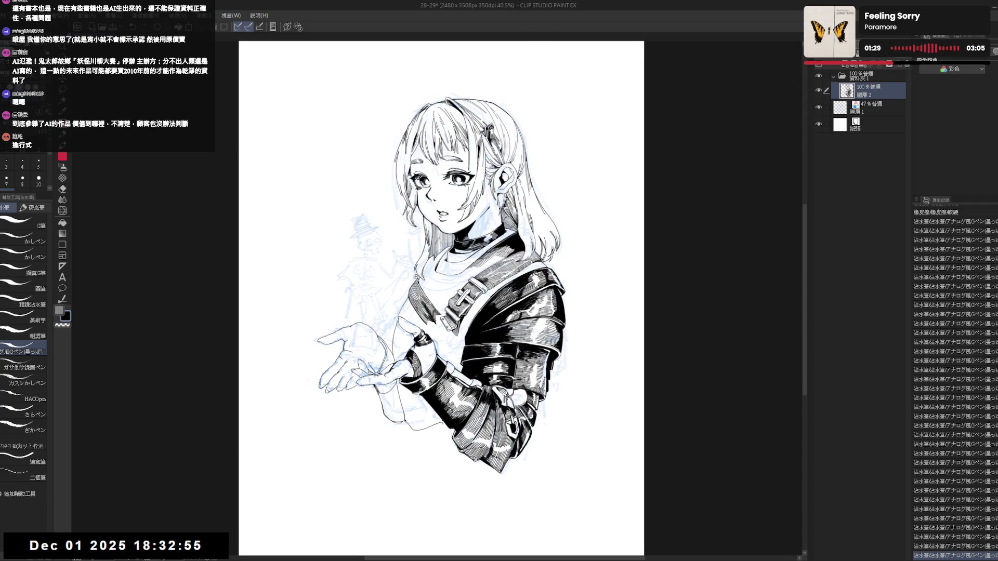
{"action": "scroll", "coordinate": [417, 278], "scroll_direction": "up", "scroll_amount": 3}
- Ink fine G-pen hatching strokes on the sleeve near the wrist, undoing and redrawing until they sit right
{"action": "mouse_move", "coordinate": [416, 278]}
{"action": "left_mouse_down"}
{"action": "mouse_move", "coordinate": [437, 327]}
{"action": "mouse_move", "coordinate": [400, 304]}
{"action": "left_mouse_up"}
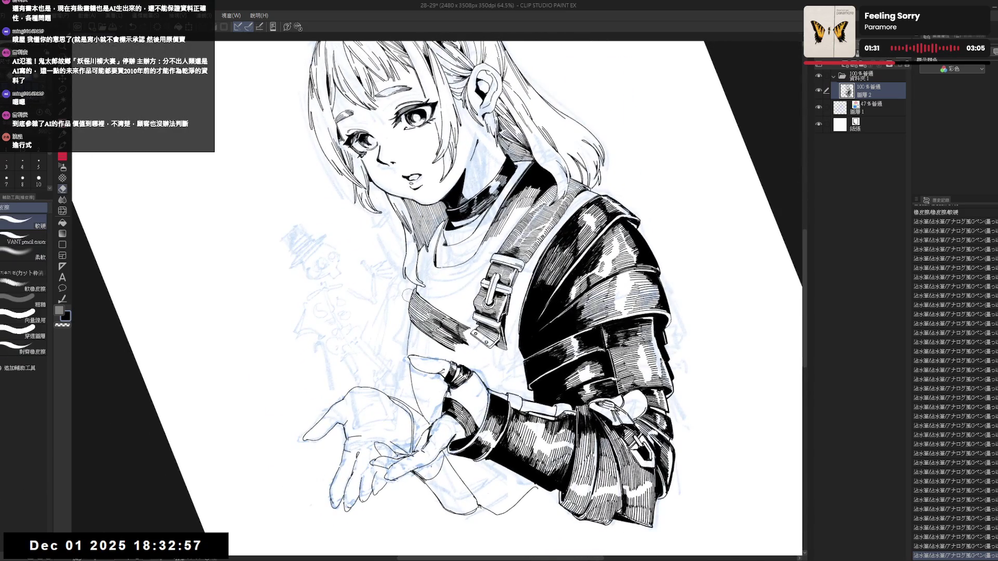
{"action": "key", "text": "p"}
{"action": "mouse_move", "coordinate": [404, 306]}
{"action": "left_mouse_down"}
{"action": "mouse_move", "coordinate": [437, 327]}
{"action": "mouse_move", "coordinate": [412, 335]}
{"action": "left_mouse_up"}
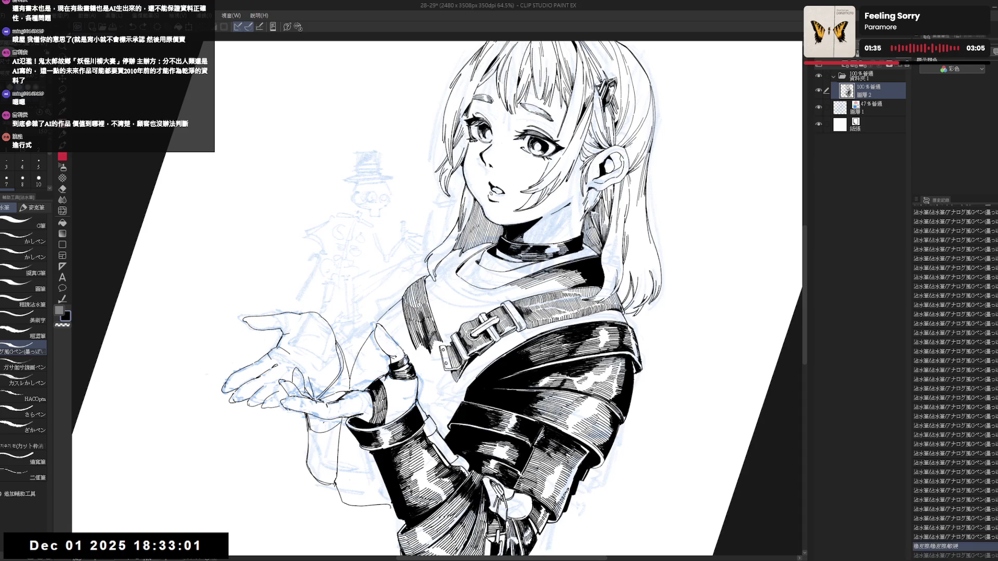
{"action": "key", "text": "ctrl+z"}
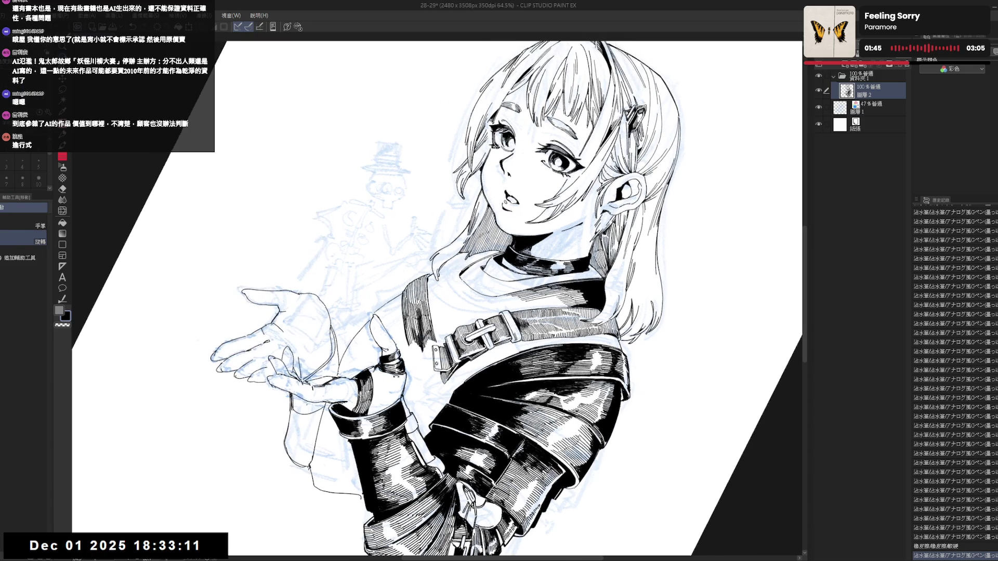
{"action": "left_click_drag", "start_coordinate": [407, 308], "coordinate": [437, 366]}
{"action": "mouse_move", "coordinate": [409, 308]}
{"action": "left_mouse_down"}
{"action": "mouse_move", "coordinate": [416, 329]}
{"action": "mouse_move", "coordinate": [437, 312]}
{"action": "mouse_move", "coordinate": [413, 352]}
{"action": "left_mouse_up"}
{"action": "key", "text": "ctrl+z"}
{"action": "key", "text": "ctrl+z"}
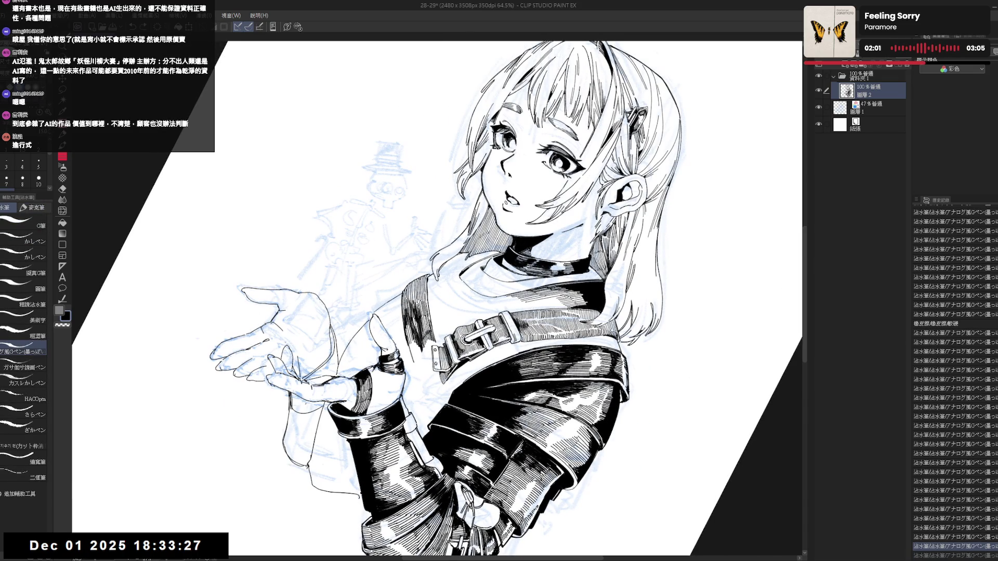
{"action": "left_click_drag", "start_coordinate": [410, 345], "coordinate": [422, 363]}
{"action": "key", "text": "ctrl+z"}
{"action": "key", "text": "ctrl+z"}
{"action": "left_click_drag", "start_coordinate": [416, 345], "coordinate": [421, 363]}
- Mirror-check the drawing, toggle pen and eraser, then add a small ink stroke on the cuff
{"action": "key", "text": "ctrl+0"}
{"action": "key", "text": "h"}
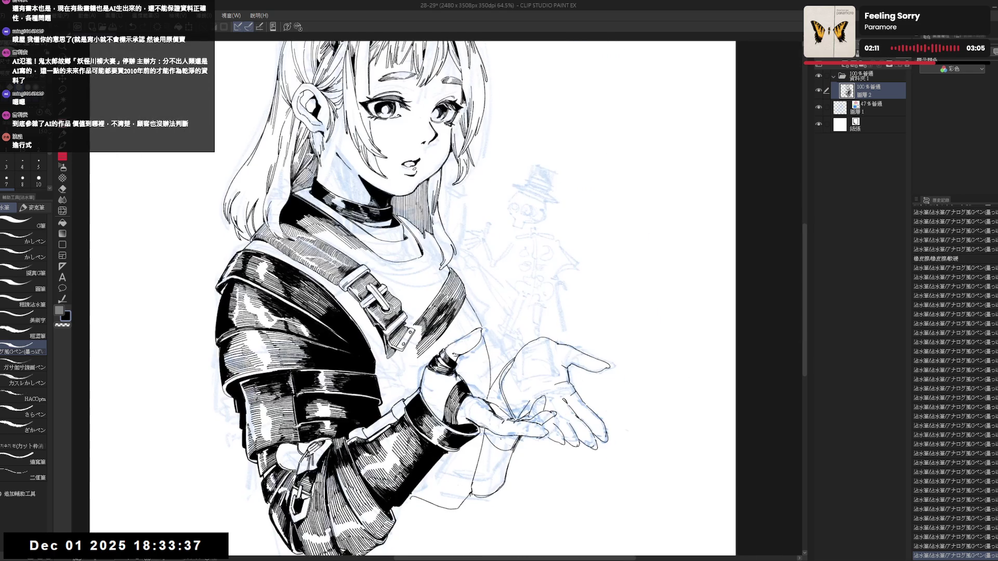
{"action": "key", "text": "h"}
{"action": "key", "text": "asciicircum"}
{"action": "key", "text": "asciicircum"}
{"action": "key", "text": "e"}
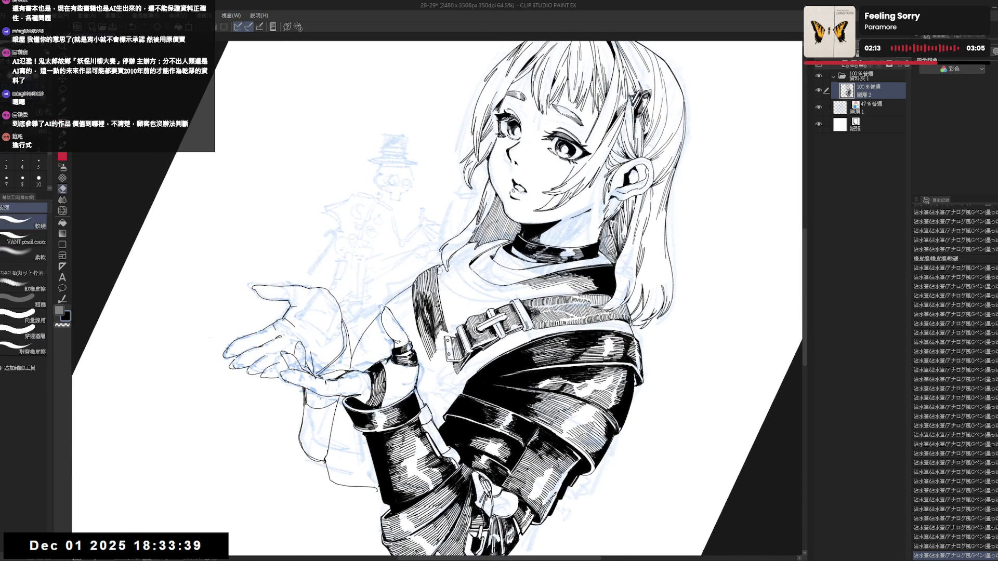
{"action": "key", "text": "p"}
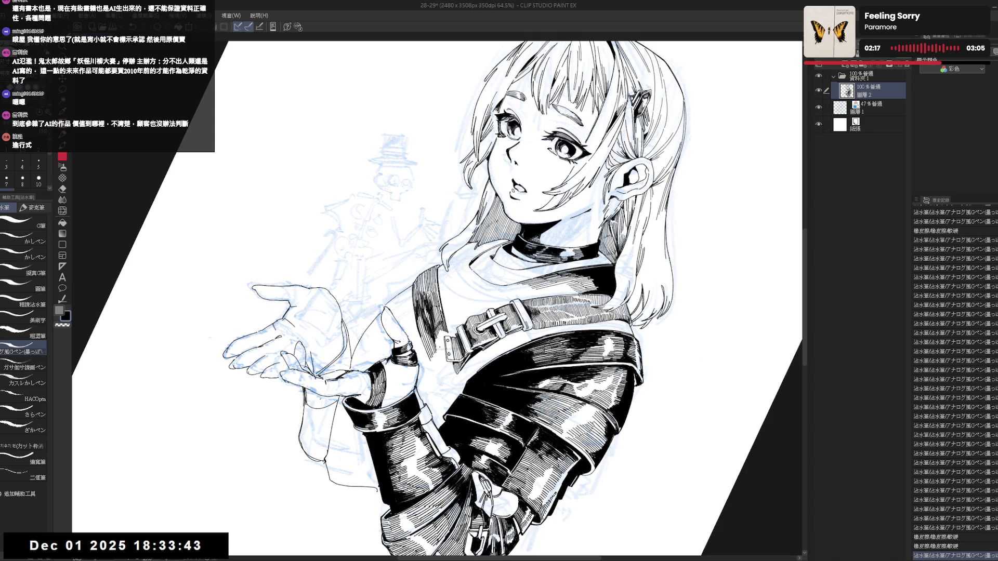
{"action": "key", "text": "e"}
{"action": "key", "text": "p"}
{"action": "key", "text": "minus"}
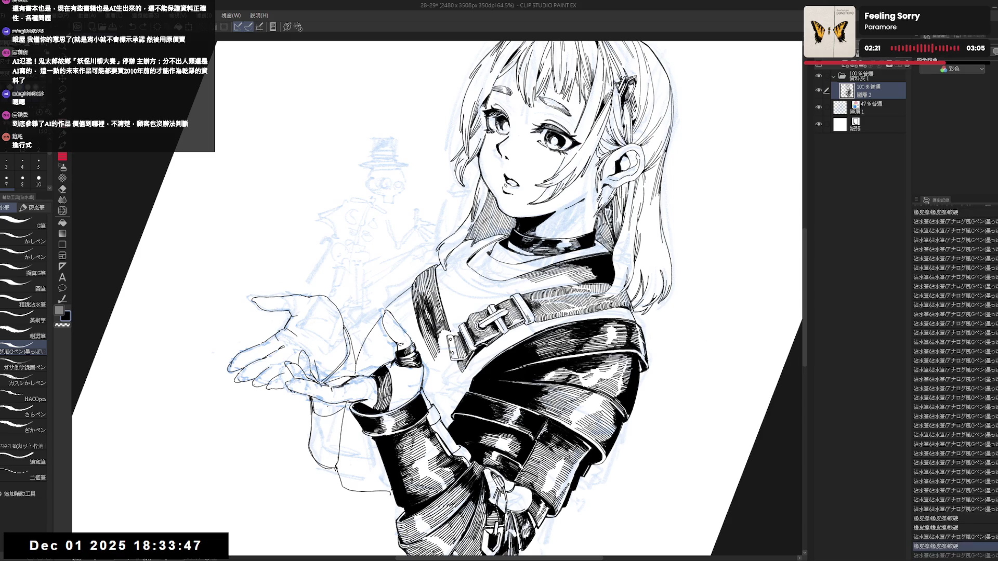
{"action": "left_click_drag", "start_coordinate": [423, 335], "coordinate": [430, 350]}
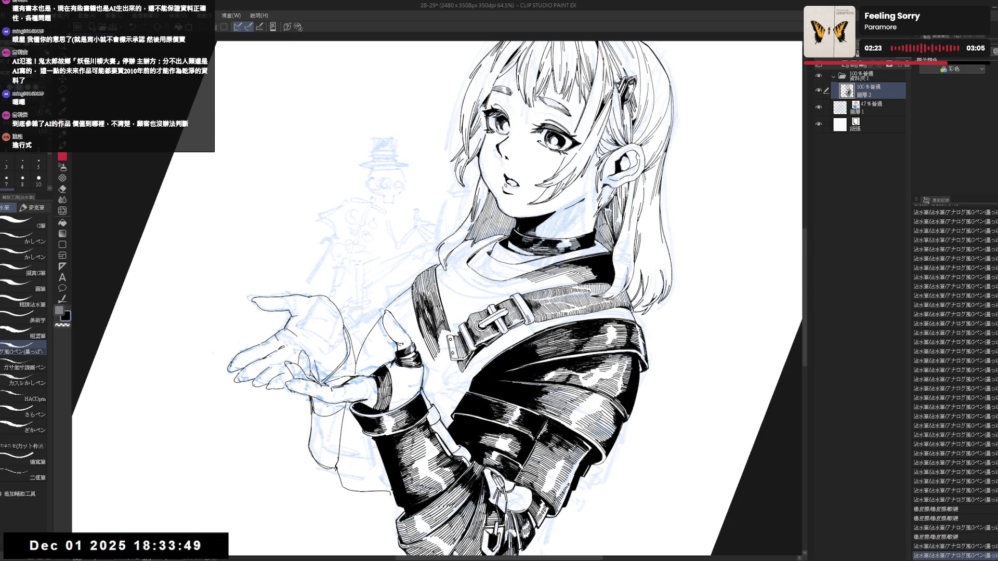